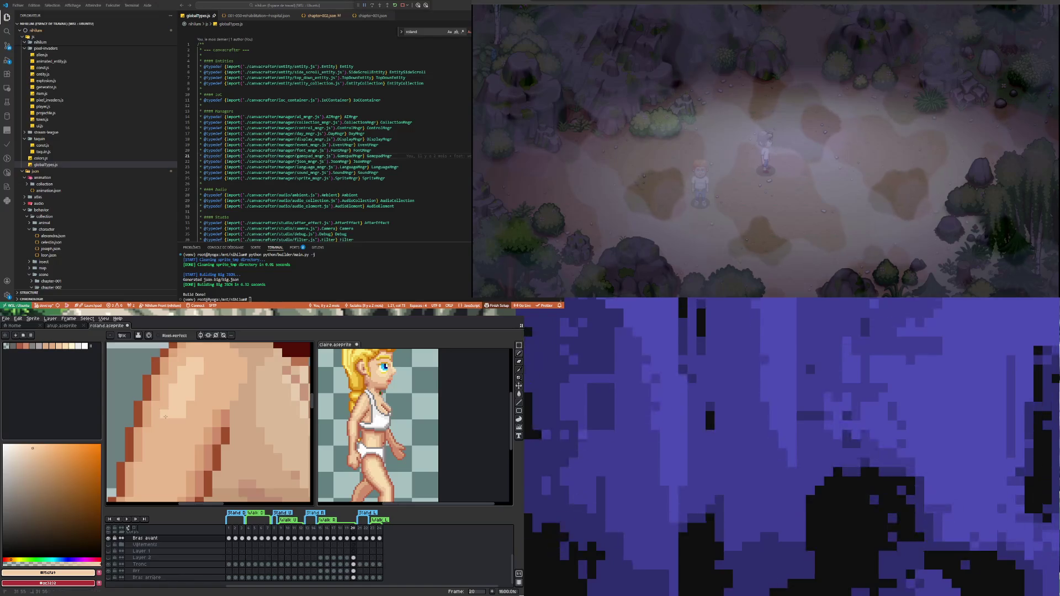
Step: Paint lighter highlight strips onto the bearded man's torso with the Pencil
scroll(163, 442, down, 4)
scroll(178, 456, up, 4)
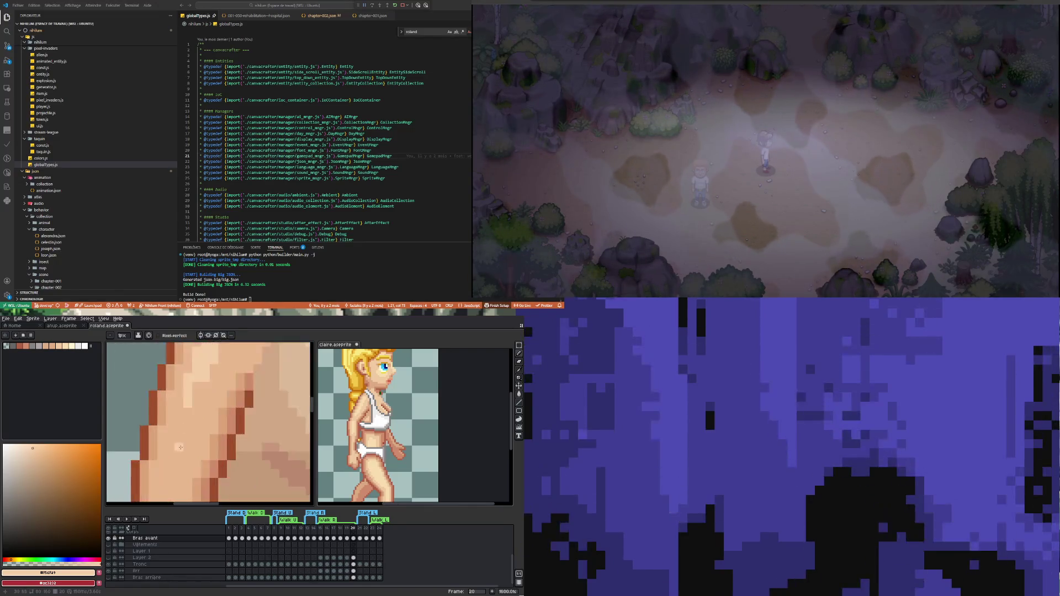
drag(179, 406, 172, 464)
scroll(173, 461, down, 2)
scroll(177, 457, down, 3)
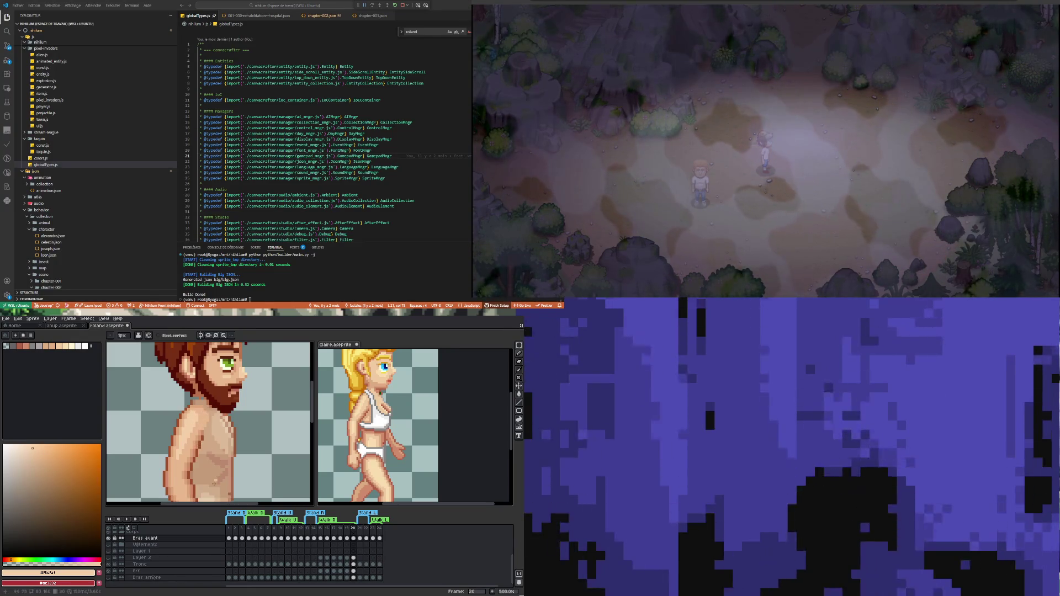
Step: Zoom out and play the walk cycle to preview the highlights
scroll(197, 442, down, 3)
scroll(190, 425, down, 1)
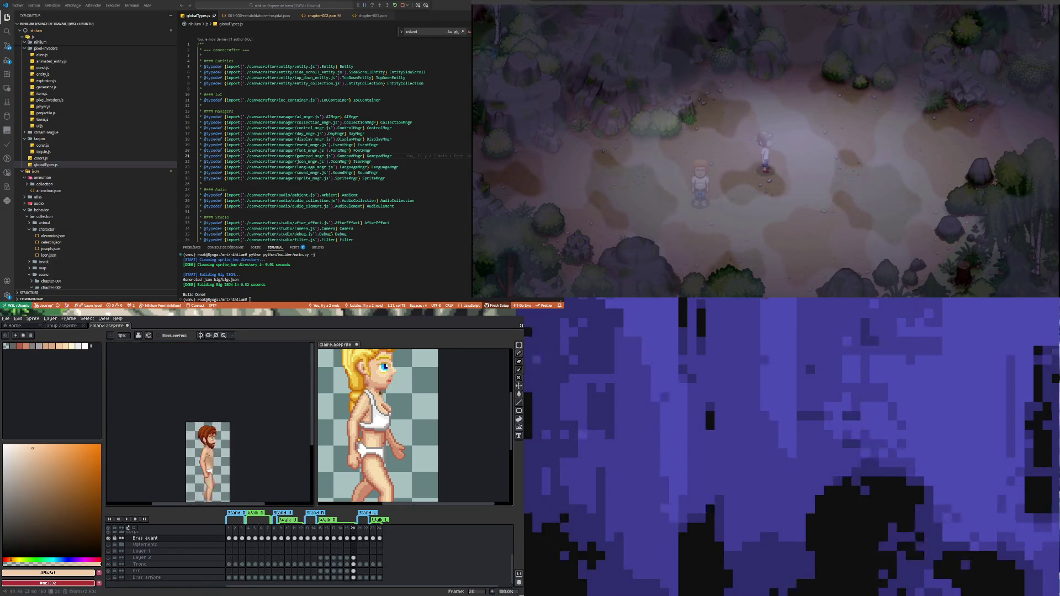
scroll(190, 426, up, 2)
scroll(190, 425, up, 2)
scroll(189, 425, up, 1)
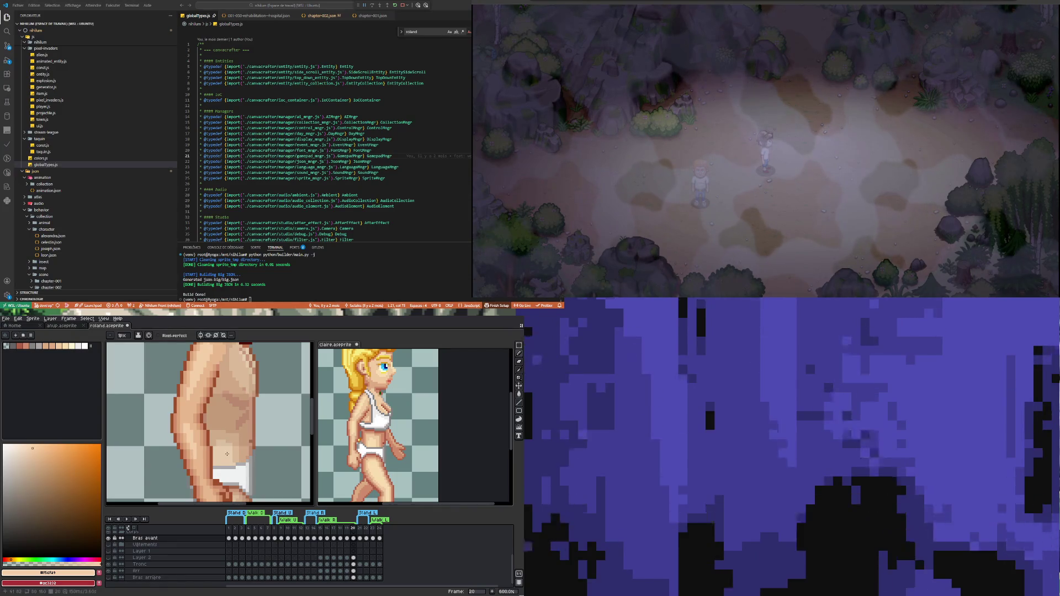
scroll(219, 437, down, 4)
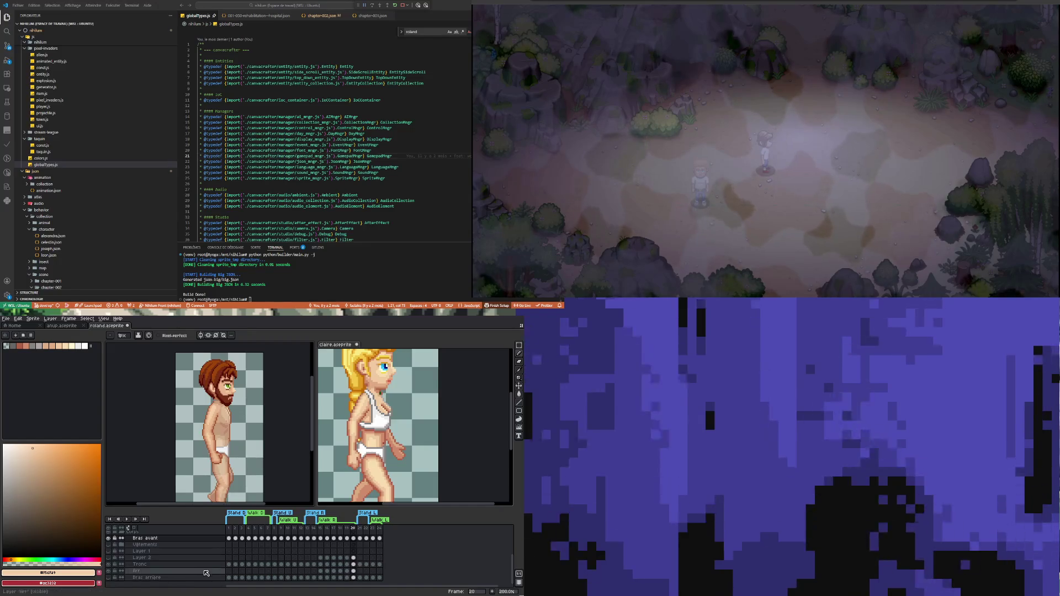
click(127, 519)
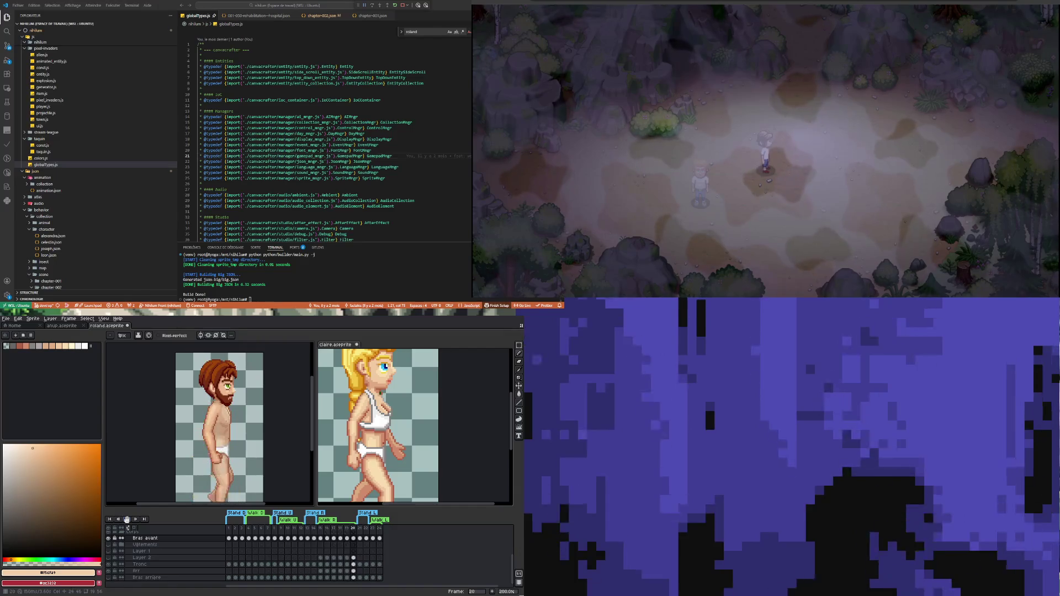
Step: Stop playback on frame 20, go to frame 19, and select the Tronc, Corps and Bras avant cels
click(353, 557)
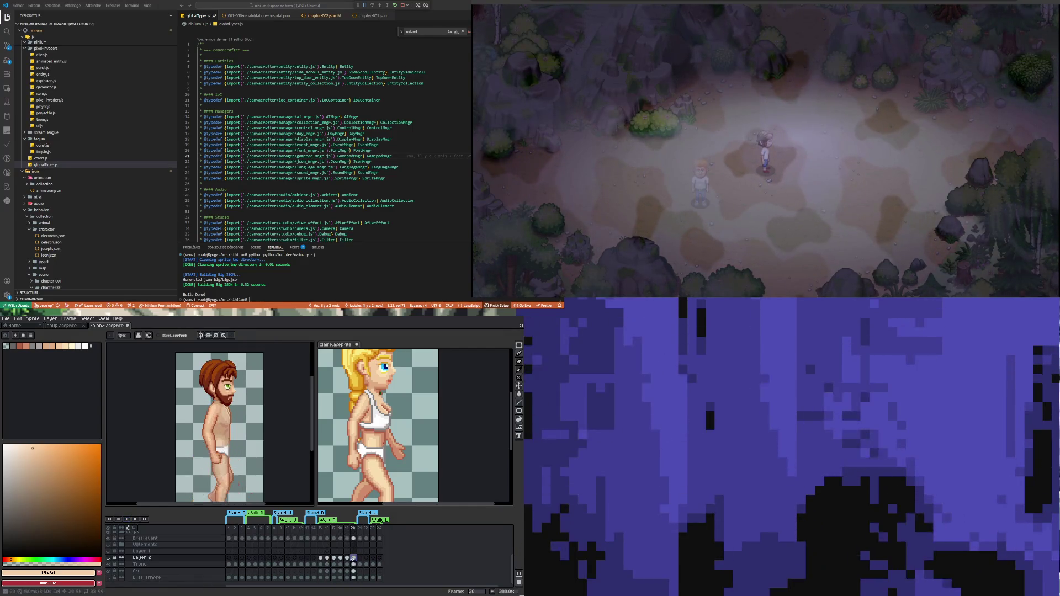
click(347, 558)
scroll(224, 436, up, 4)
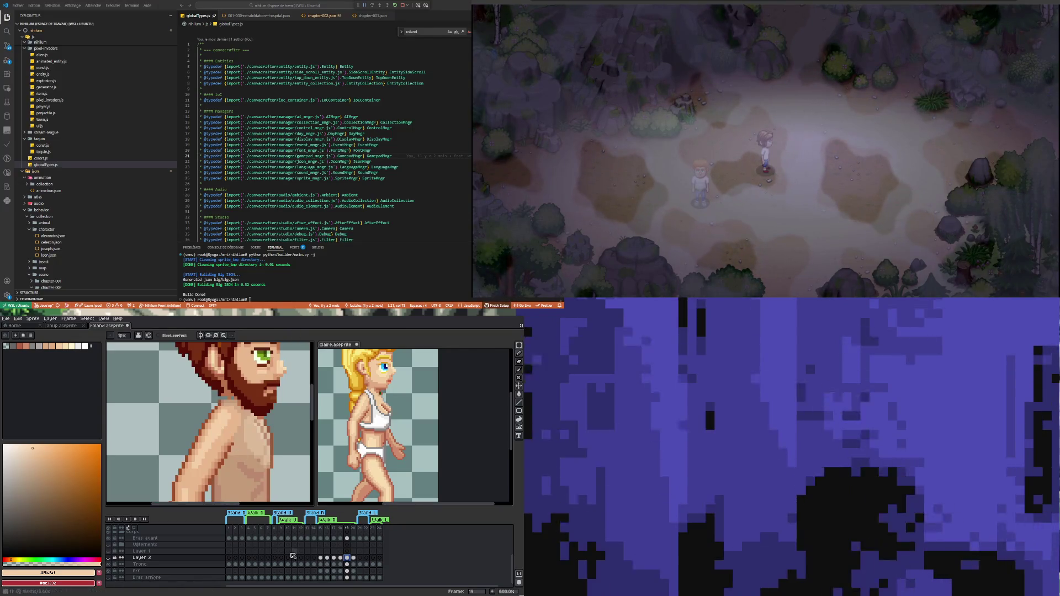
click(347, 565)
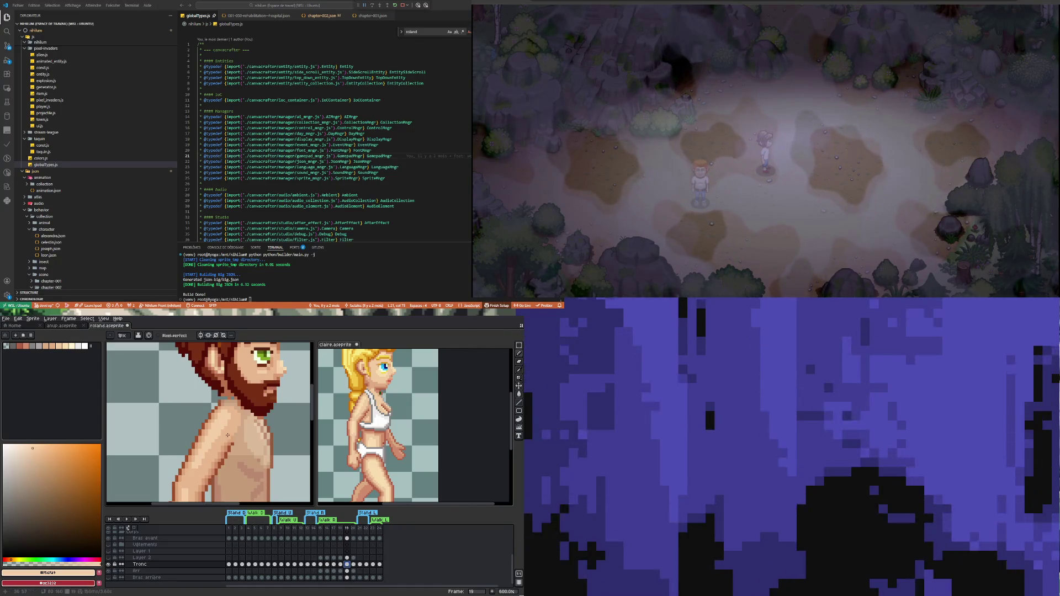
click(347, 533)
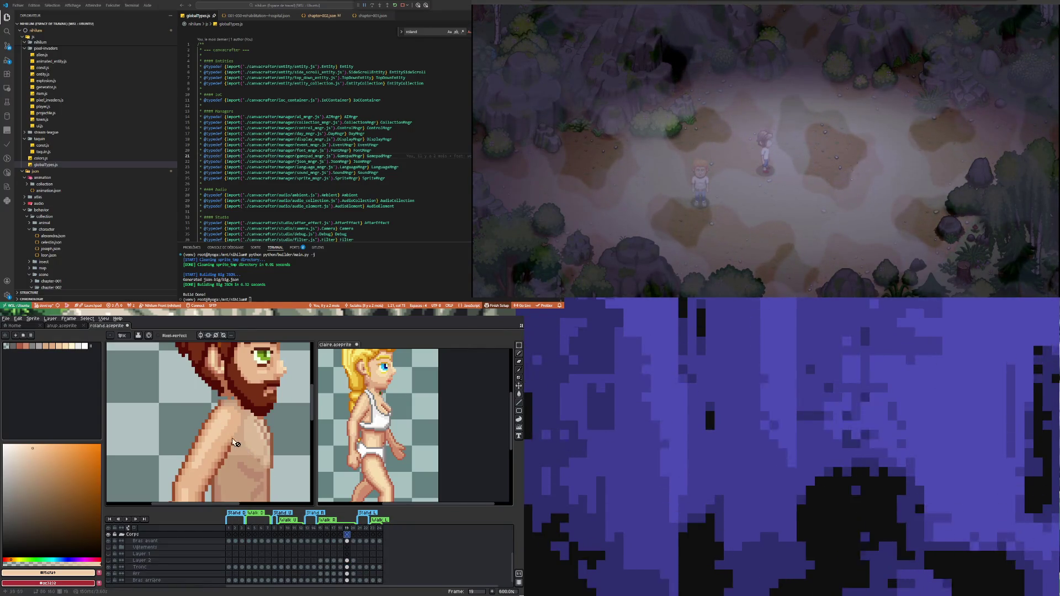
click(346, 541)
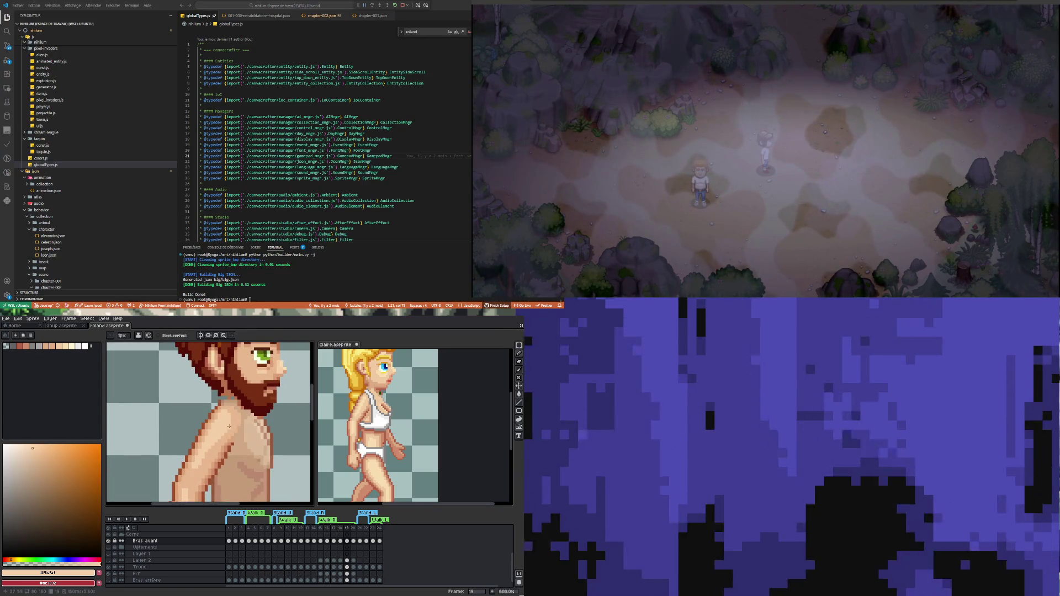
Step: Flip between Bras avant frames 18, 19 and 20 to compare the arm poses
scroll(232, 411, down, 3)
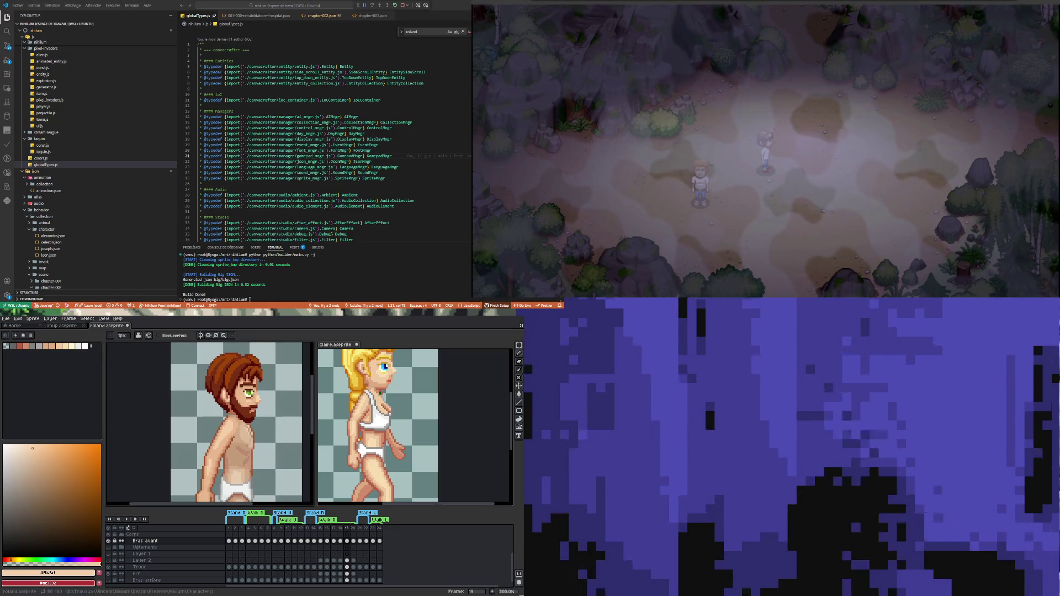
click(354, 542)
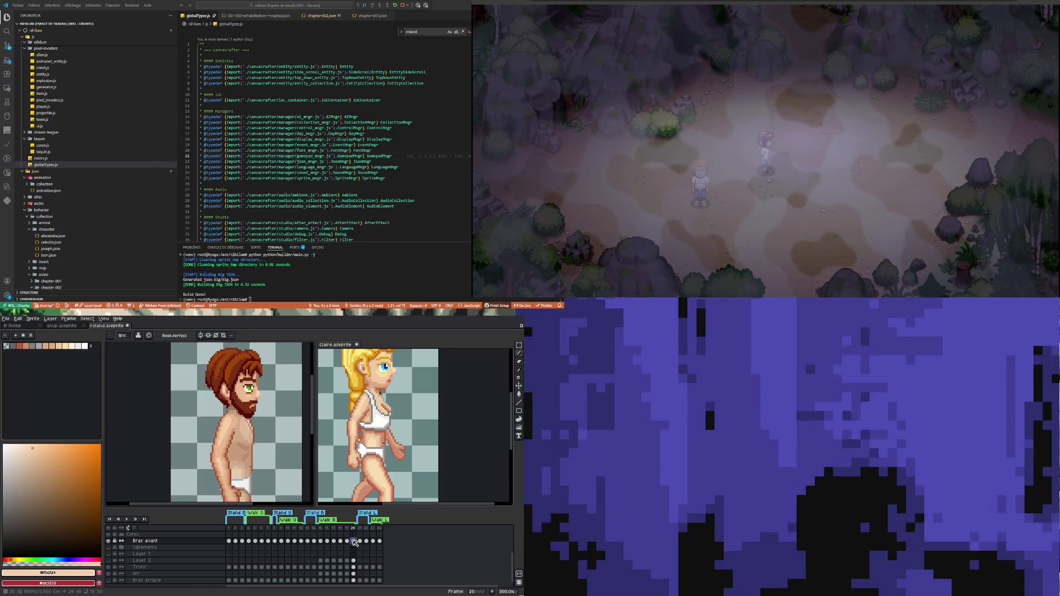
click(347, 541)
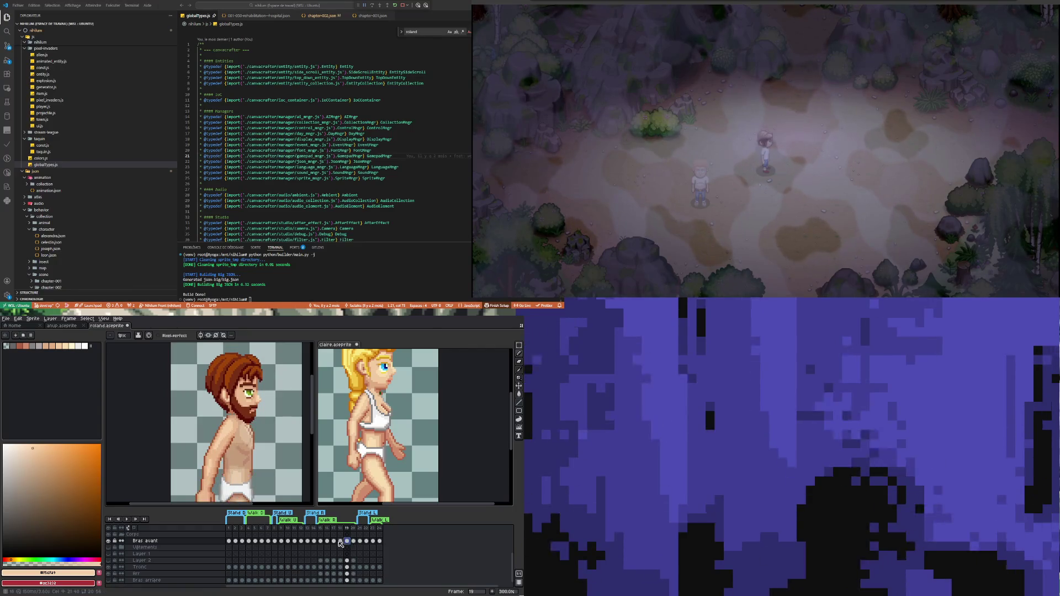
click(340, 541)
scroll(219, 424, up, 2)
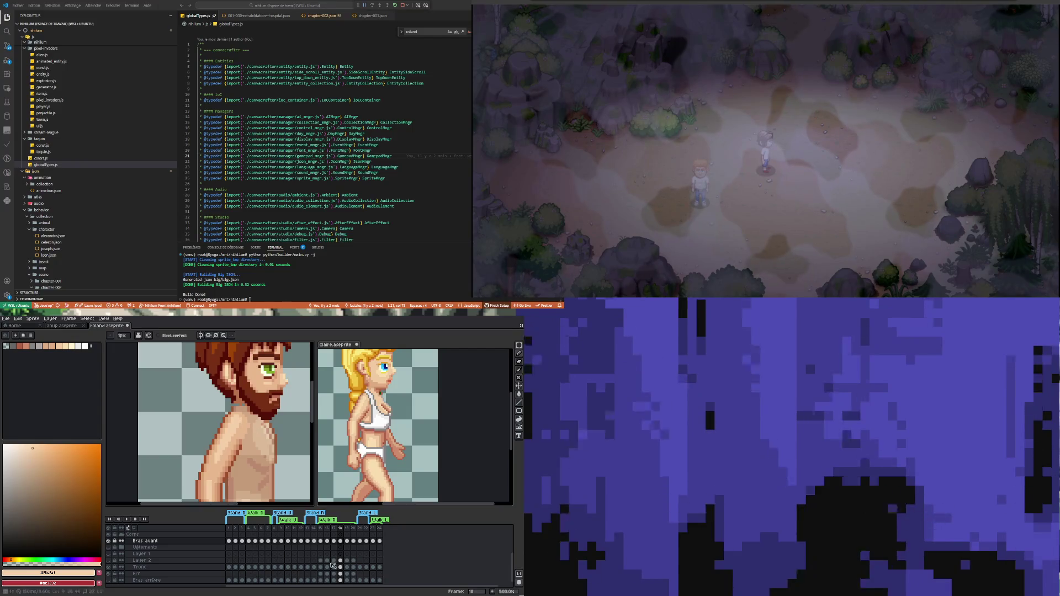
click(347, 541)
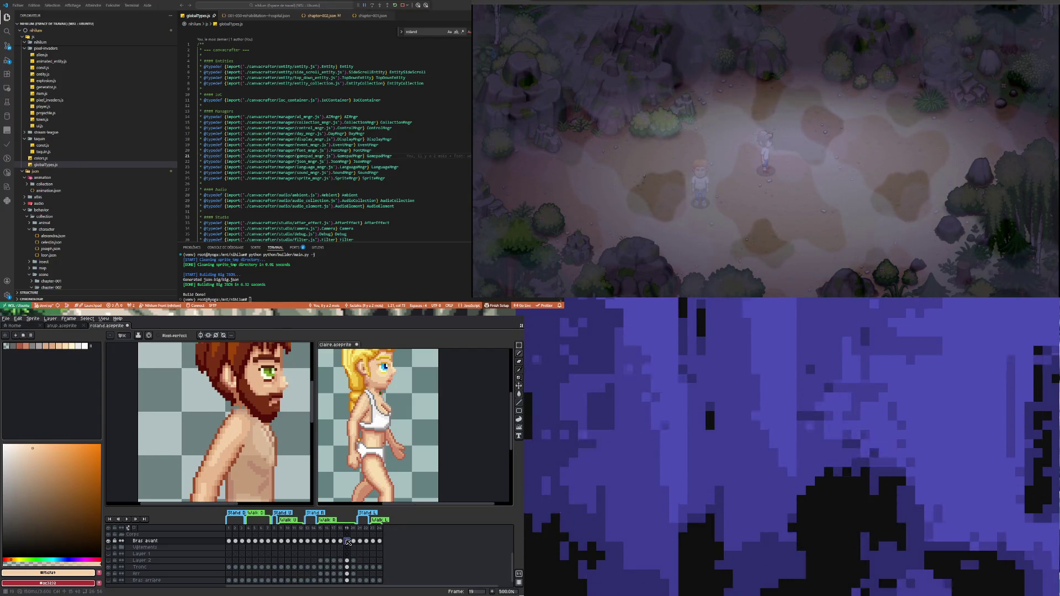
click(341, 541)
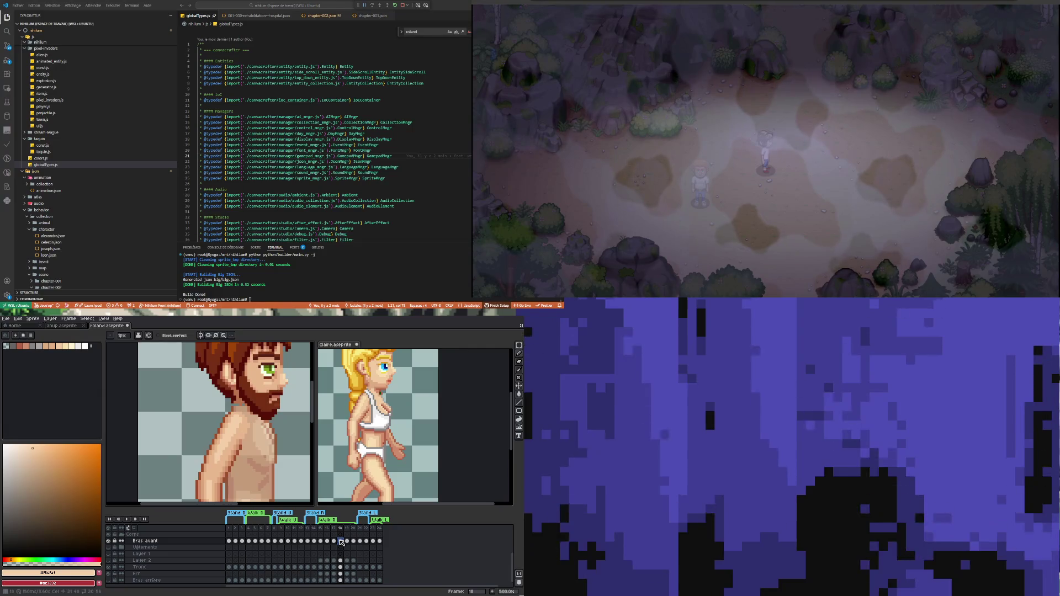
click(346, 542)
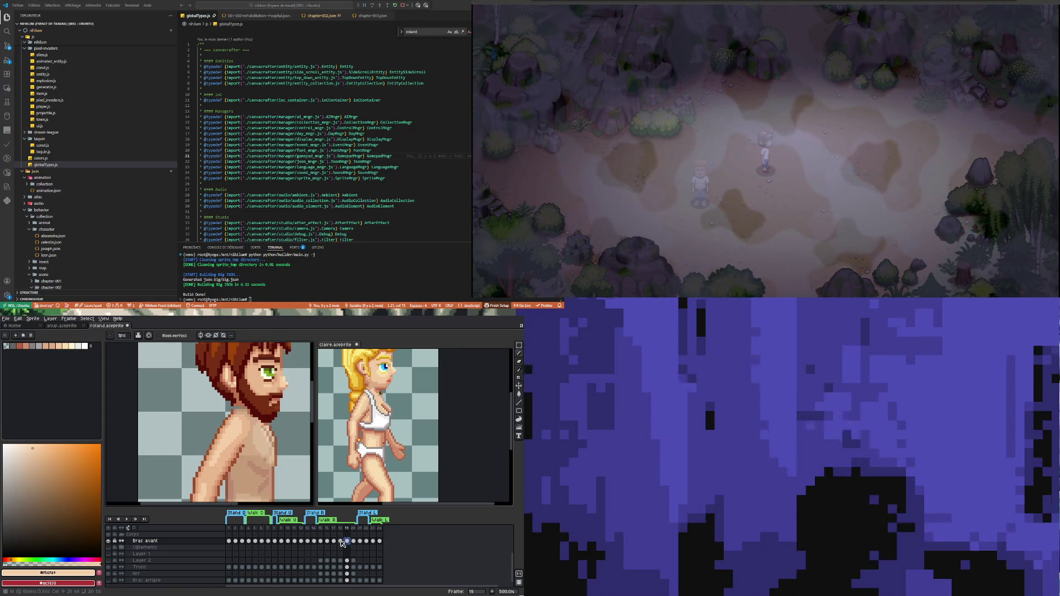
click(340, 542)
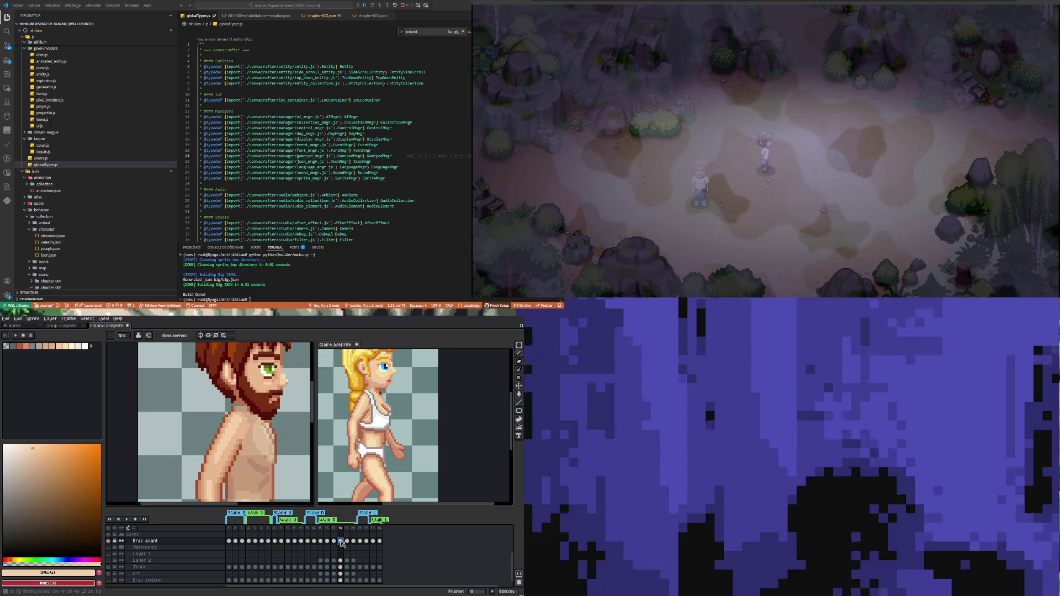
Step: Step the Bras avant layer back through frames 17 and 16 to frame 15
click(334, 541)
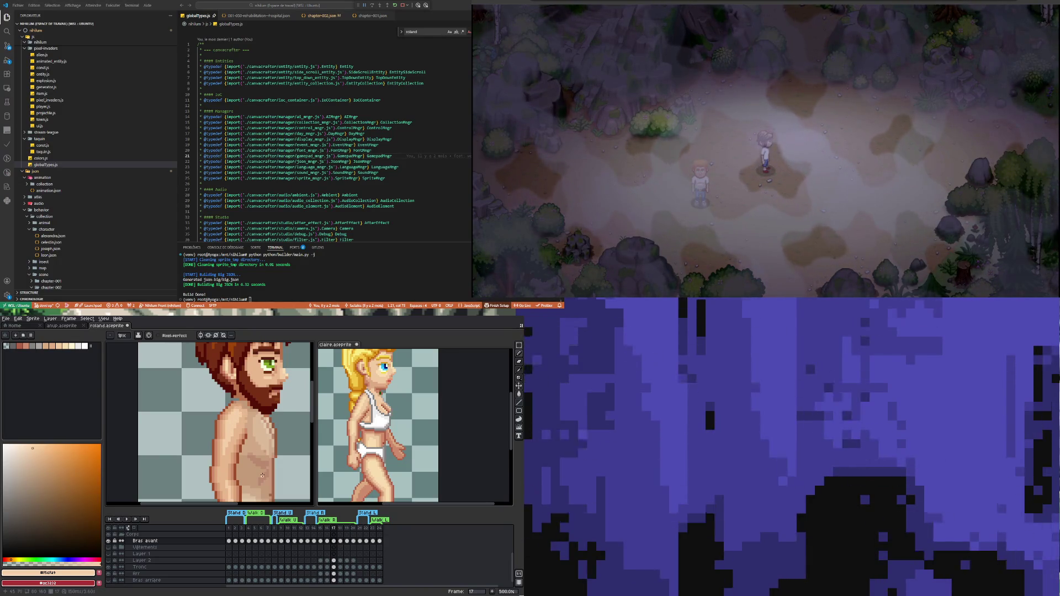
click(335, 541)
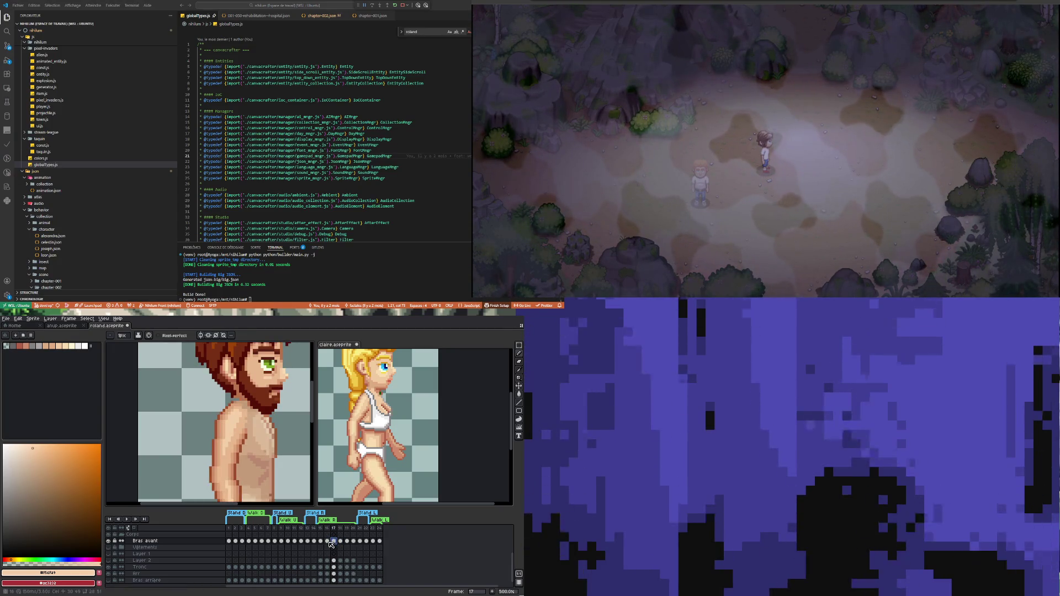
click(328, 542)
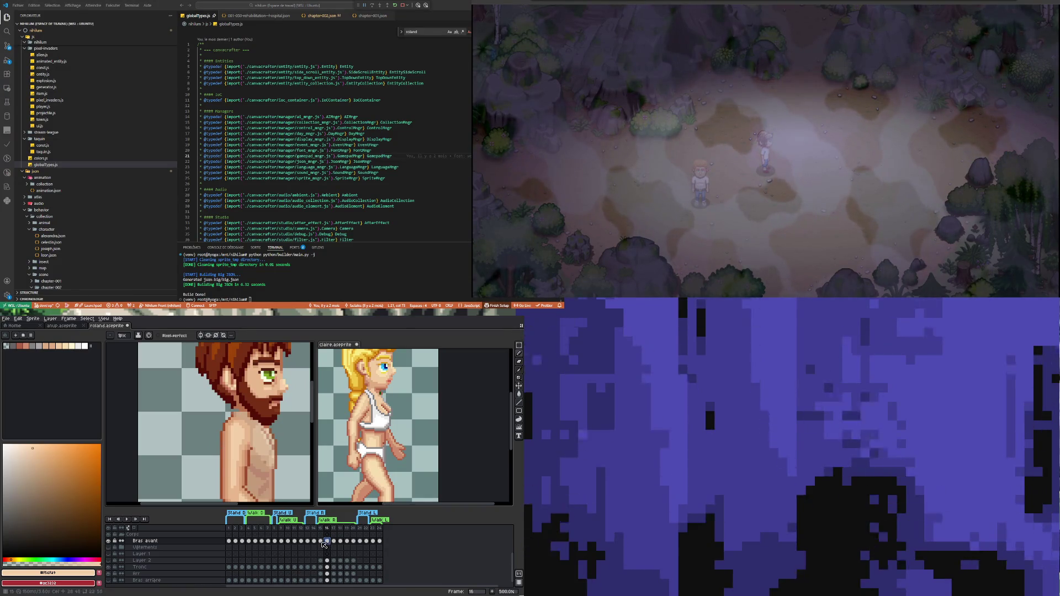
key(Left)
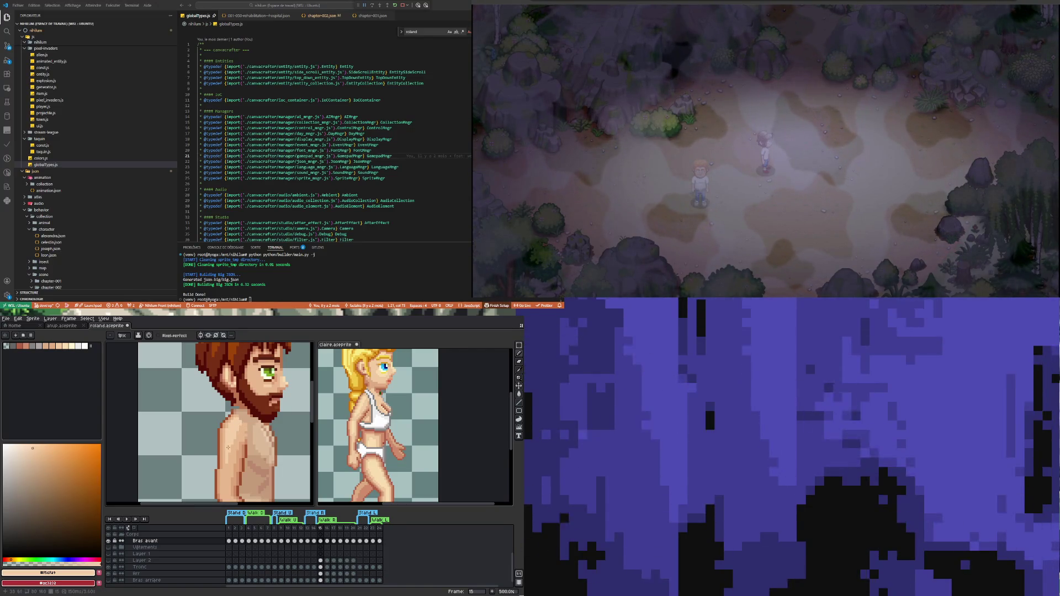
scroll(246, 462, down, 2)
Step: Show Bras avant frames 16 and 15 and zoom in on the arm
scroll(246, 462, up, 1)
scroll(246, 463, up, 2)
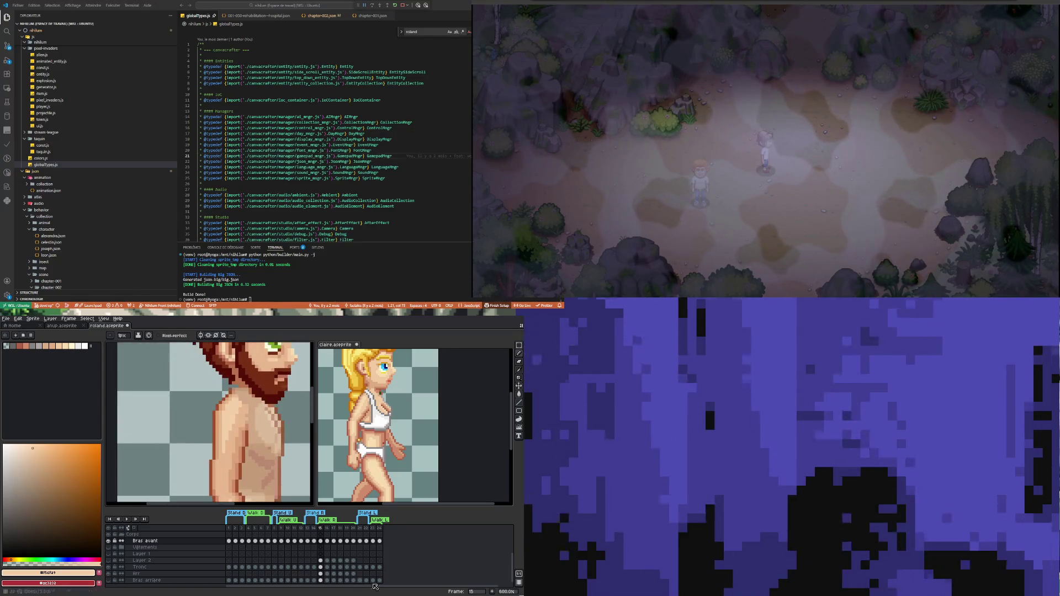
click(328, 541)
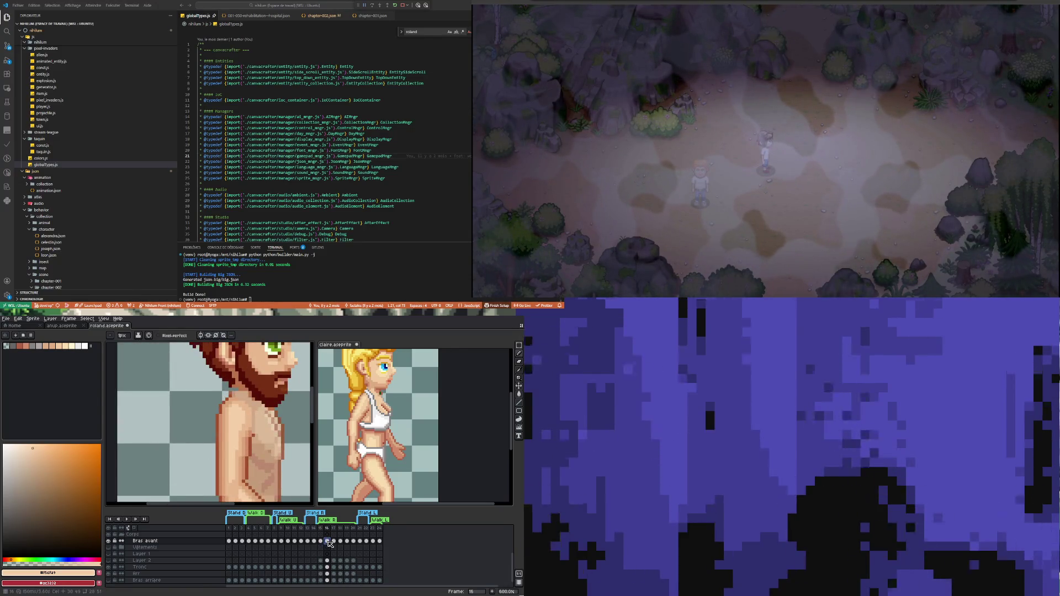
click(321, 542)
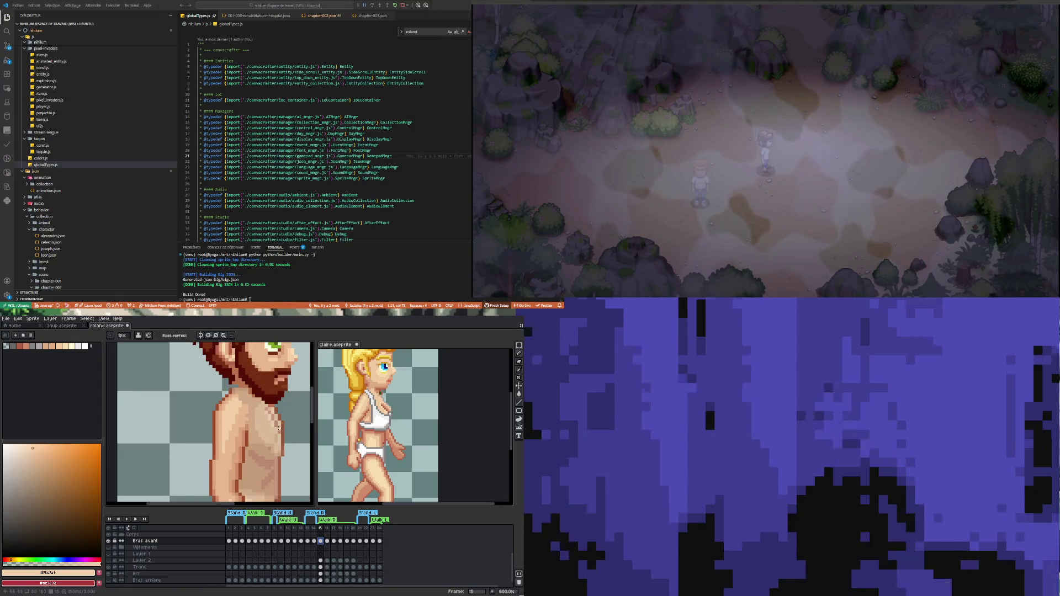
scroll(287, 440, down, 1)
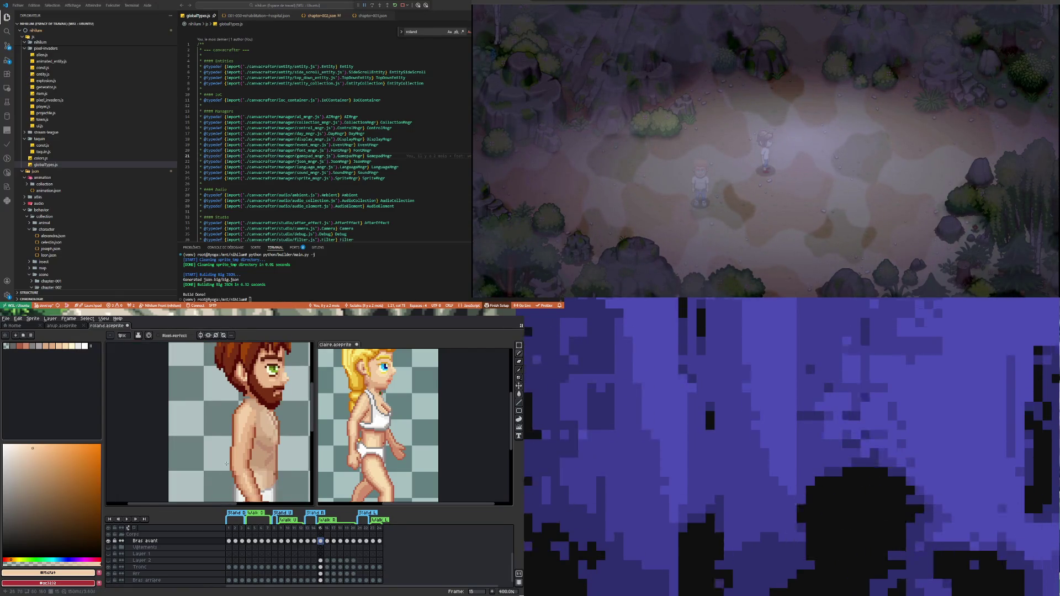
scroll(251, 419, up, 2)
scroll(250, 419, up, 3)
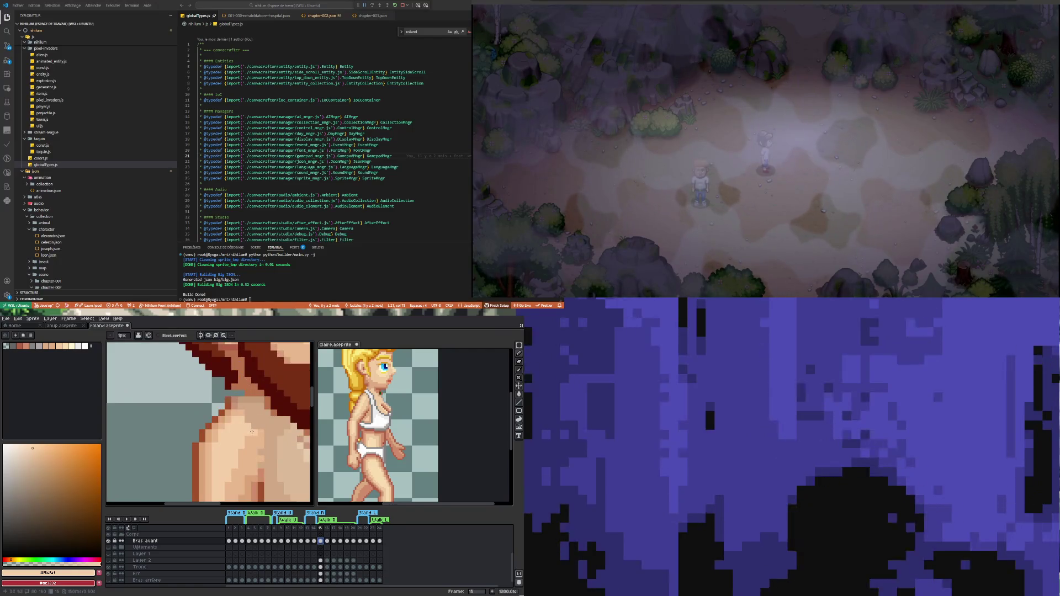
Step: Sample the shoulder's darker skin tone #e8b08e and return to the Pencil
key(i)
click(244, 409)
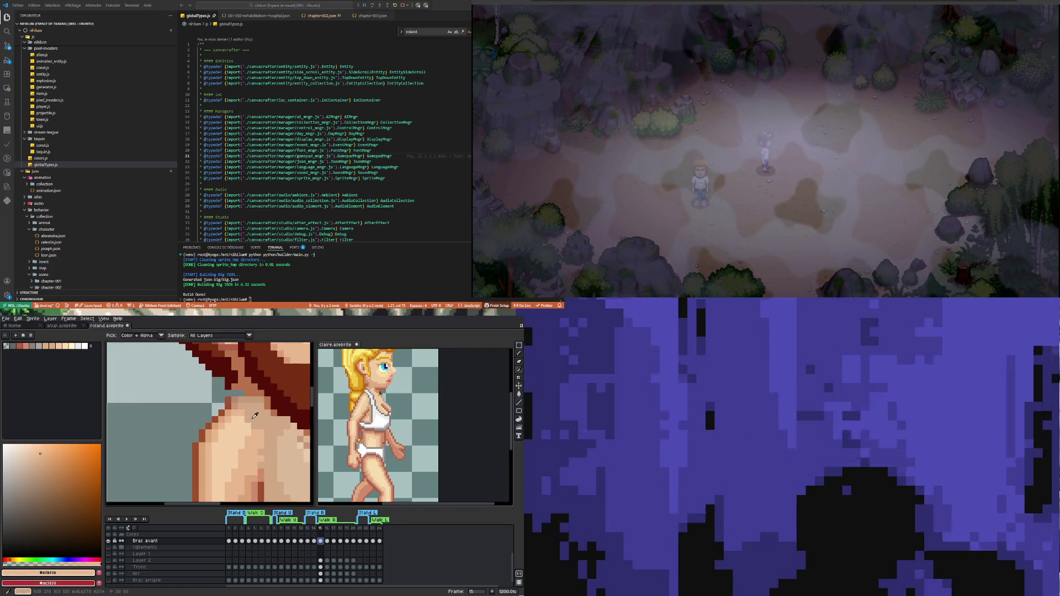
key(b)
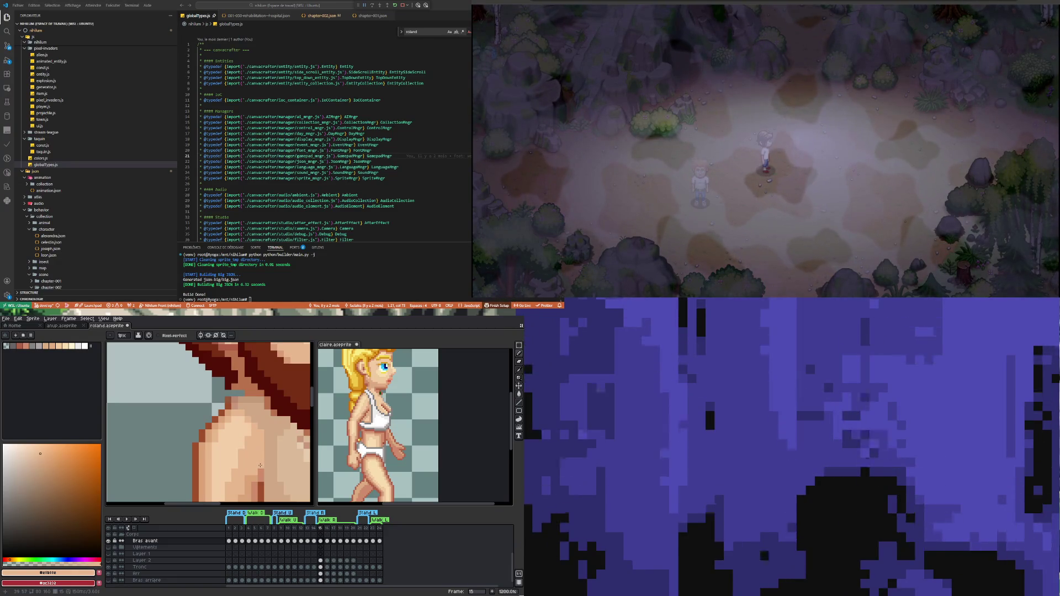
scroll(259, 464, down, 2)
scroll(255, 457, down, 1)
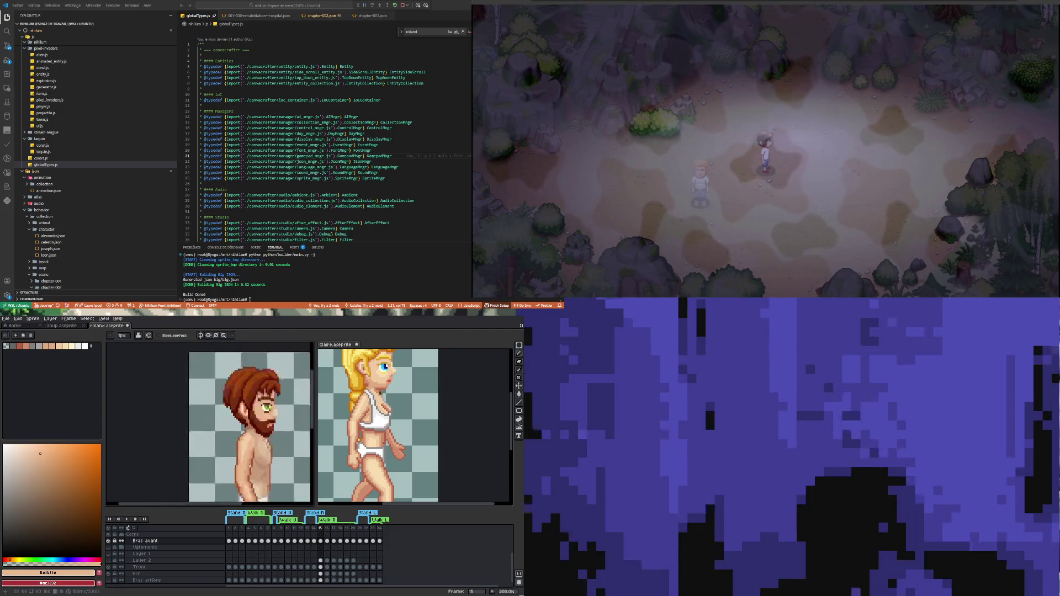
scroll(254, 454, up, 1)
scroll(255, 454, up, 1)
key(i)
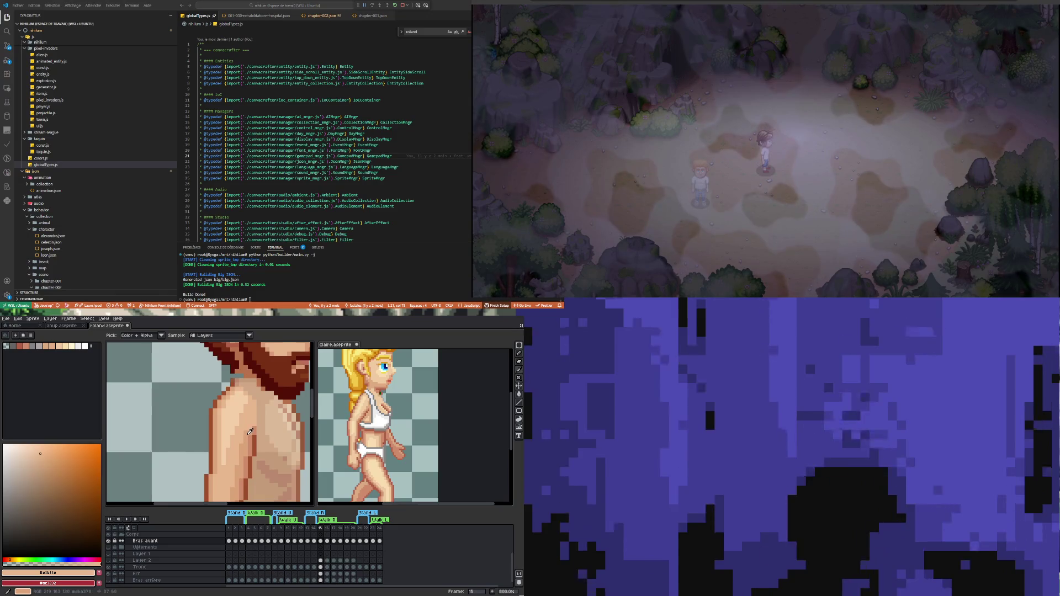
key(b)
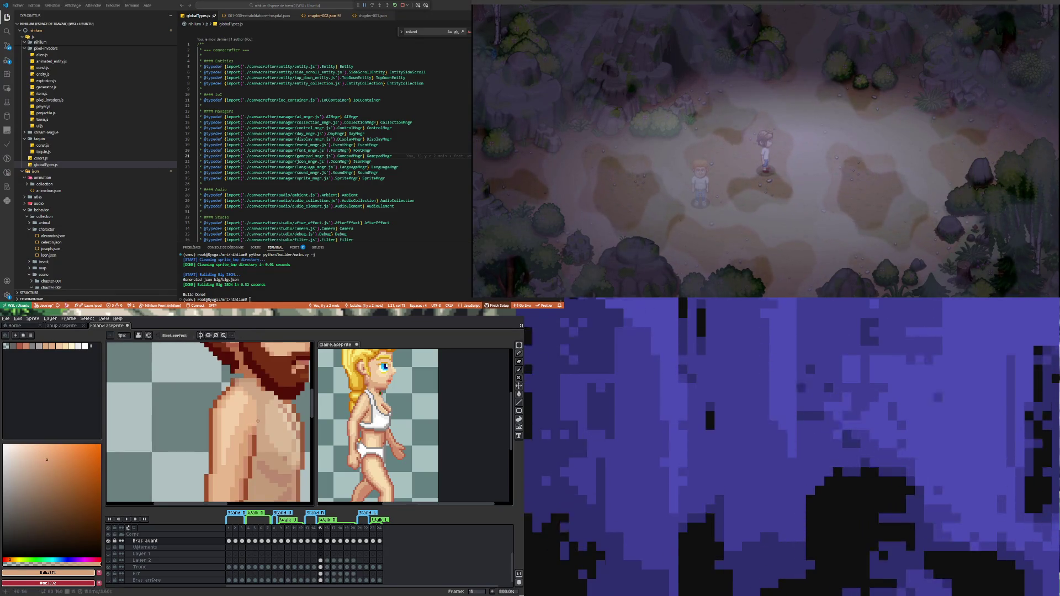
Step: Play the walk animation to review the torso and arms in motion
scroll(258, 421, down, 4)
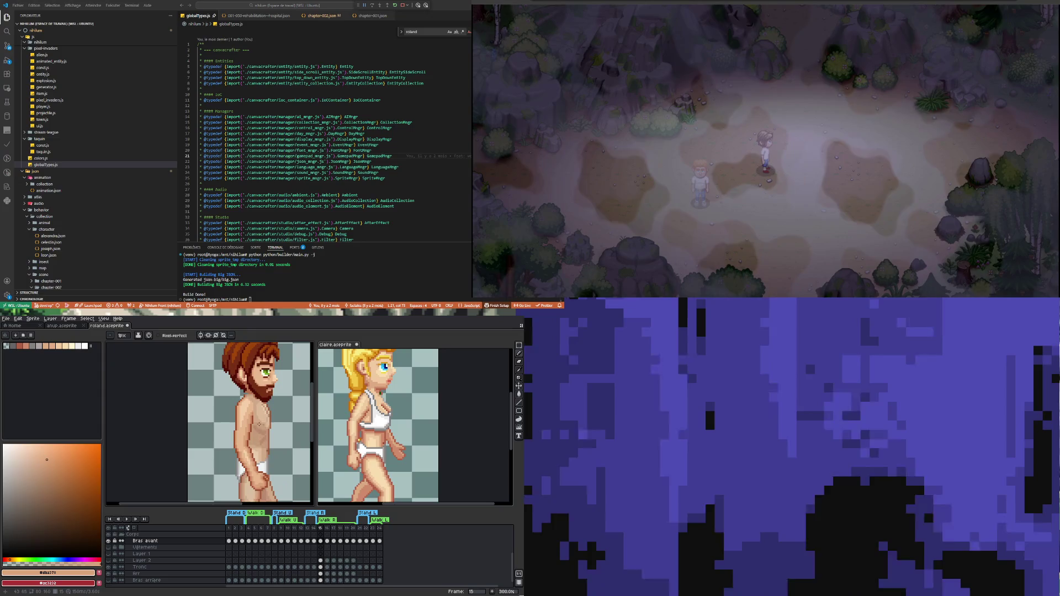
scroll(258, 425, down, 2)
scroll(229, 474, up, 2)
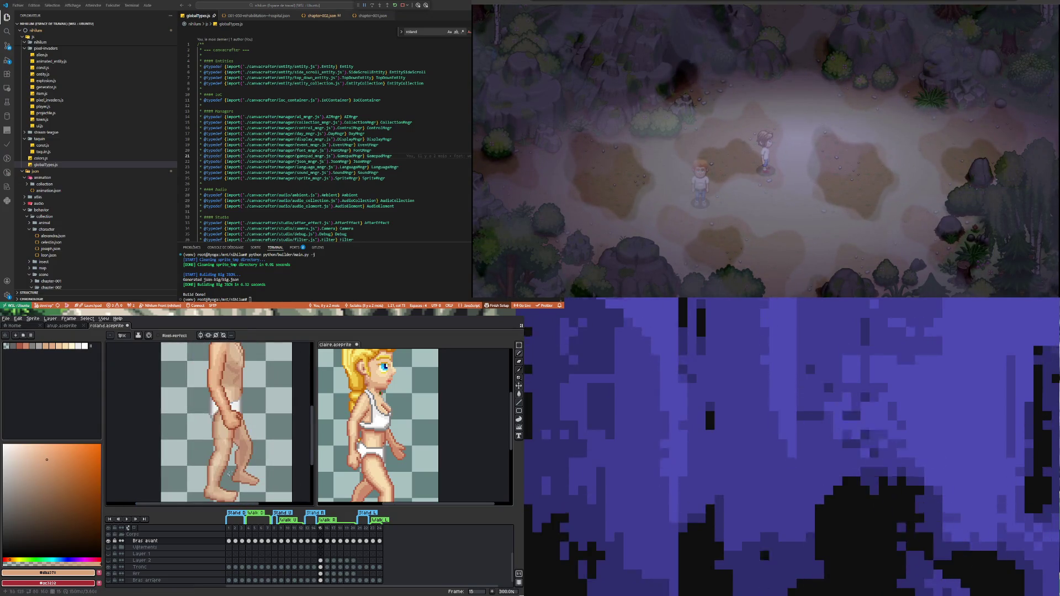
key(Return)
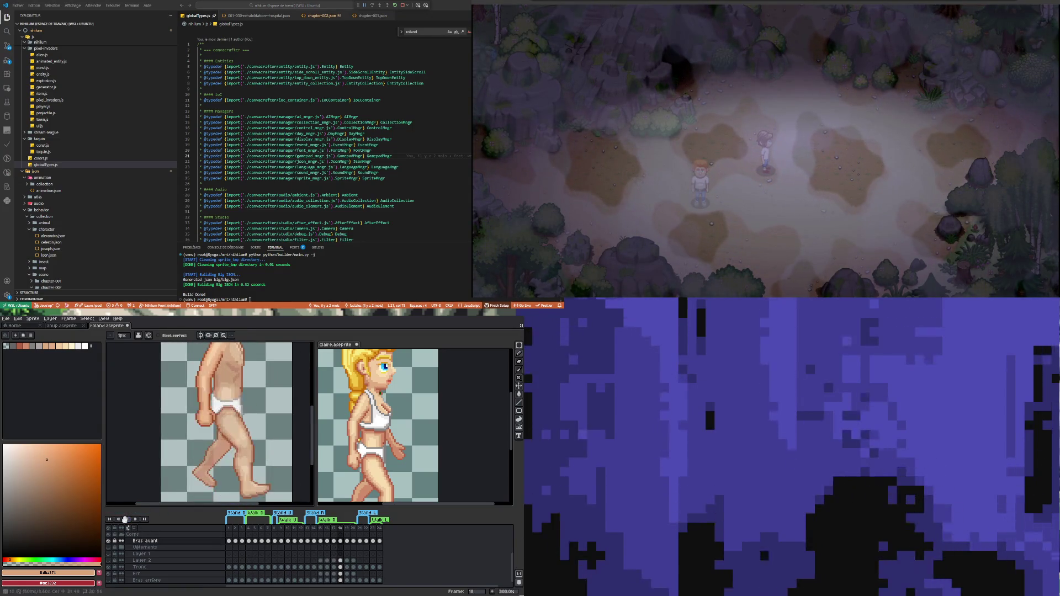
scroll(184, 460, down, 1)
scroll(204, 447, down, 1)
scroll(222, 436, up, 1)
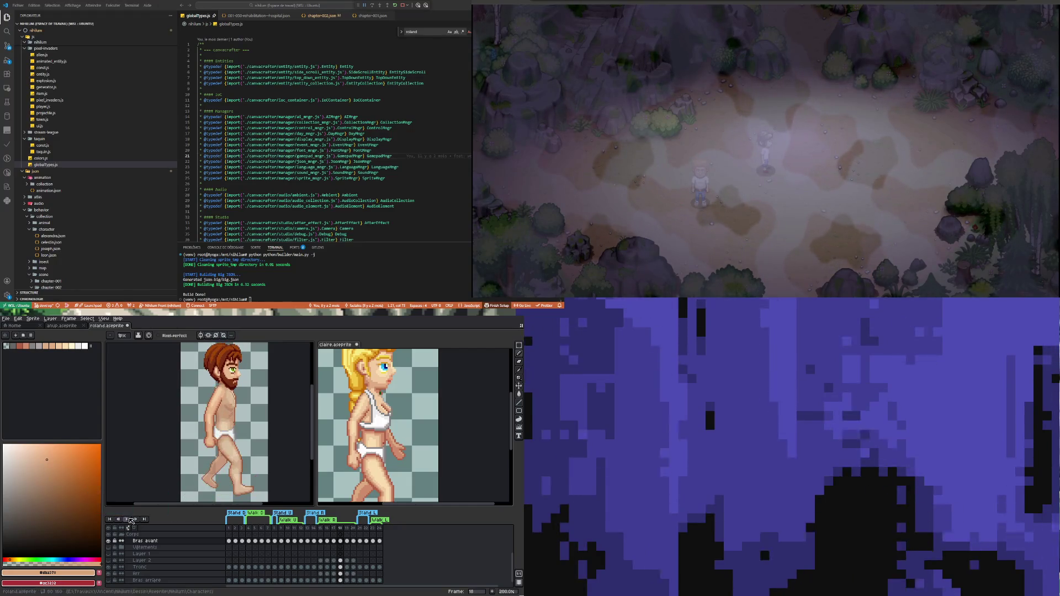
Step: Stop on frame 18, go to frame 15, and save roland.aseprite
click(339, 558)
click(320, 560)
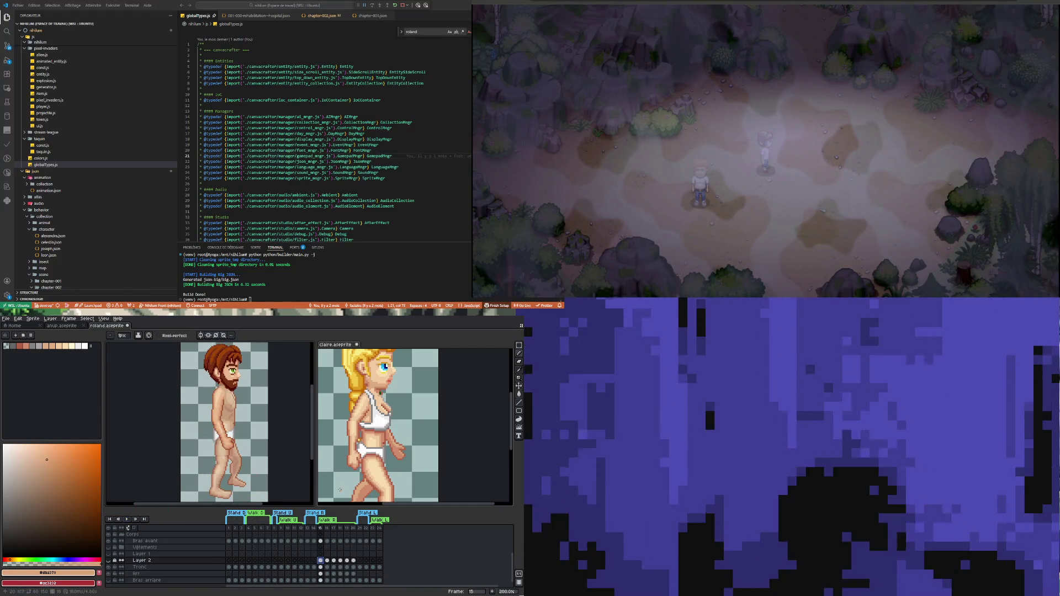
key(ctrl+s)
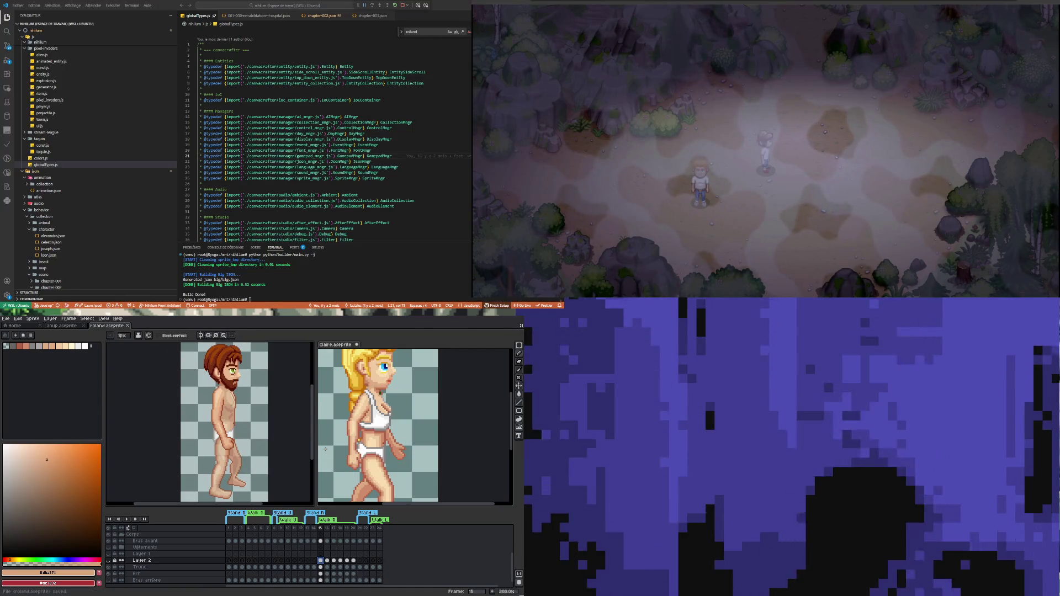
Step: Step through walk frames 16, 19 and 20, return to 15, and replay
click(328, 561)
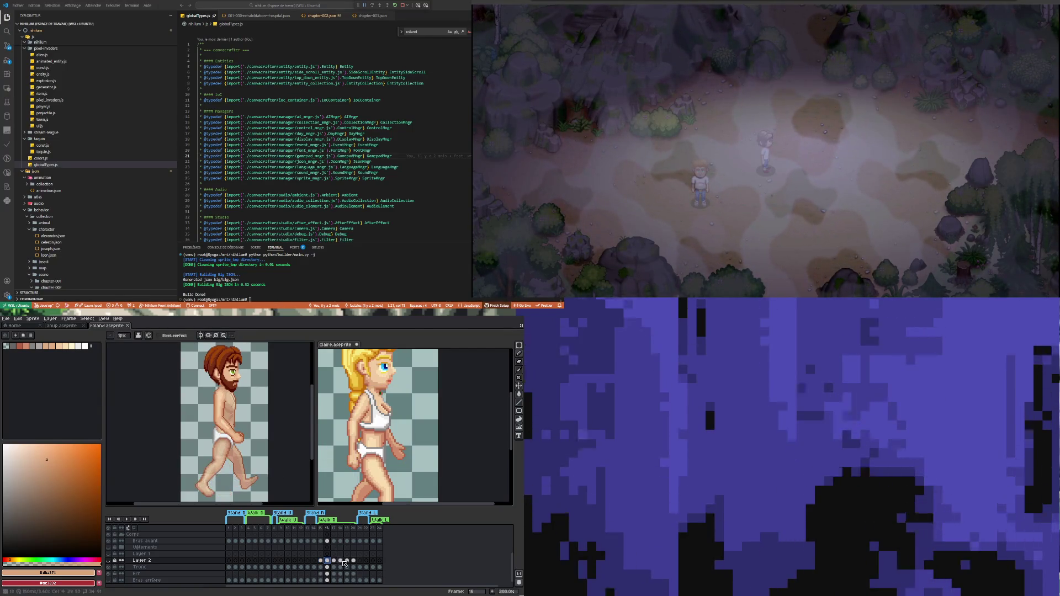
click(341, 560)
click(347, 560)
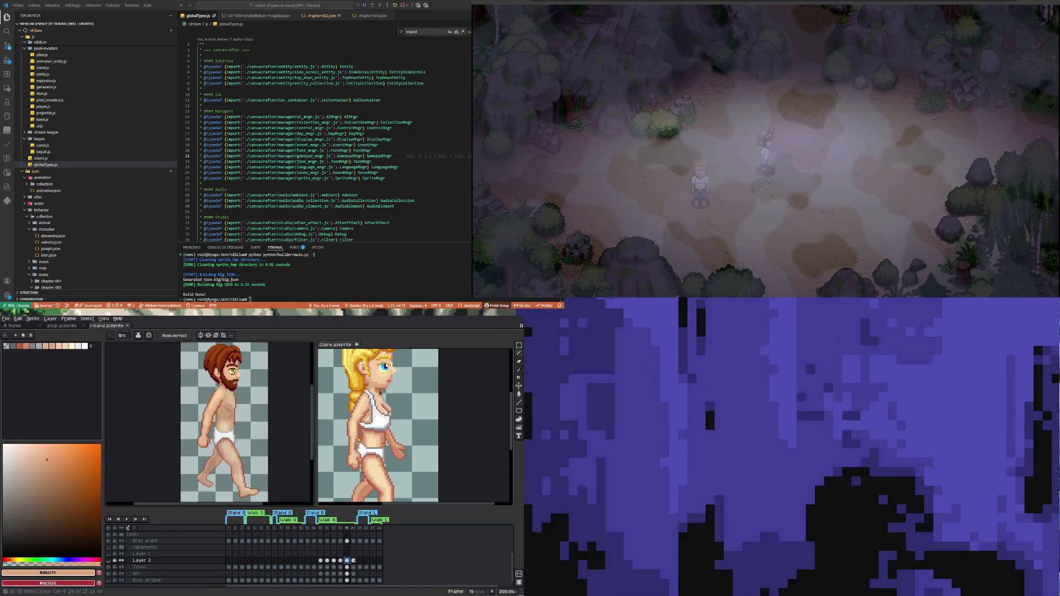
click(353, 561)
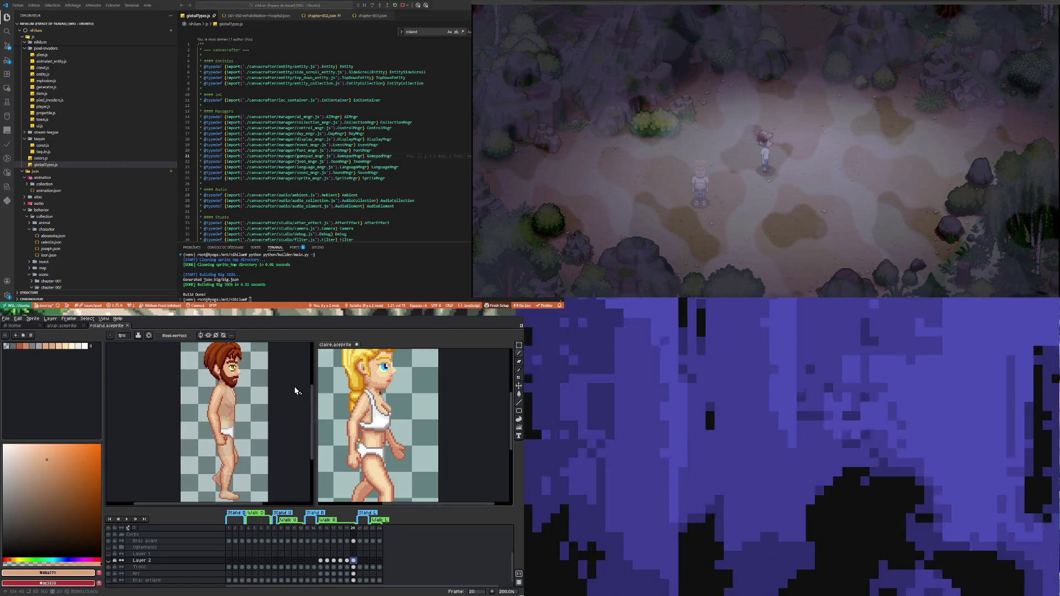
click(321, 561)
click(127, 519)
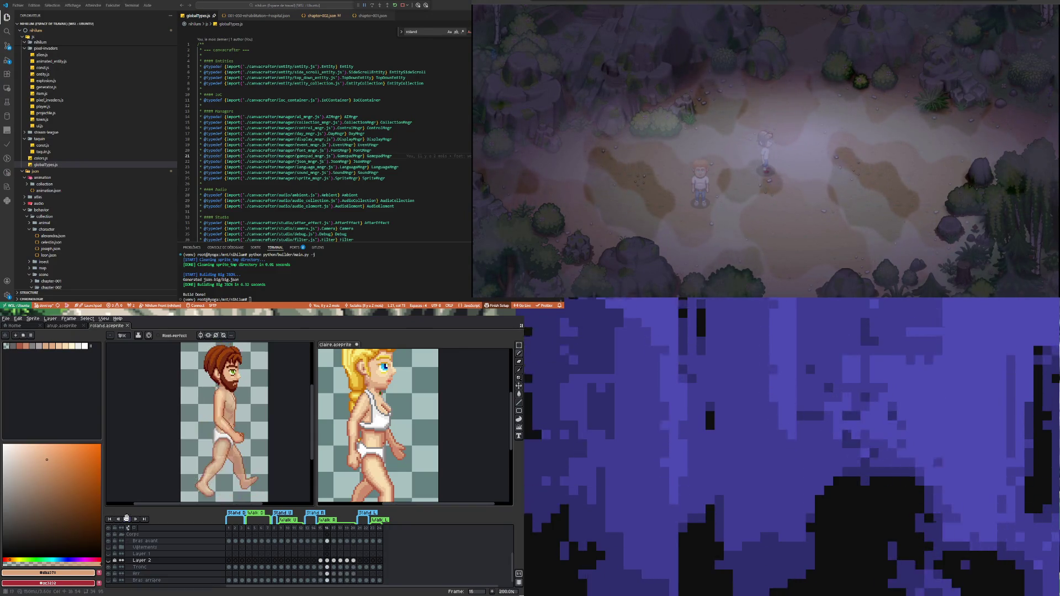
Step: Raise the Tronc layer's opacity to 100% in Layer Properties, then close it
click(153, 568)
double_click(153, 568)
drag(462, 493, 512, 499)
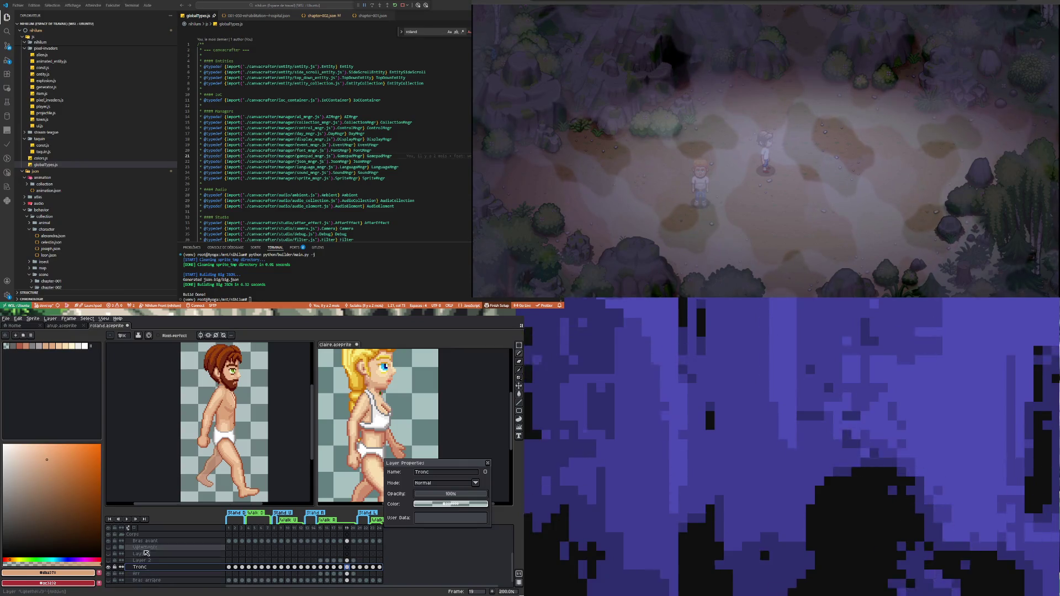
click(154, 576)
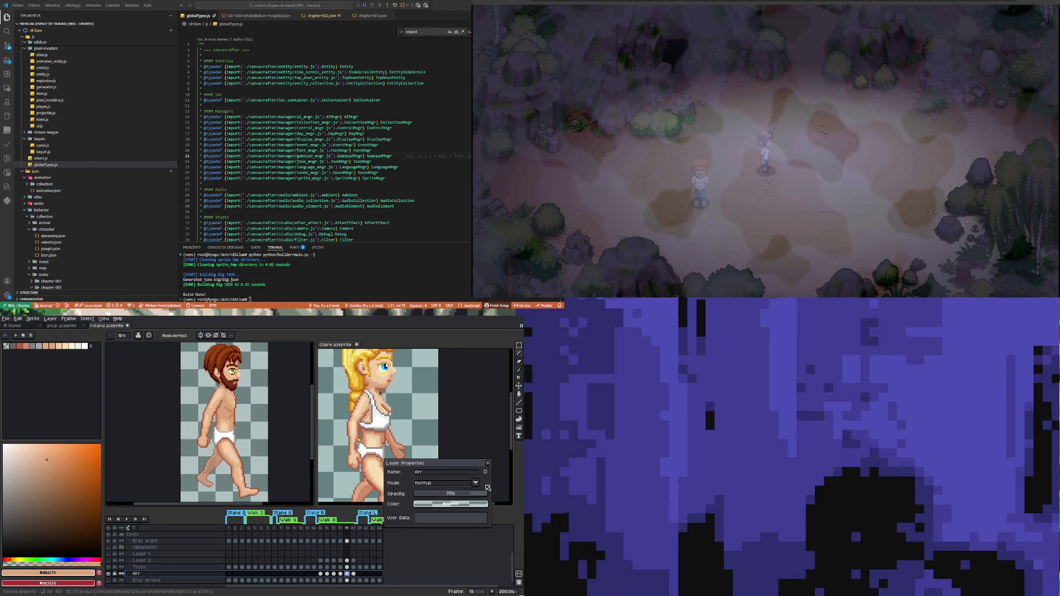
click(487, 464)
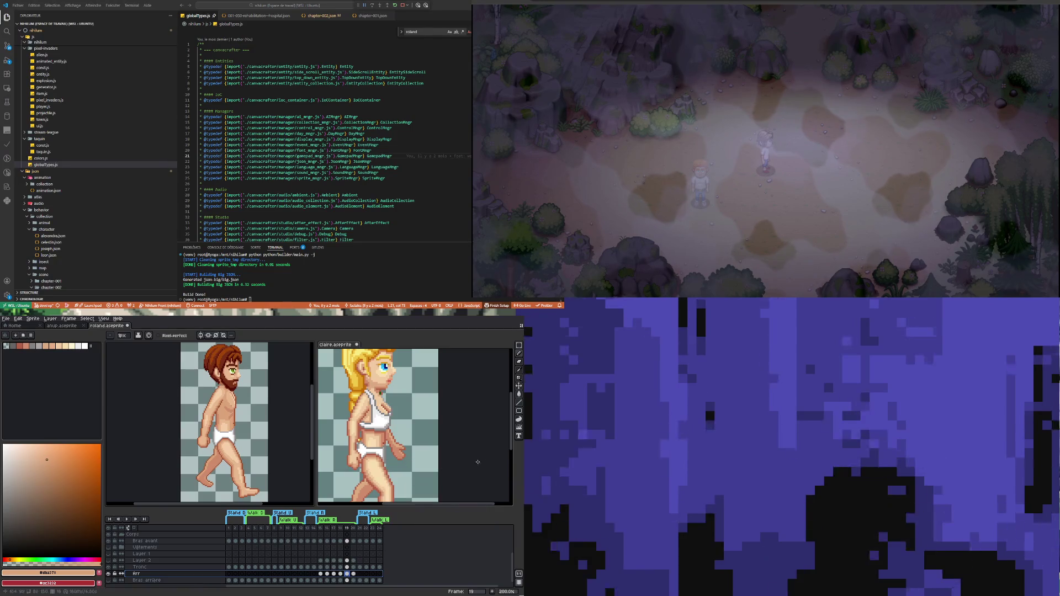
Step: Play the walk loop twice, then stop it back on frame 15
click(127, 519)
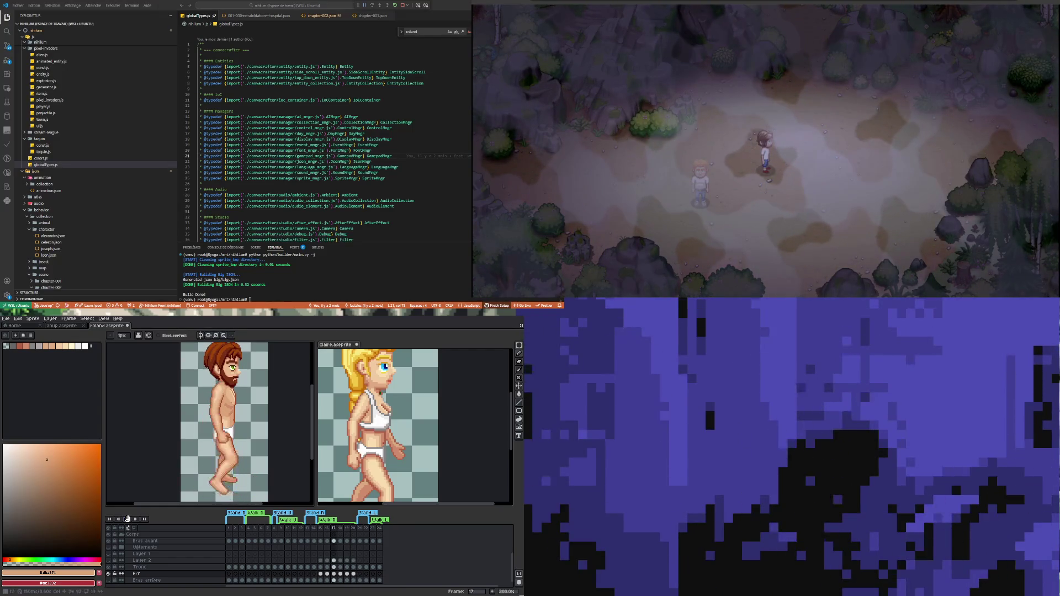
click(127, 518)
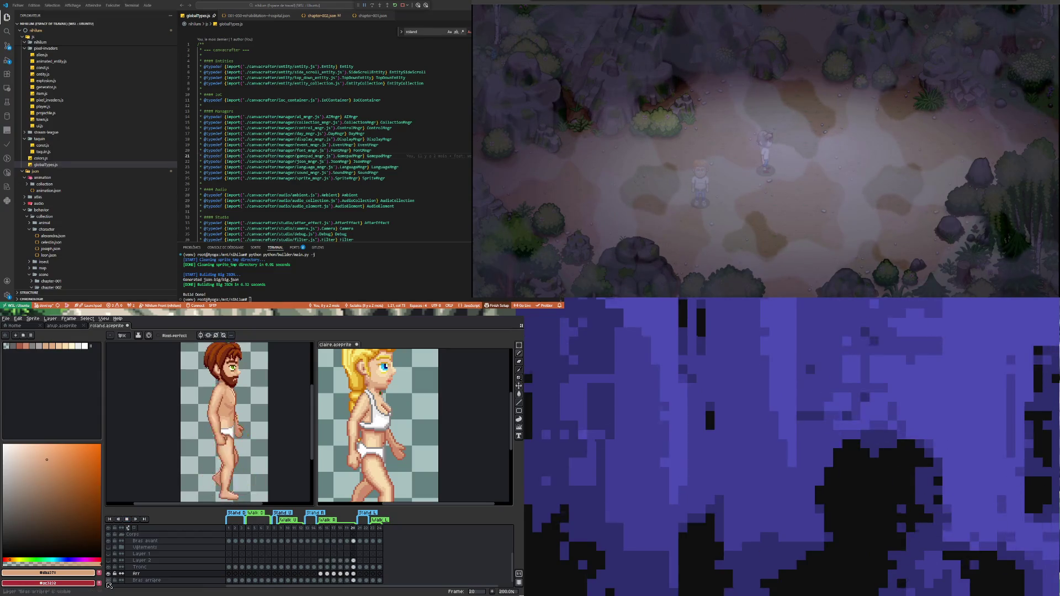
click(129, 521)
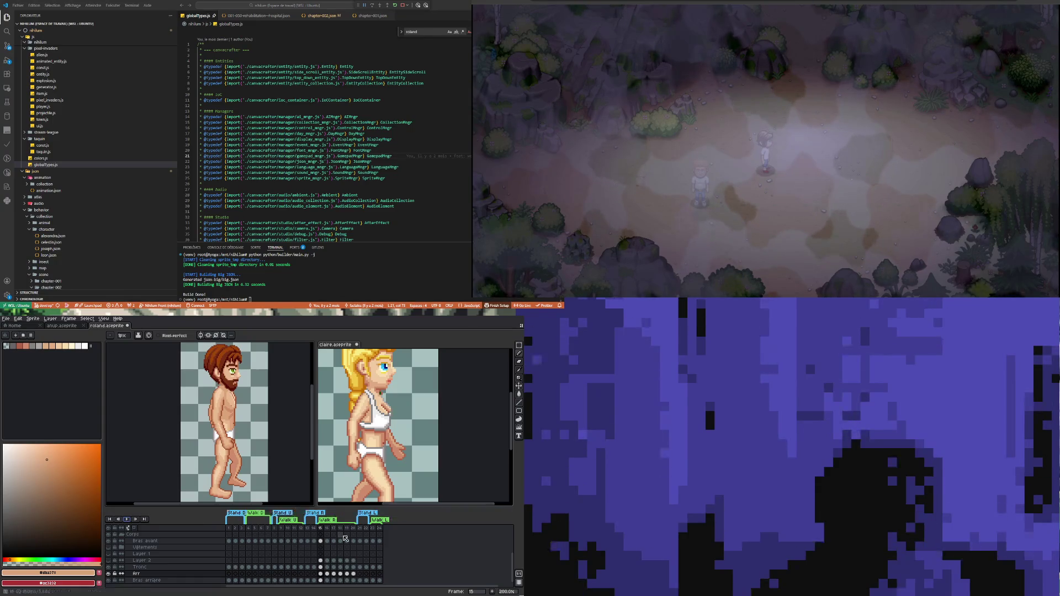
Step: Select the Bras arrière cel at frame 15 and toggle its visibility to compare
click(321, 580)
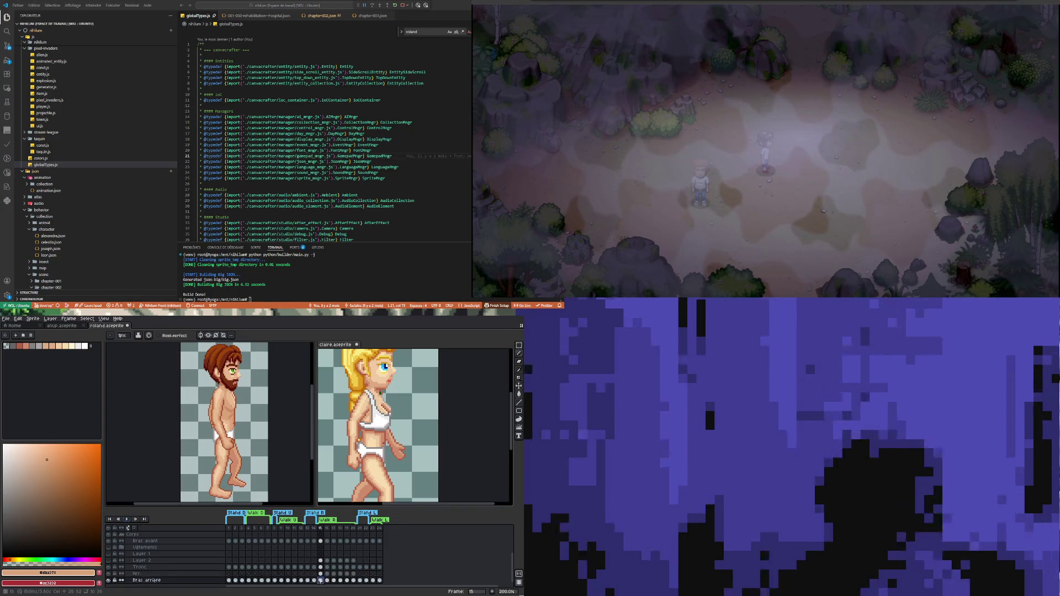
scroll(236, 488, up, 2)
scroll(192, 459, up, 2)
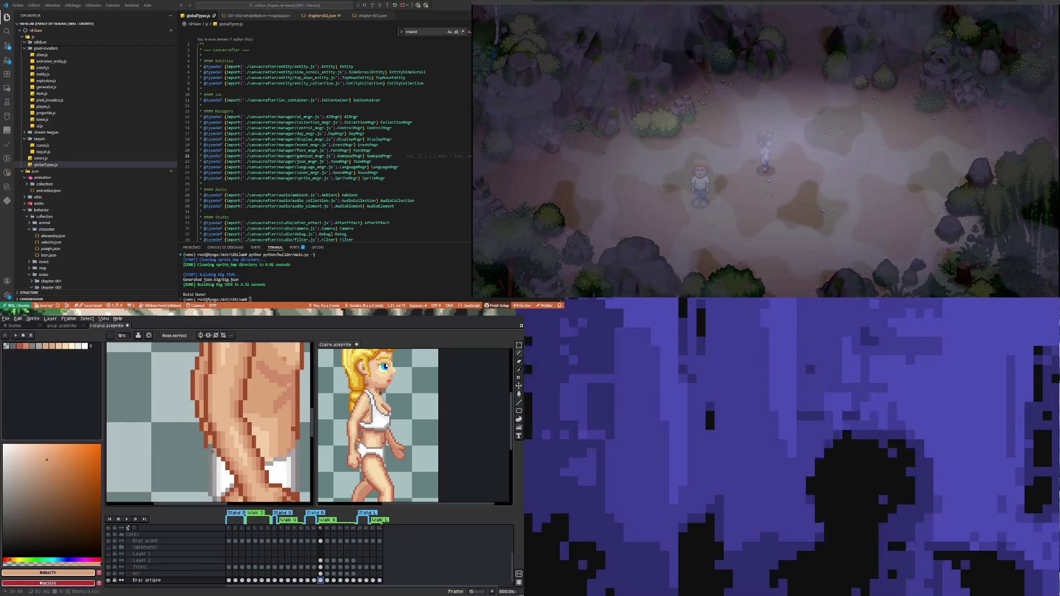
click(109, 583)
click(109, 582)
click(109, 583)
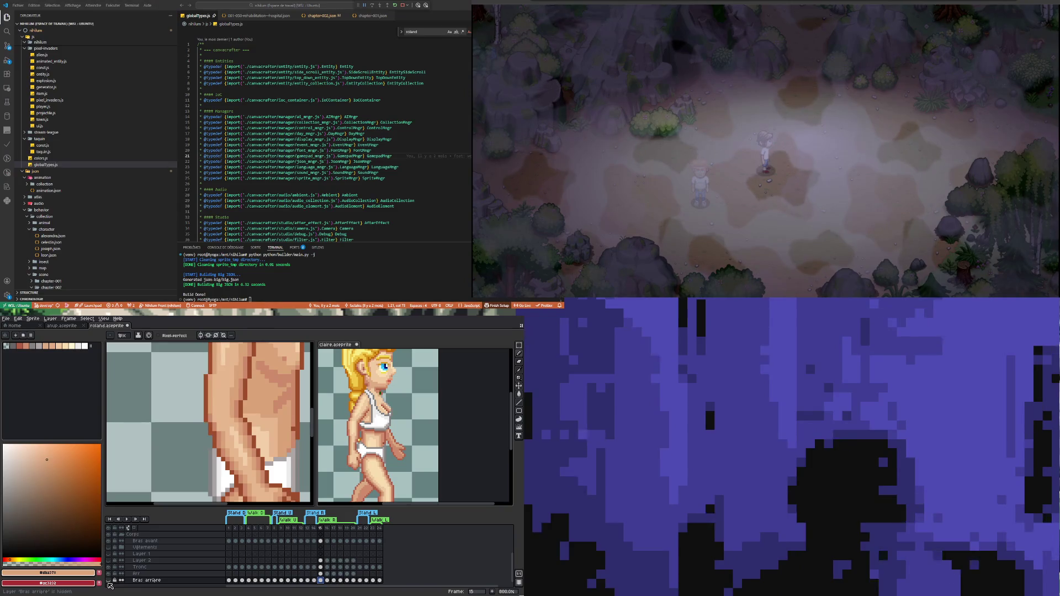
click(109, 583)
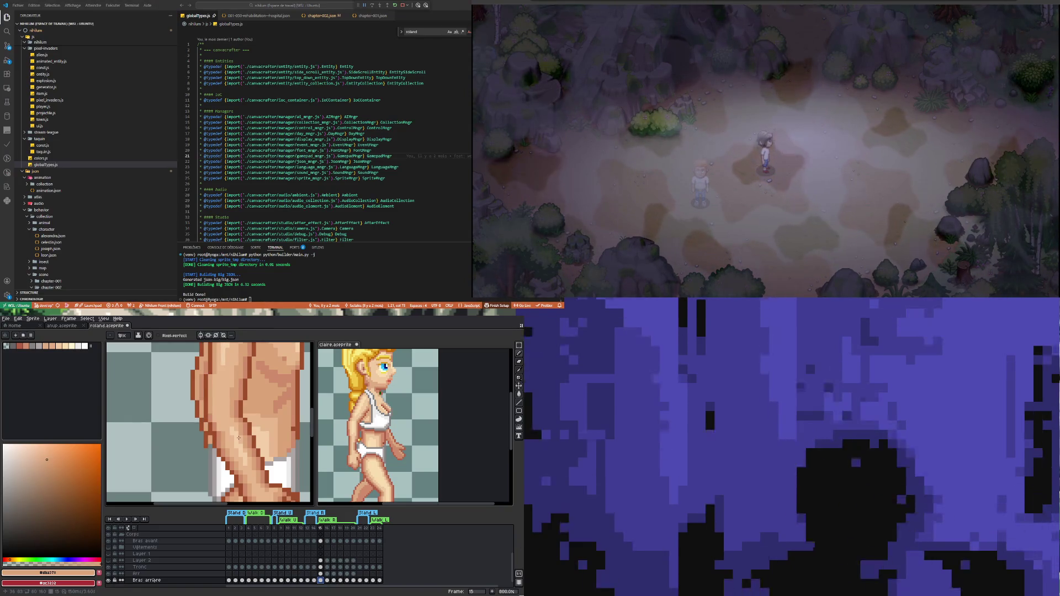
Step: Sample the dark brown #9f4f2a, then the light skin tone #dba378 as the drawing colour
key(i)
click(210, 438)
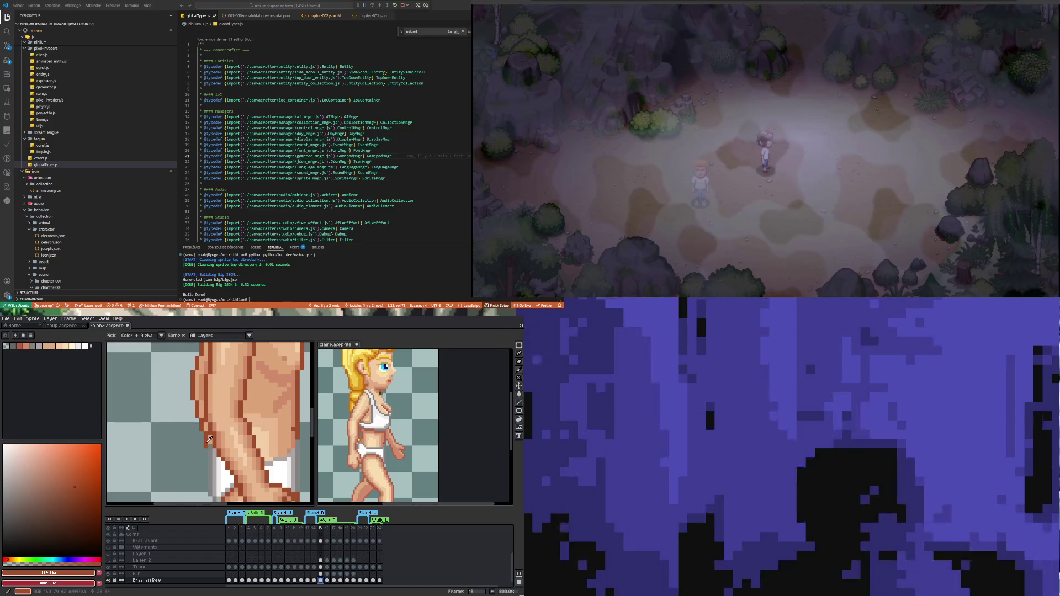
key(b)
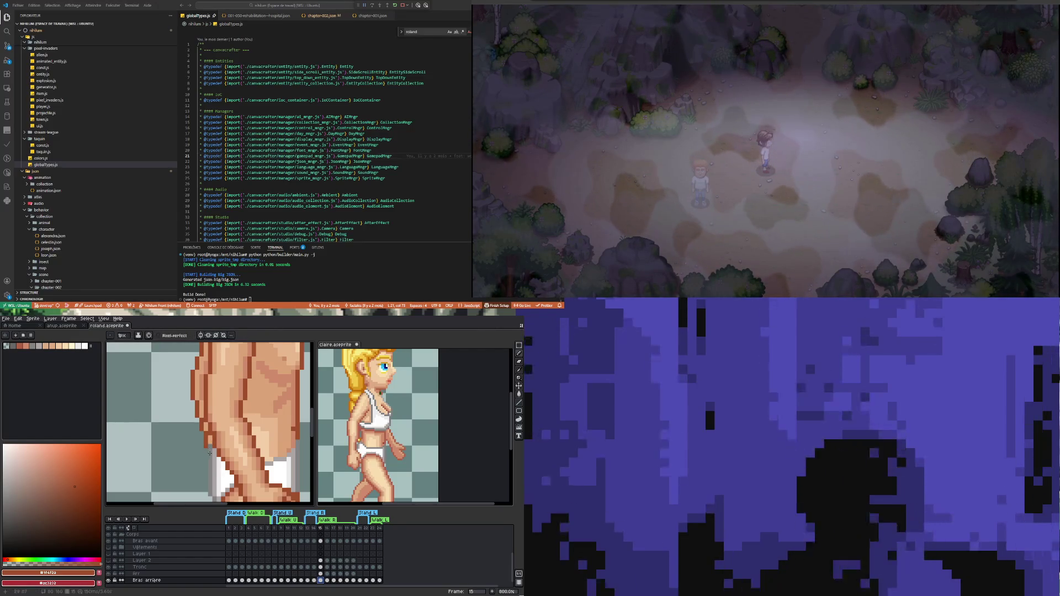
key(i)
click(212, 439)
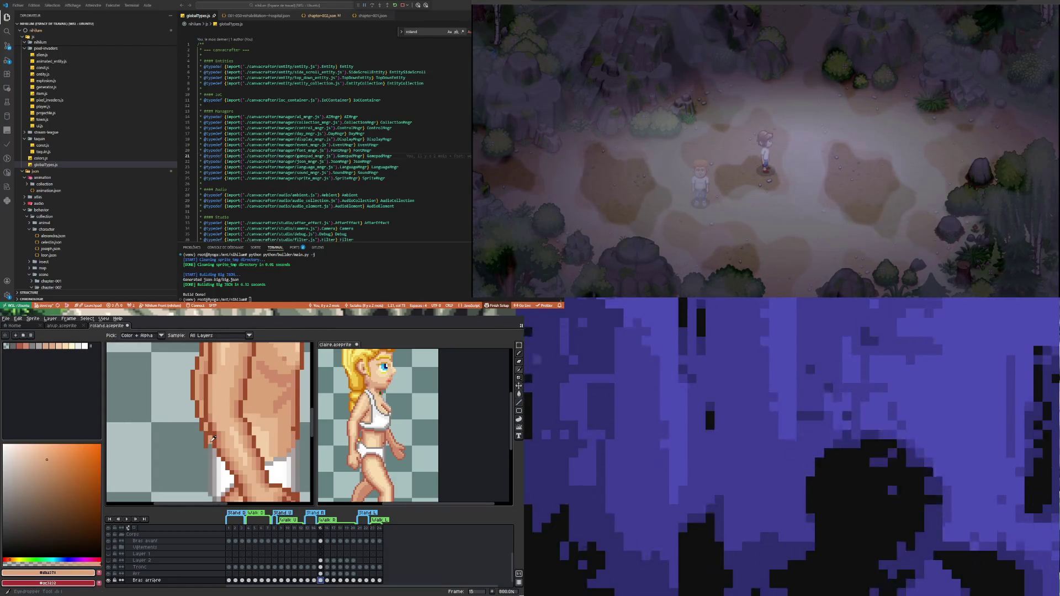
key(b)
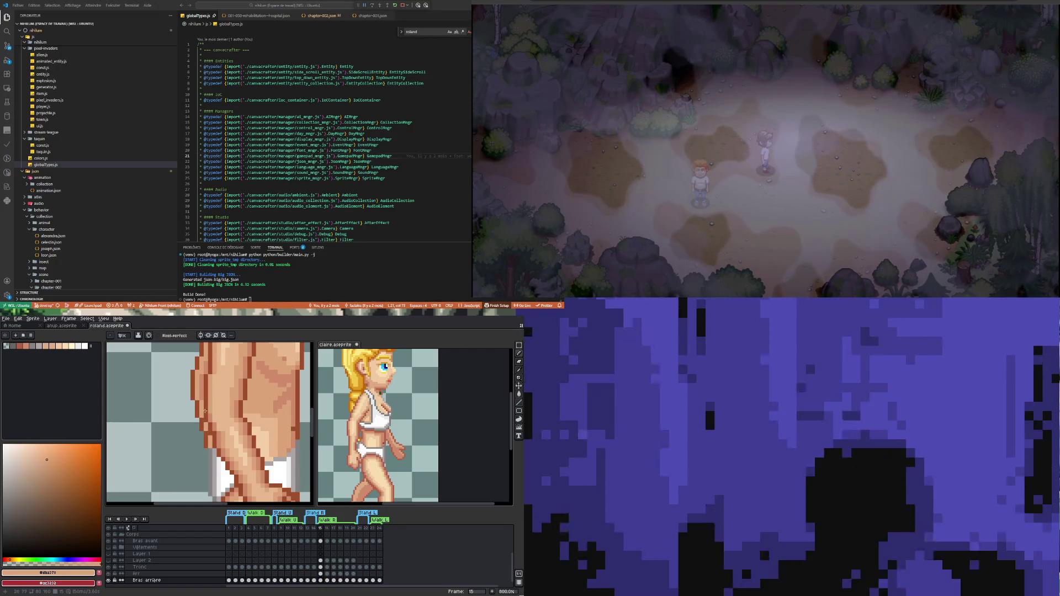
scroll(209, 475, down, 3)
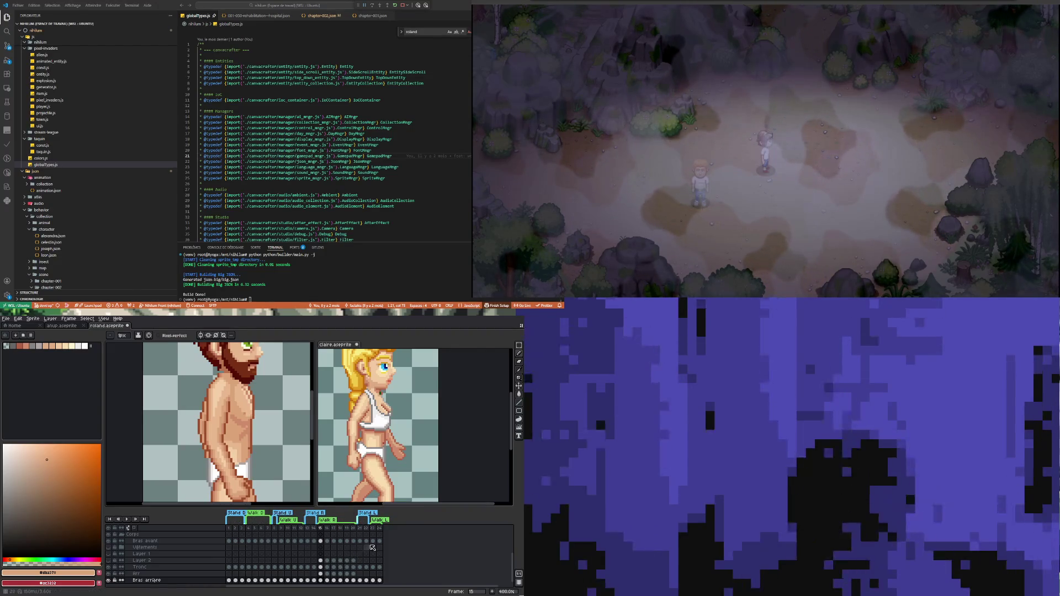
Step: Check the Claire reference, then select the Bras arrière cel at frame 15
click(476, 451)
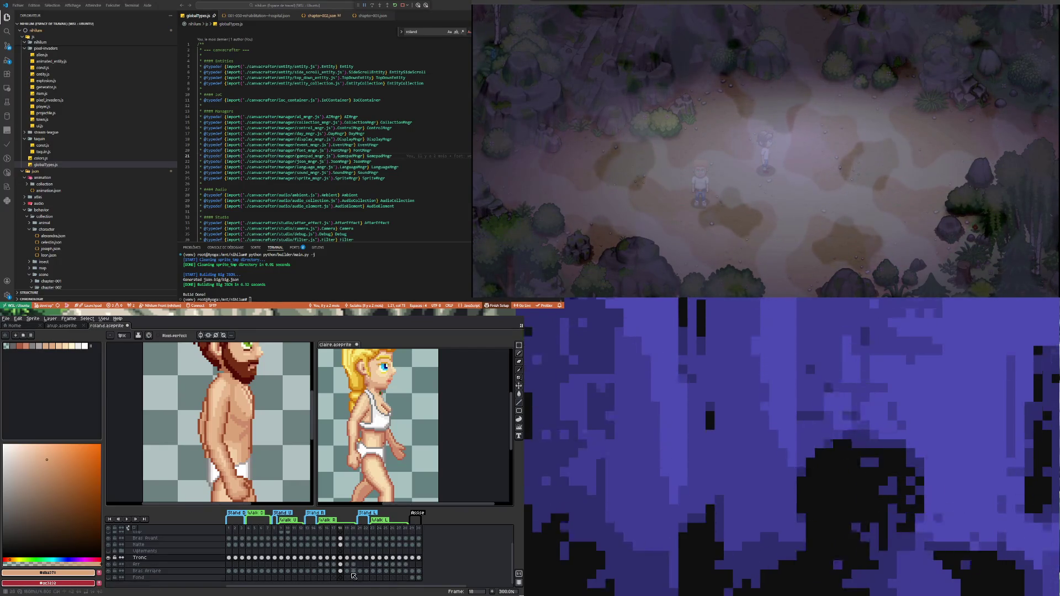
click(320, 571)
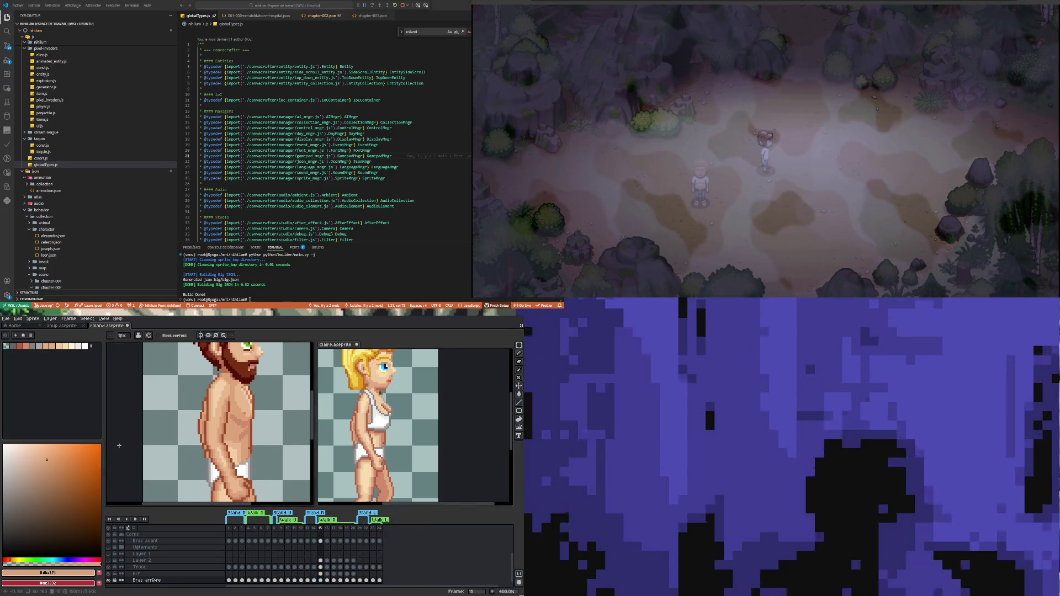
scroll(204, 460, up, 2)
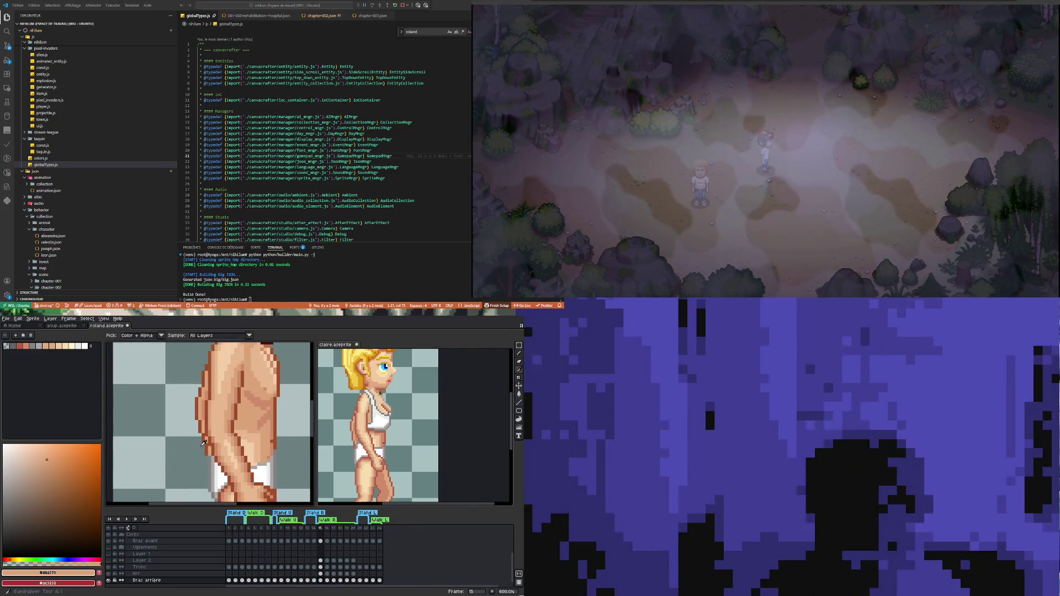
Step: Sample the dark brown #9f4f2a, then the light skin tone from the arm
alt+click(204, 440)
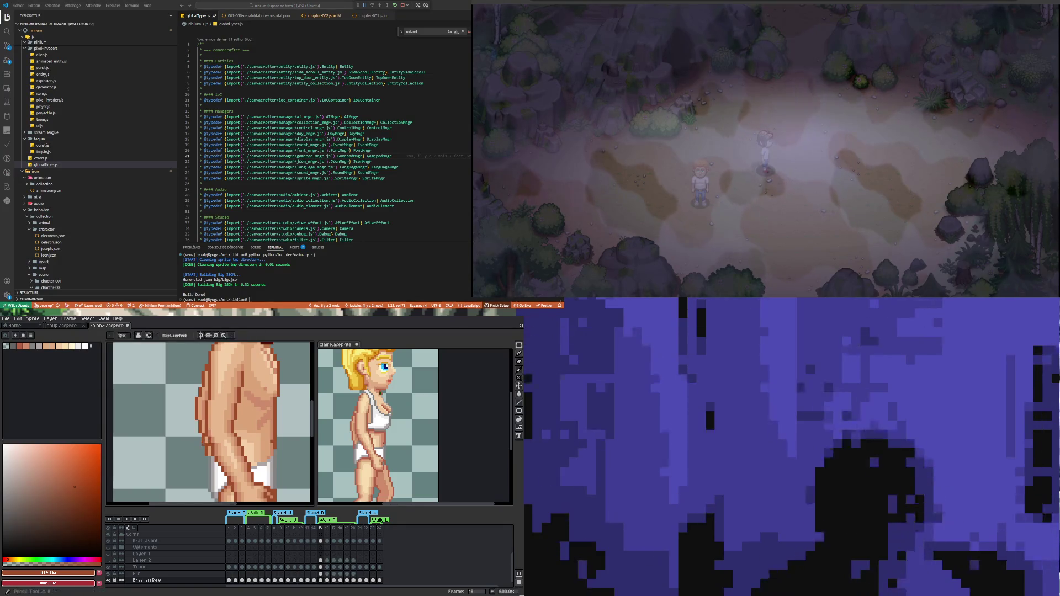
scroll(210, 458, up, 3)
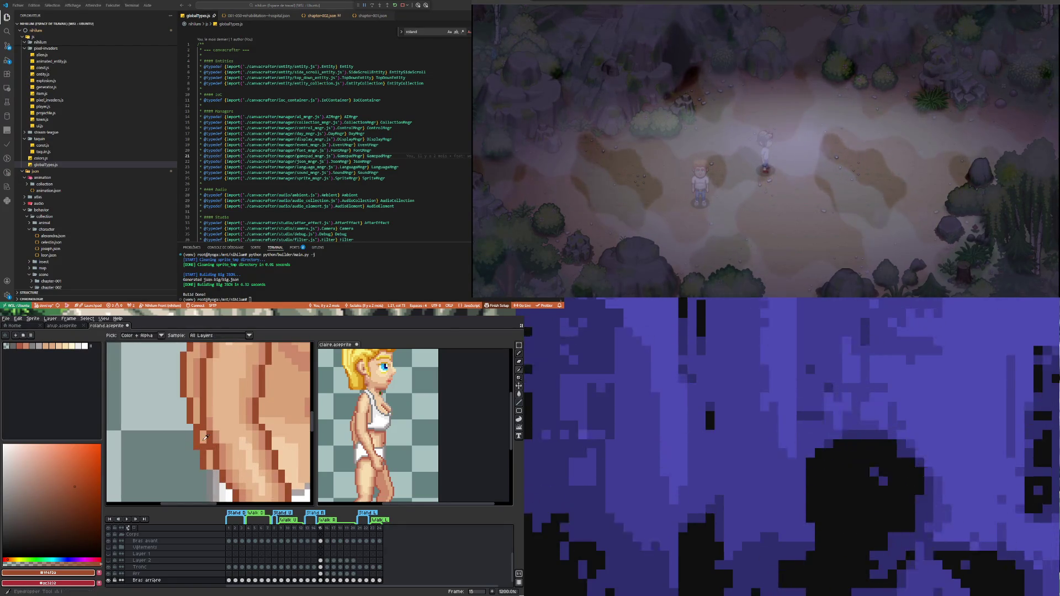
alt+click(205, 437)
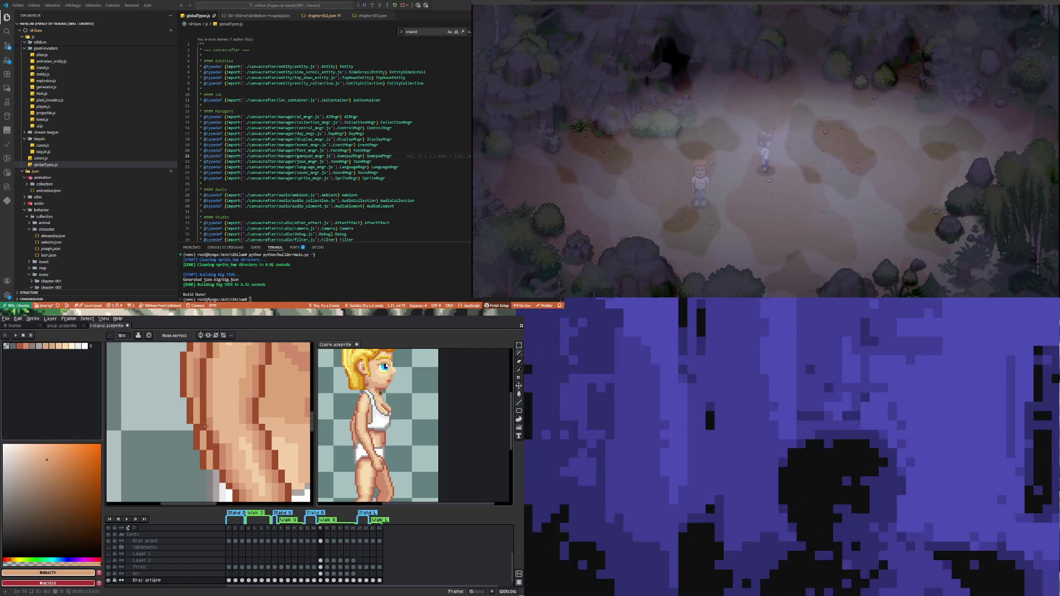
scroll(212, 479, down, 3)
scroll(227, 441, down, 2)
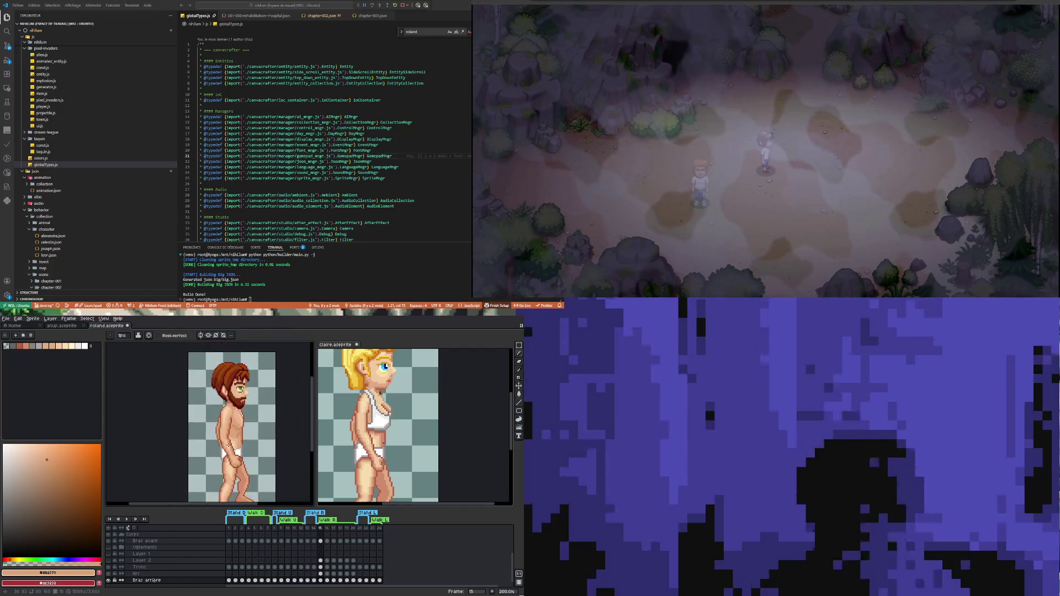
Step: Show walk frame 16 in both the bearded man and the blonde reference sprite
click(329, 580)
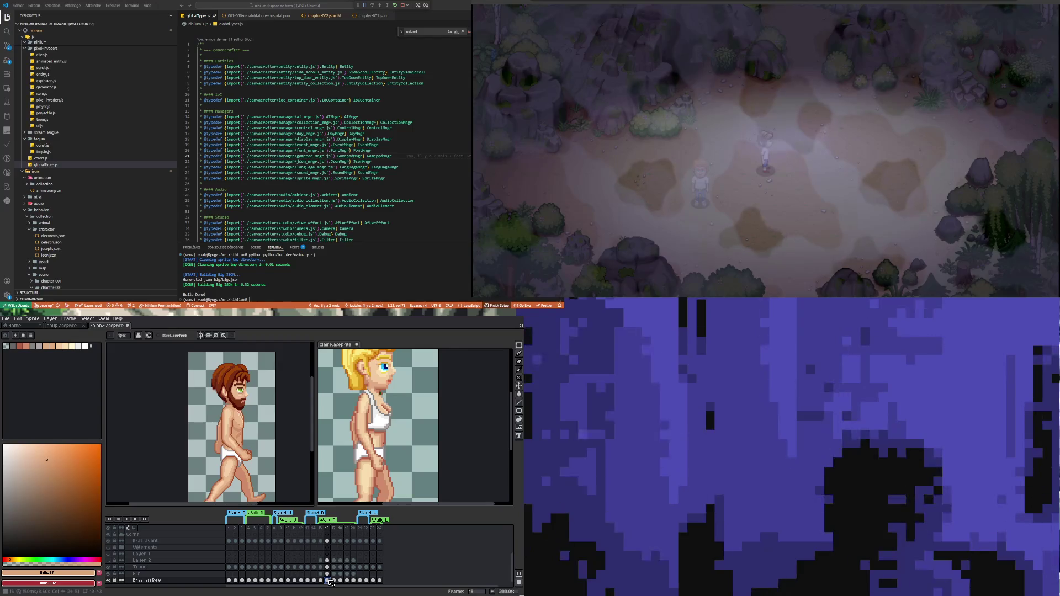
key(ctrl+Tab)
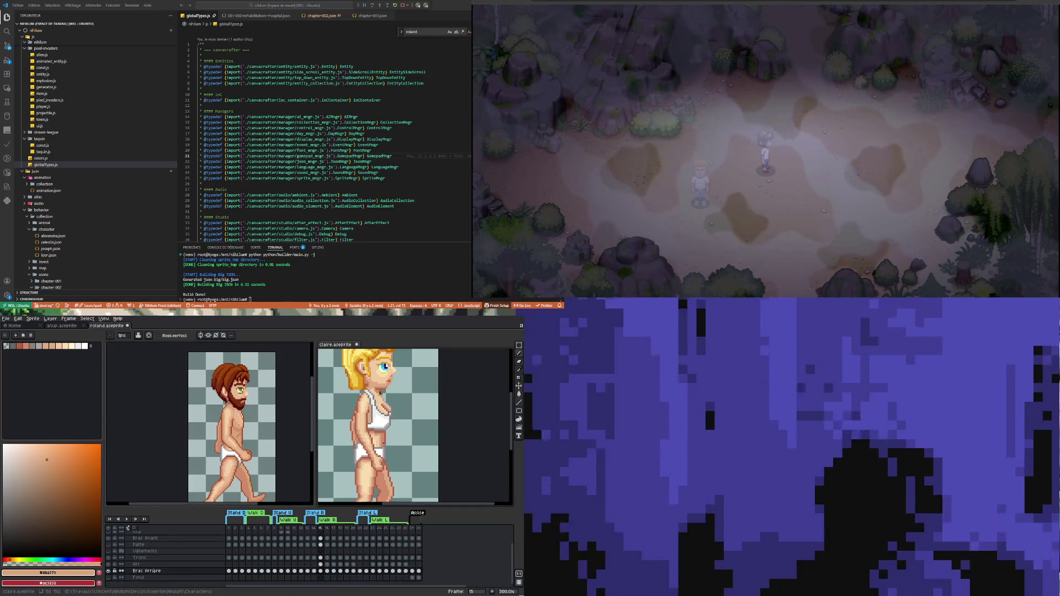
click(327, 572)
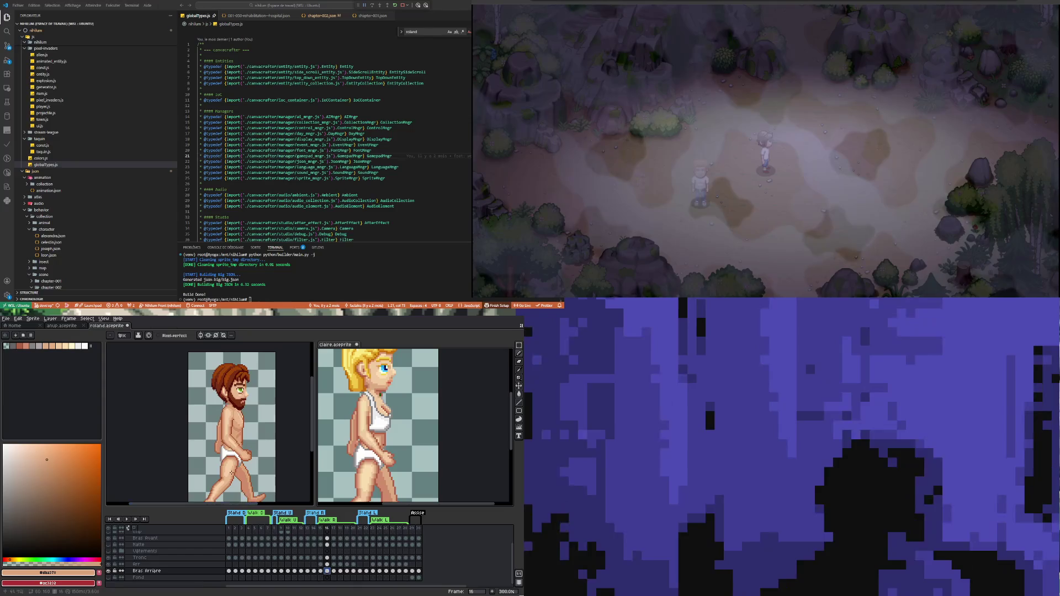
scroll(220, 432, up, 2)
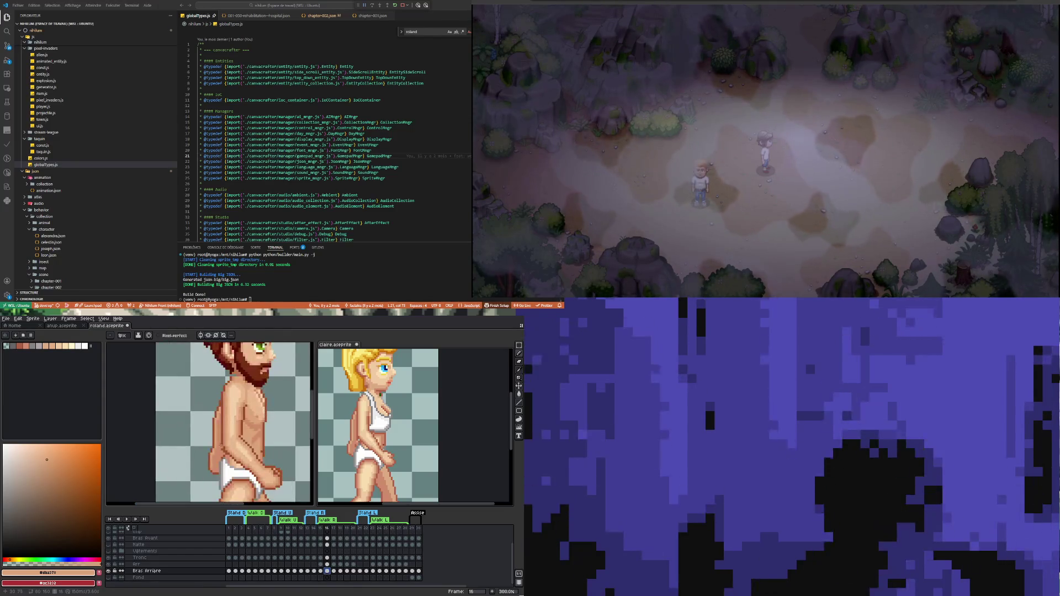
scroll(220, 444, up, 1)
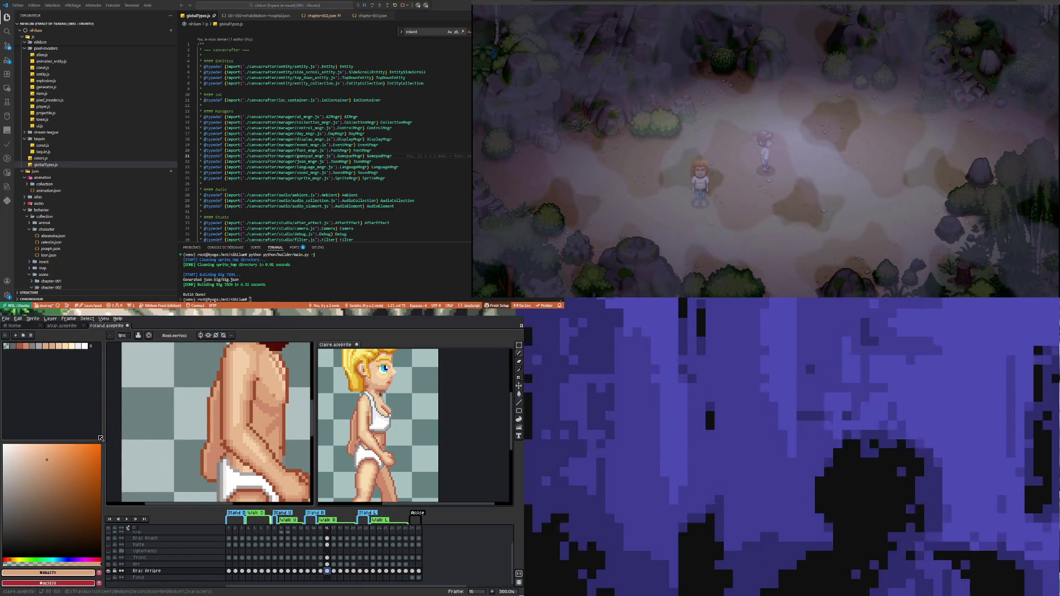
click(111, 443)
scroll(182, 463, up, 1)
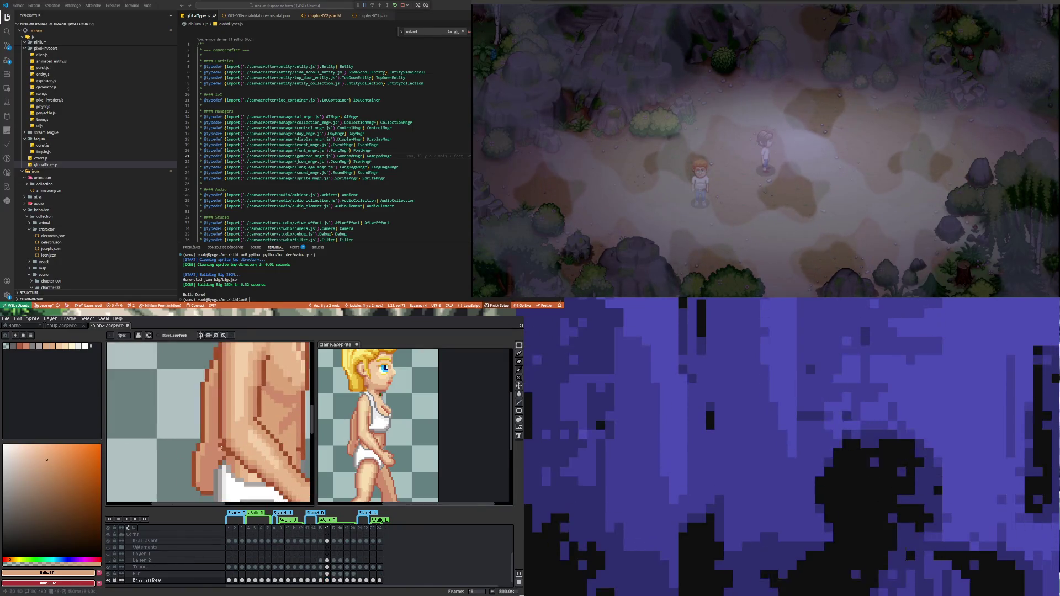
Step: Sample the mid skin tone #cf8c6b from the arm and pencil with it
key(i)
click(216, 449)
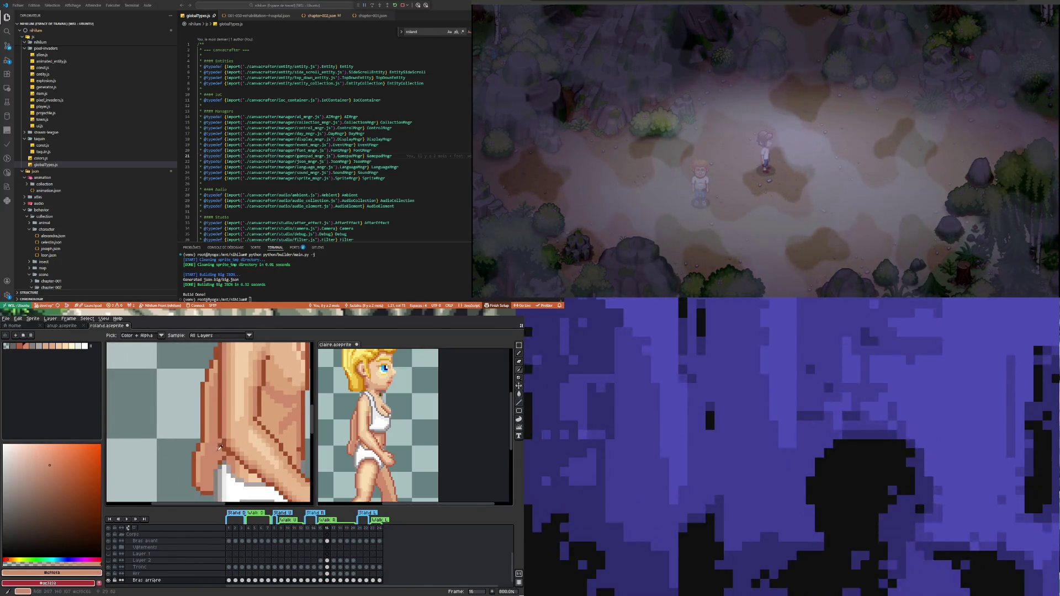
key(b)
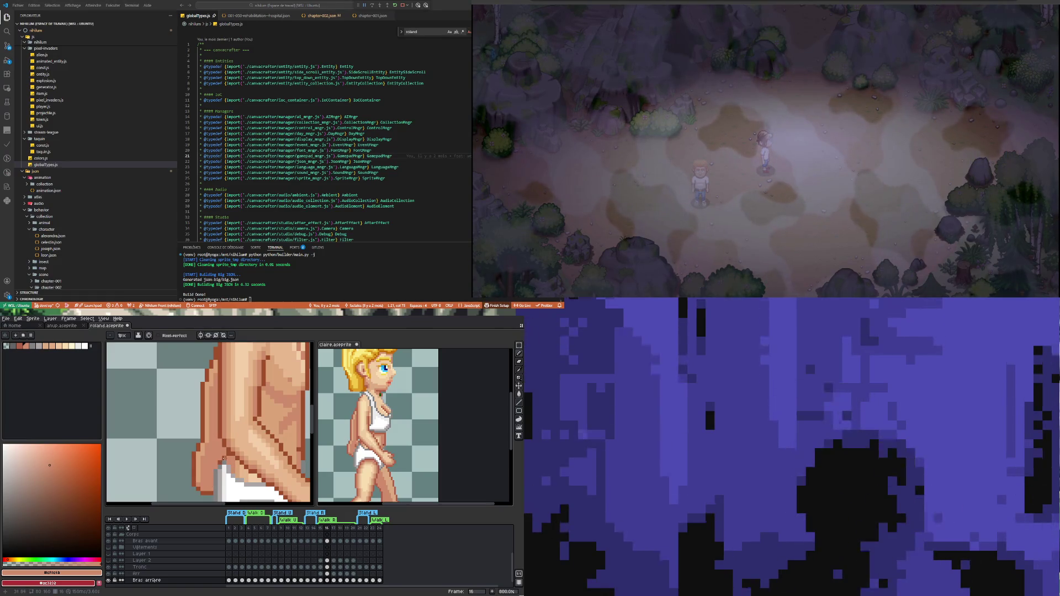
scroll(218, 463, down, 4)
scroll(228, 461, up, 3)
scroll(227, 461, down, 3)
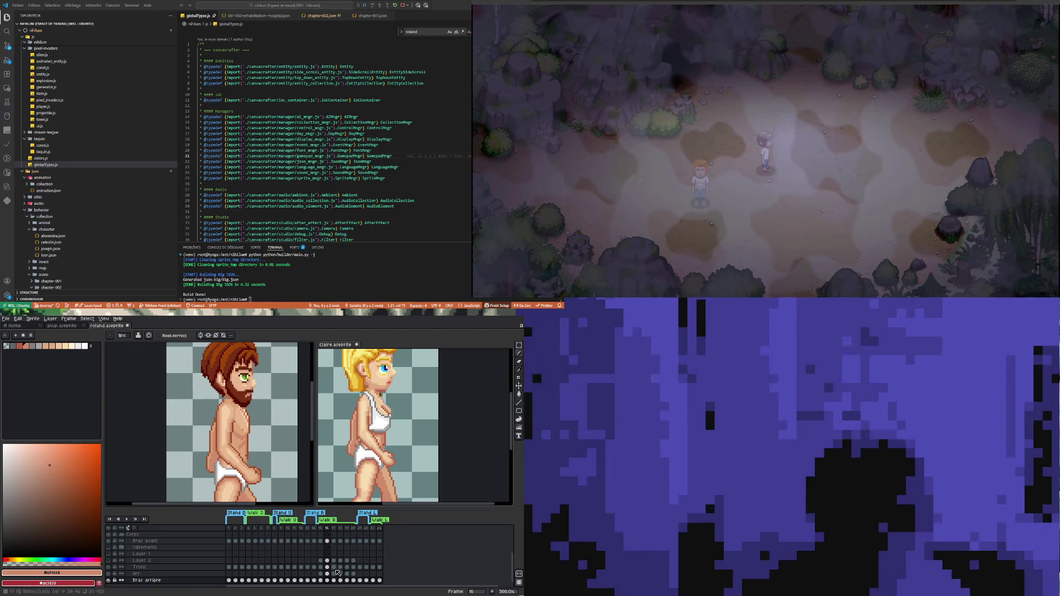
scroll(228, 457, up, 3)
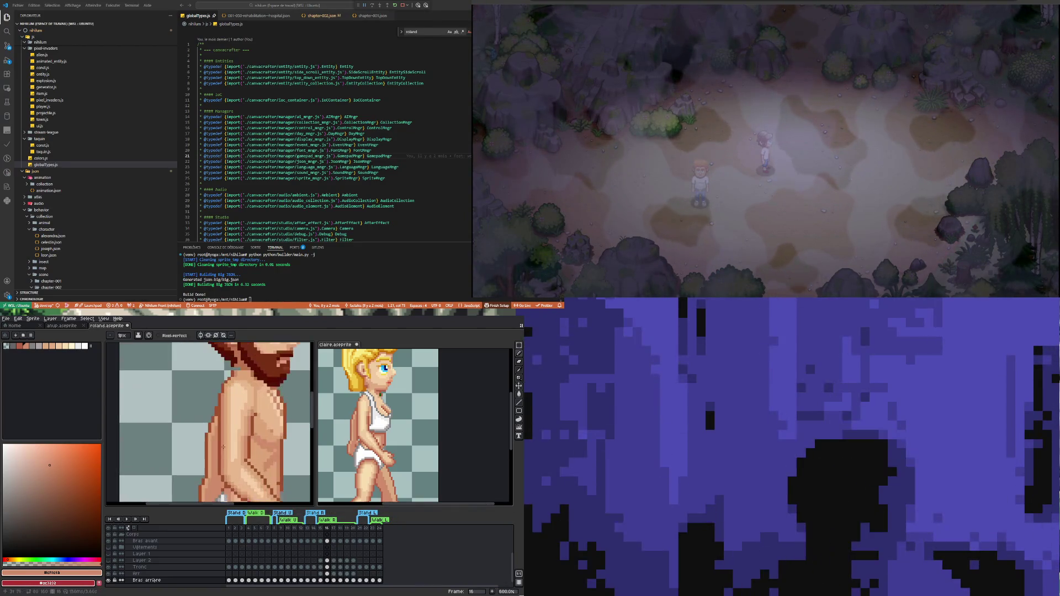
scroll(228, 458, down, 1)
scroll(228, 457, up, 1)
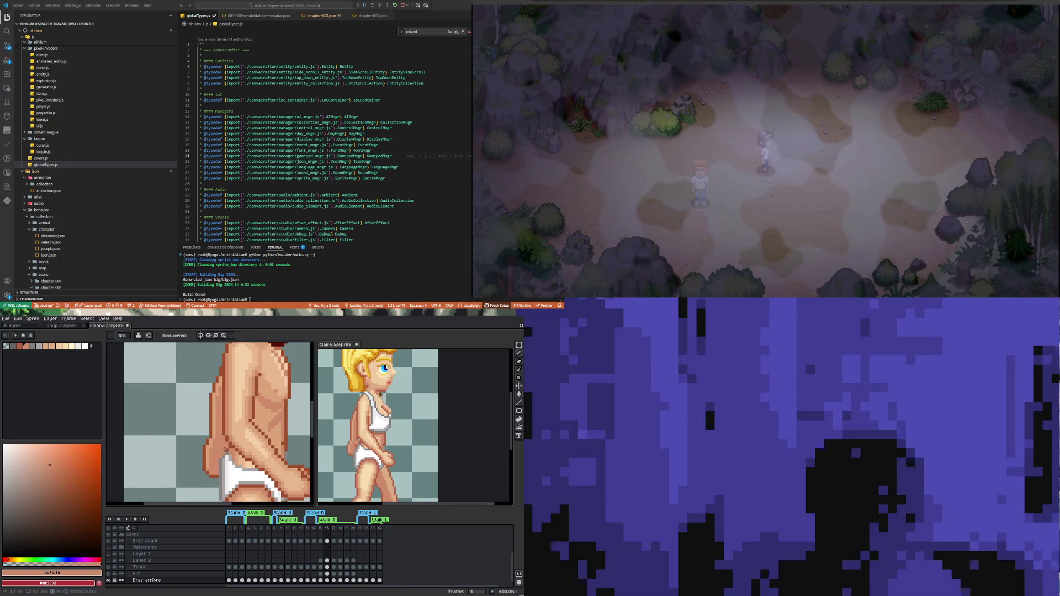
Step: Pencil the arm in dark brown #9f4f2a, undo two bad strokes, and go to frame 17
key(i)
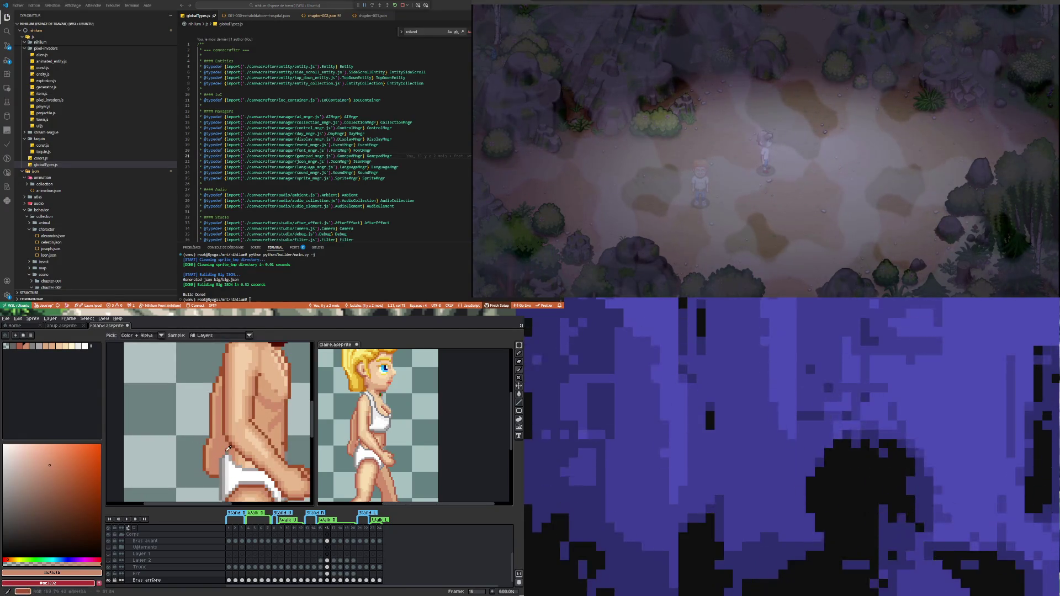
click(227, 448)
key(b)
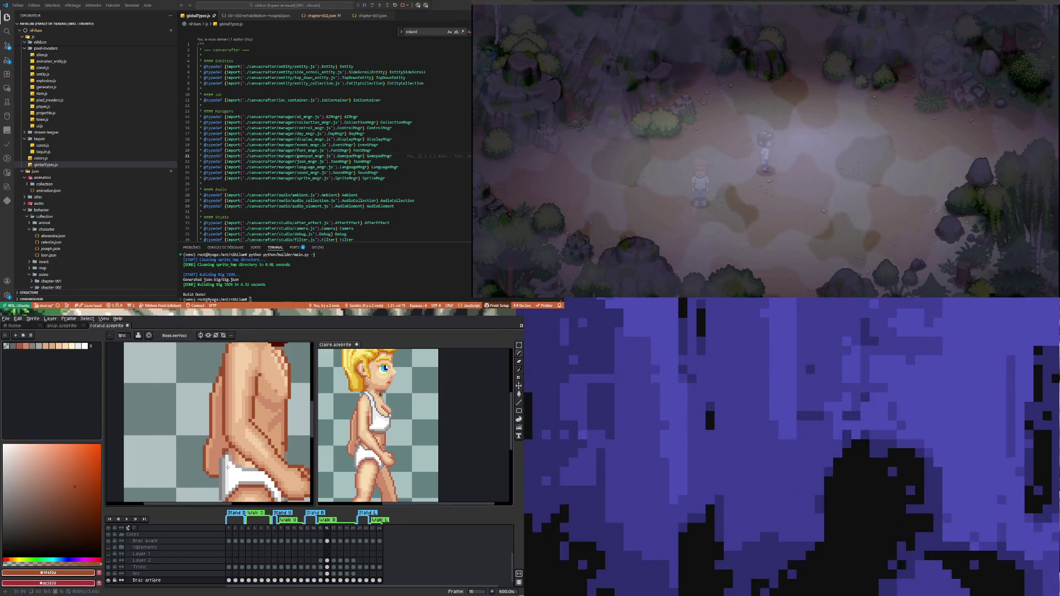
click(222, 456)
key(ctrl+z)
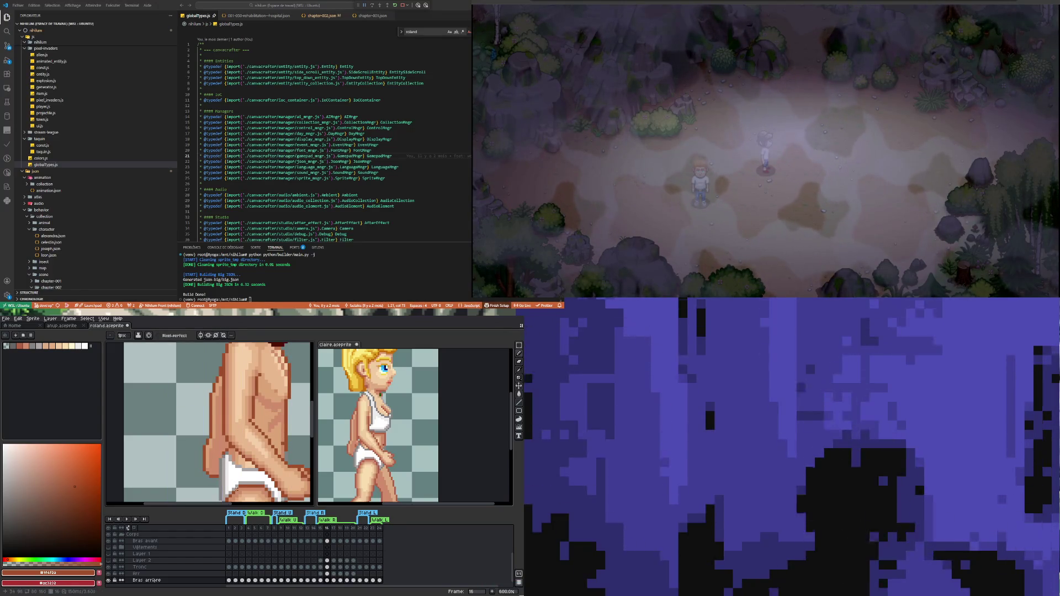
scroll(233, 475, down, 4)
scroll(235, 459, up, 3)
key(ctrl+z)
scroll(235, 460, down, 2)
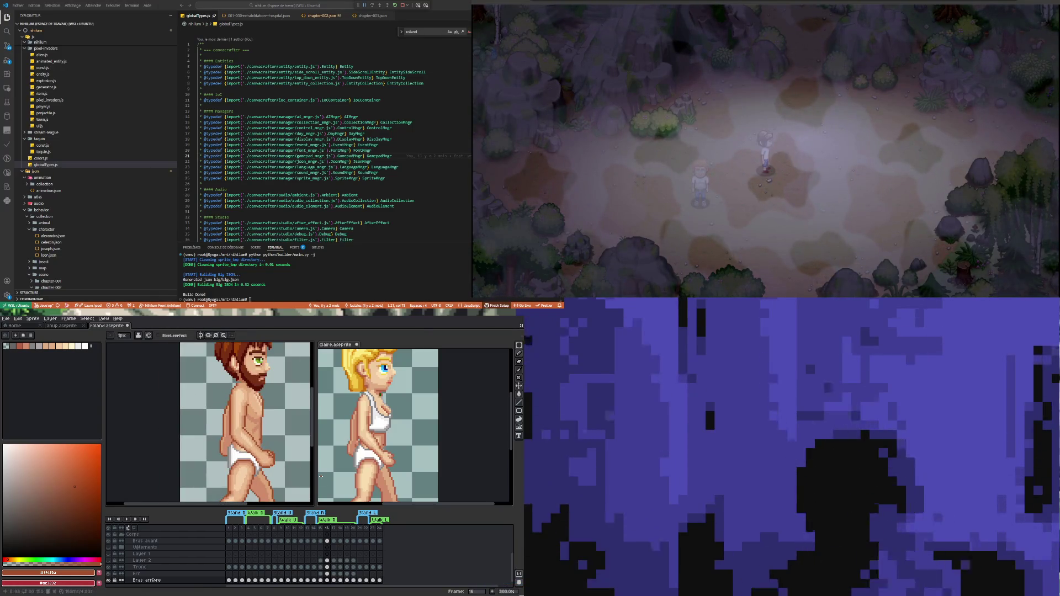
click(333, 580)
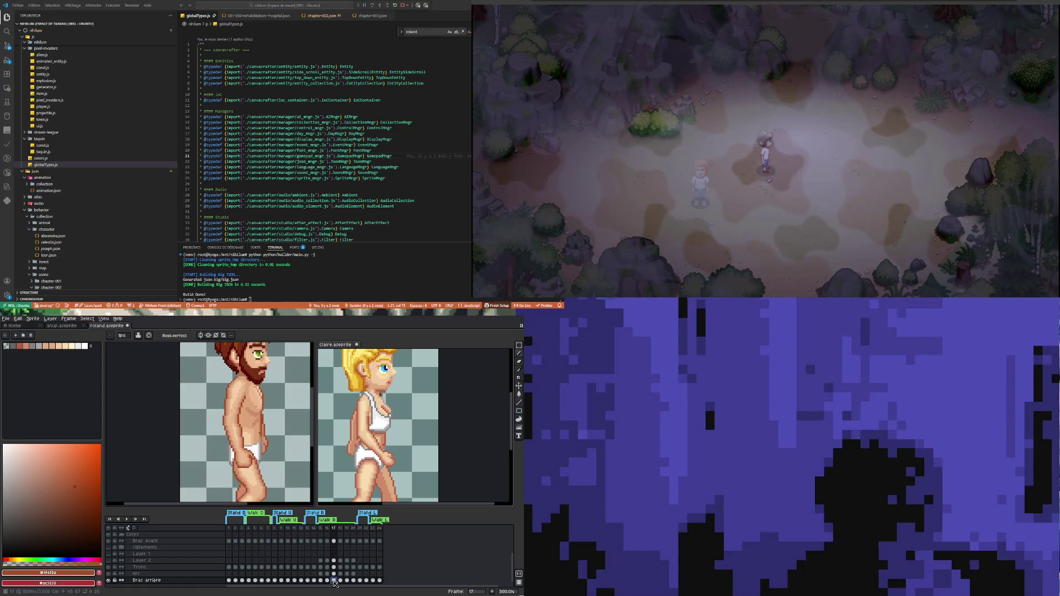
Step: Advance the blonde reference sprite to frame 17, then return to the bearded man
key(ctrl+Tab)
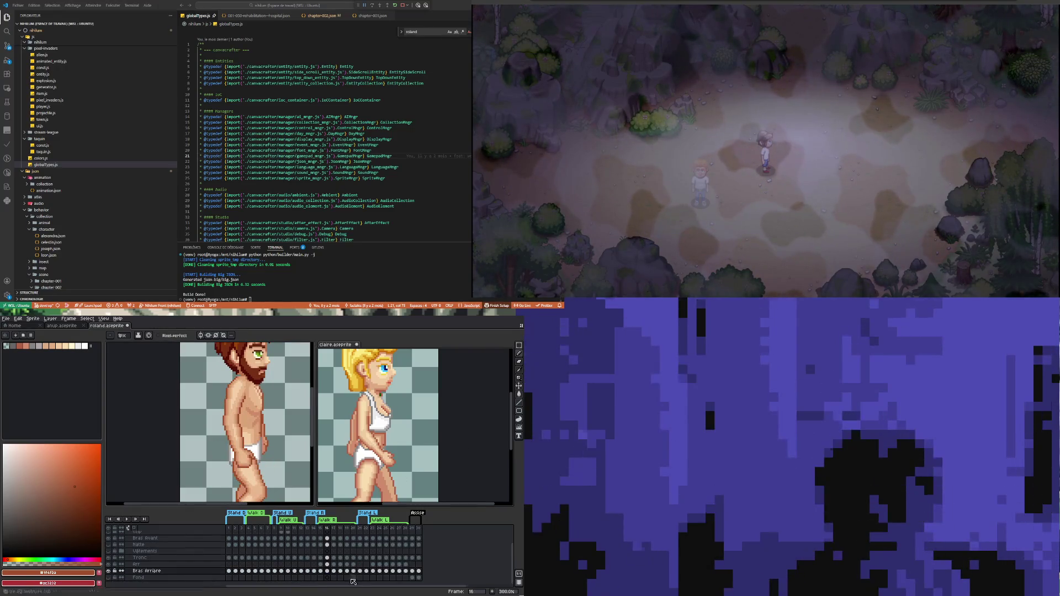
key(Right)
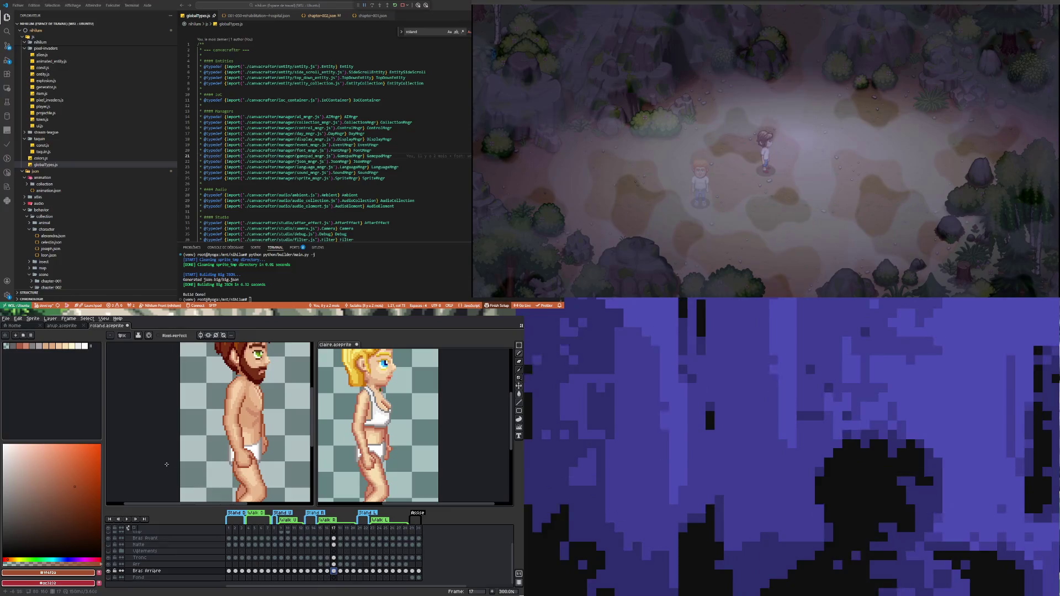
click(156, 461)
Step: Zoom in on the rear hand and pick the light skin tone from his arm
scroll(257, 437, up, 1)
scroll(257, 436, up, 1)
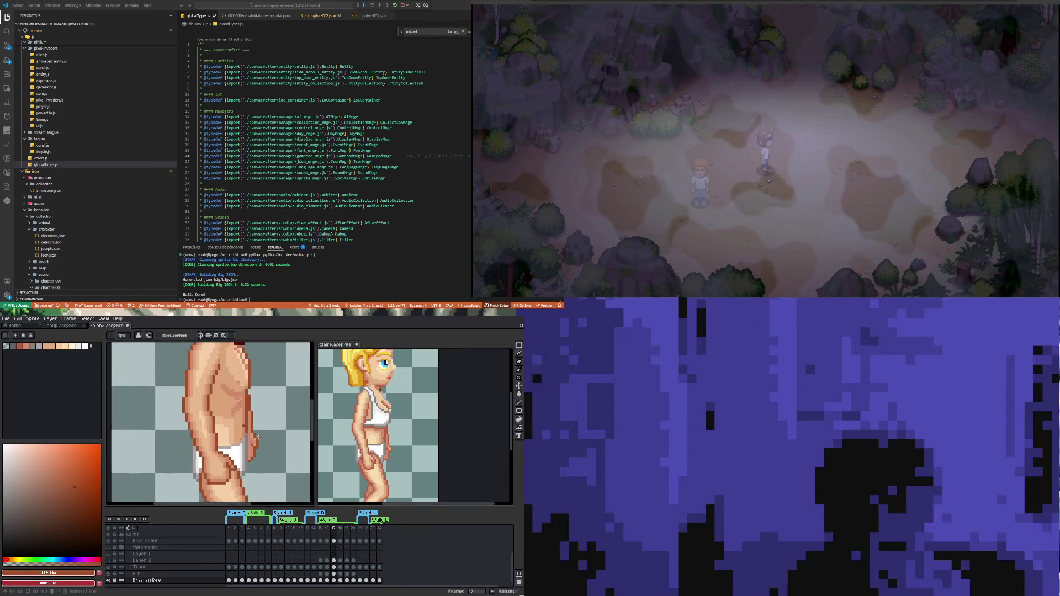
scroll(258, 436, up, 2)
scroll(241, 440, up, 2)
alt+click(260, 445)
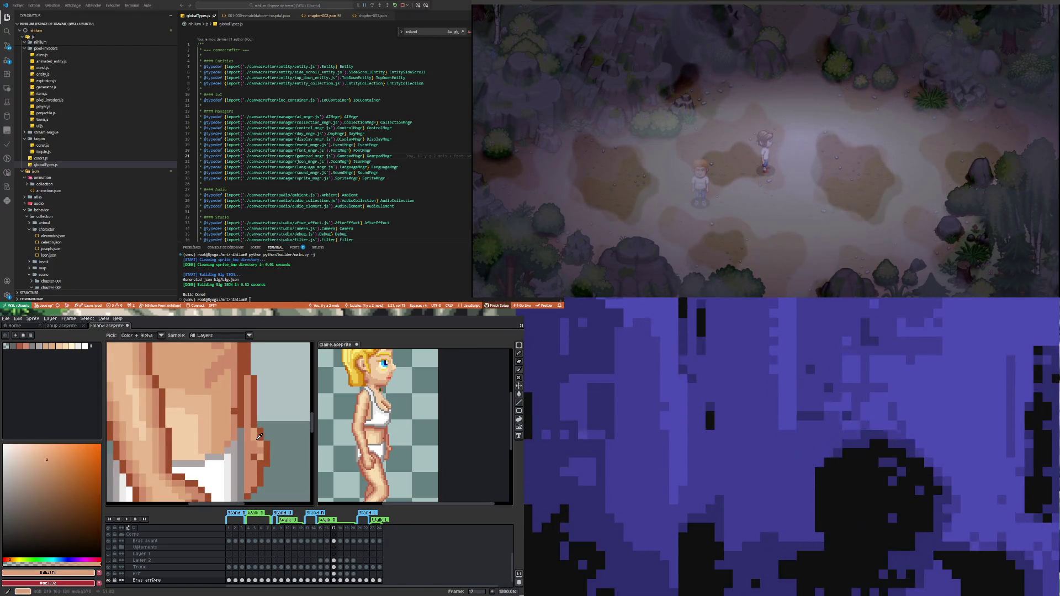
scroll(260, 449, down, 4)
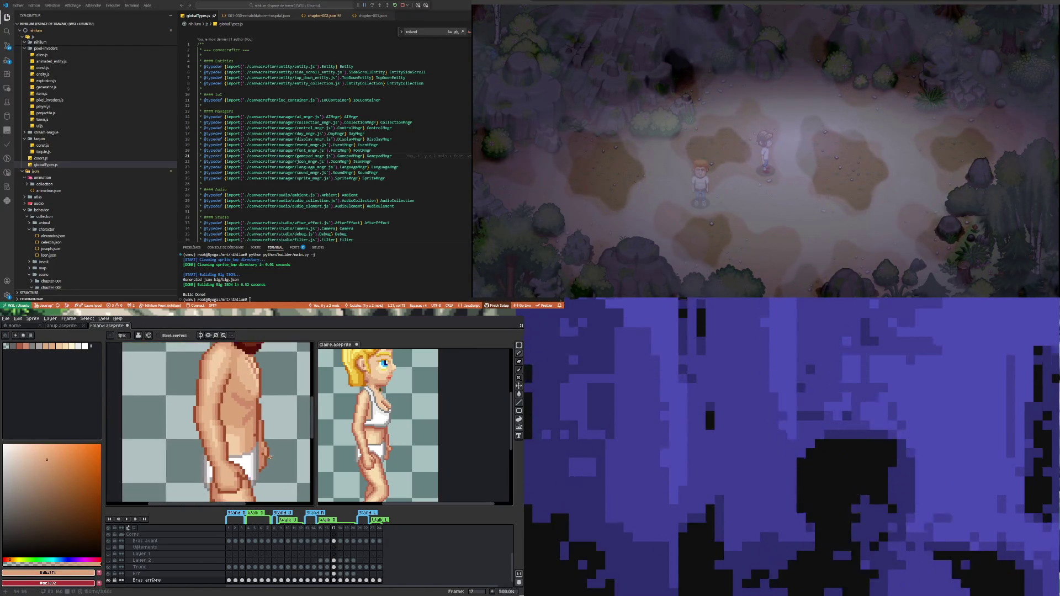
scroll(265, 476, up, 1)
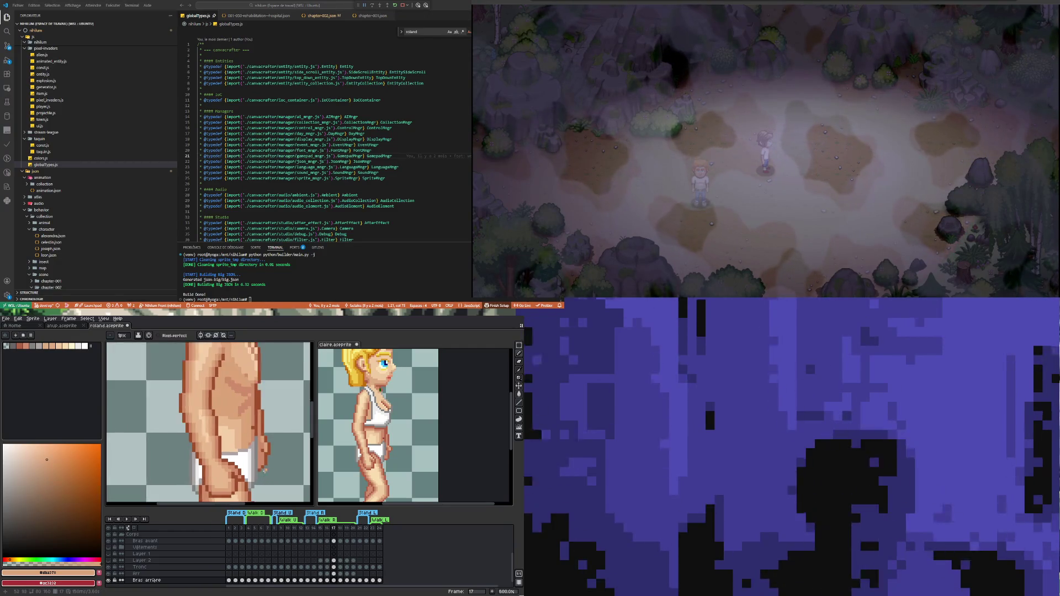
scroll(265, 469, up, 1)
scroll(265, 469, down, 2)
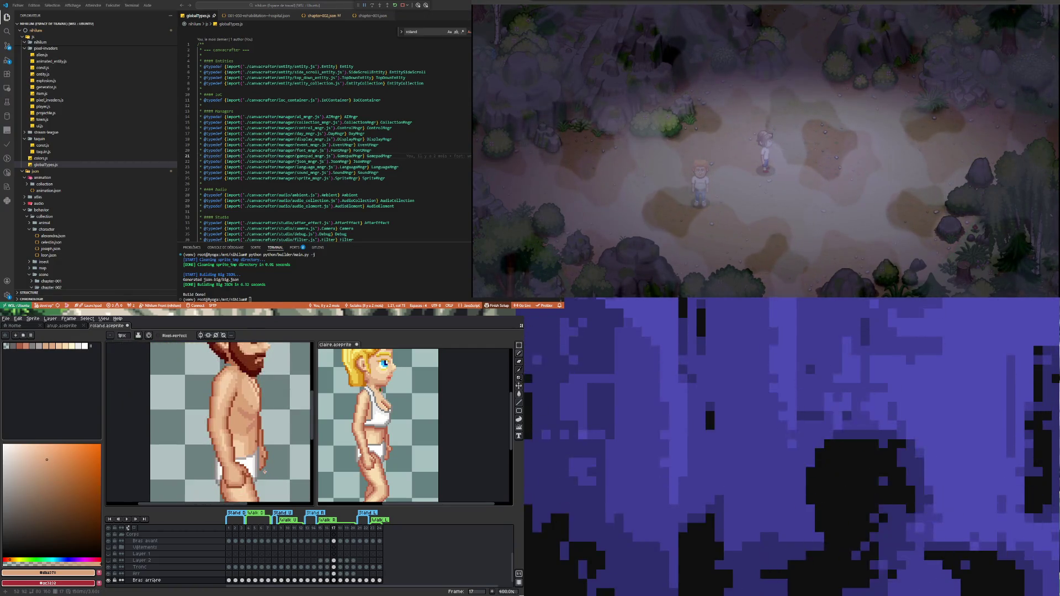
scroll(265, 458, down, 2)
scroll(264, 455, up, 1)
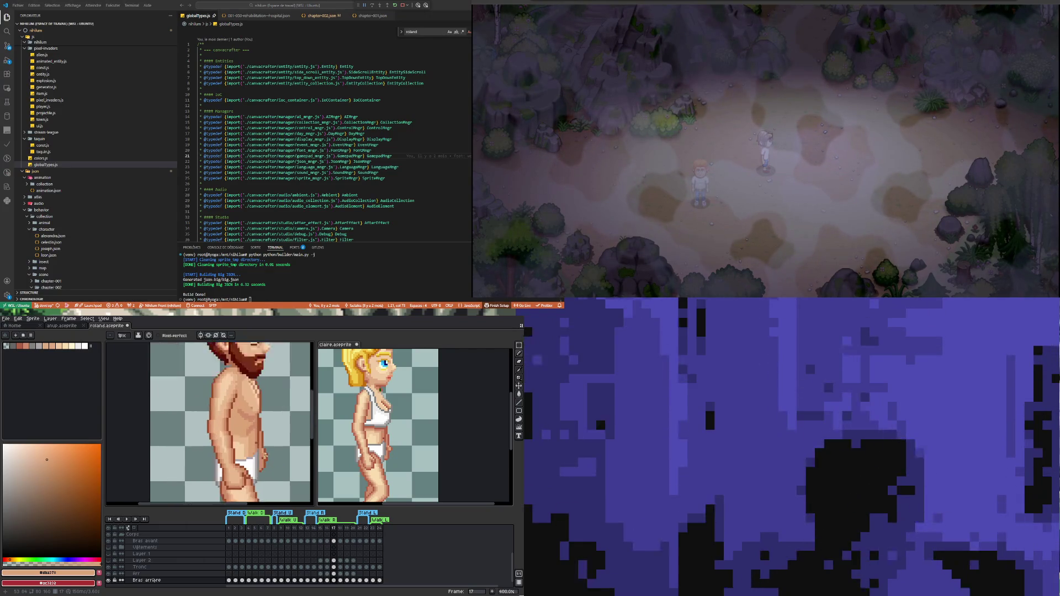
scroll(263, 461, up, 2)
scroll(261, 466, up, 1)
scroll(259, 469, up, 1)
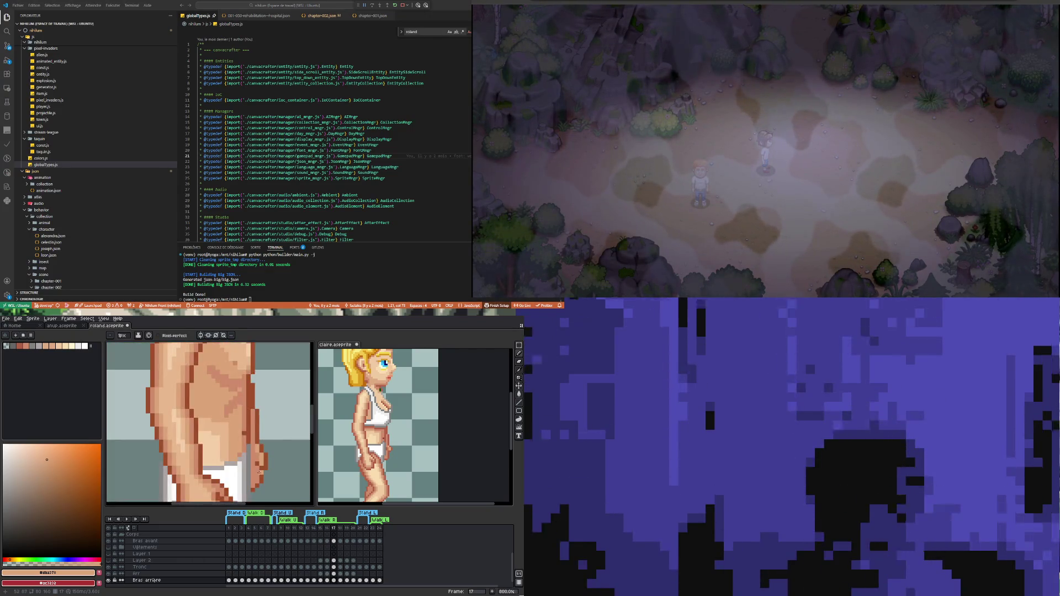
Step: Outline the hand in the dark brown sampled from the arm outline
key(i)
click(261, 467)
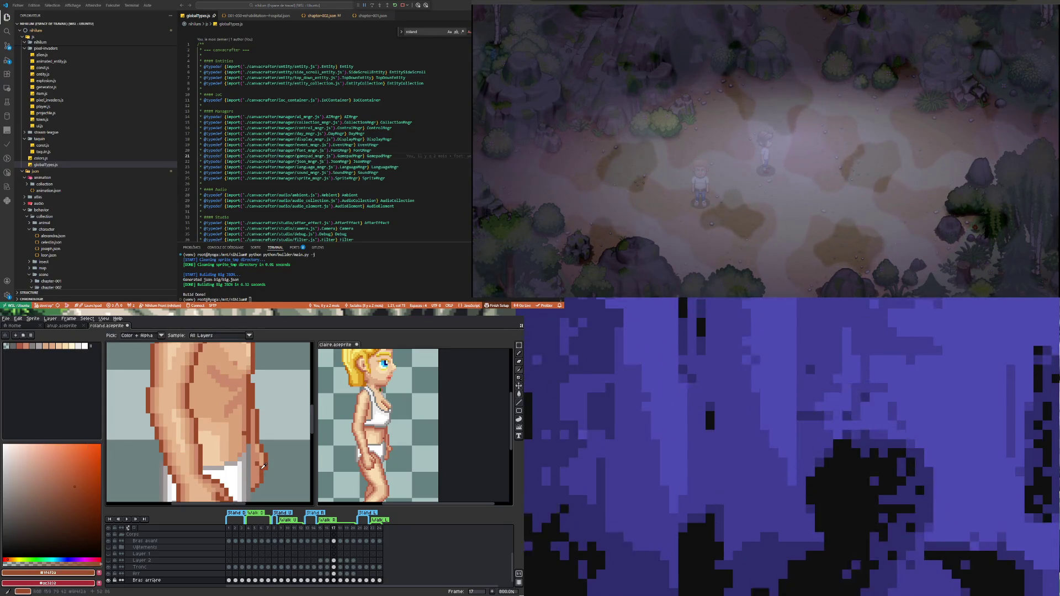
key(b)
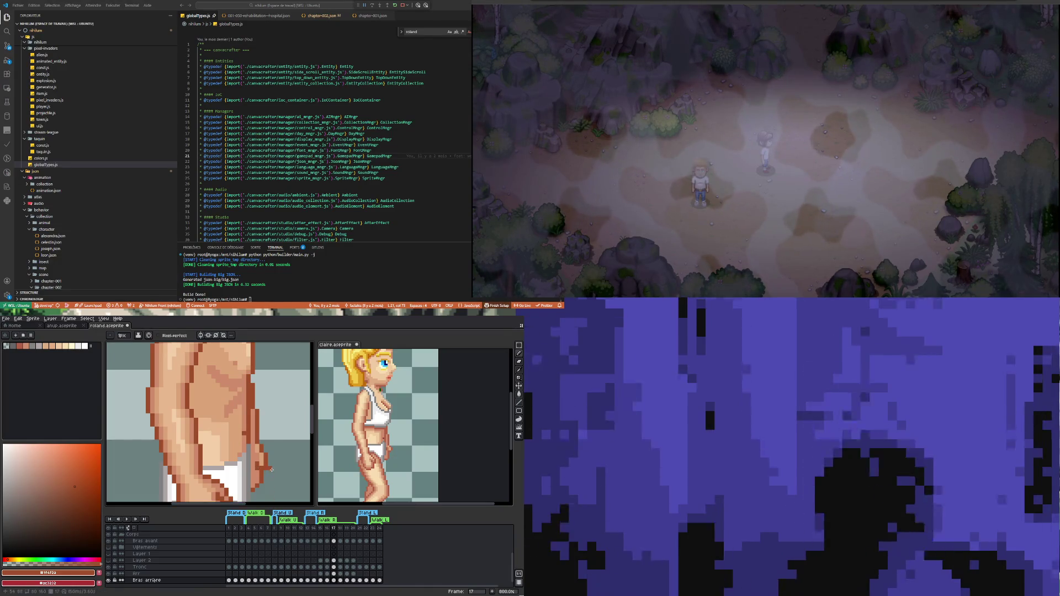
scroll(271, 481, up, 2)
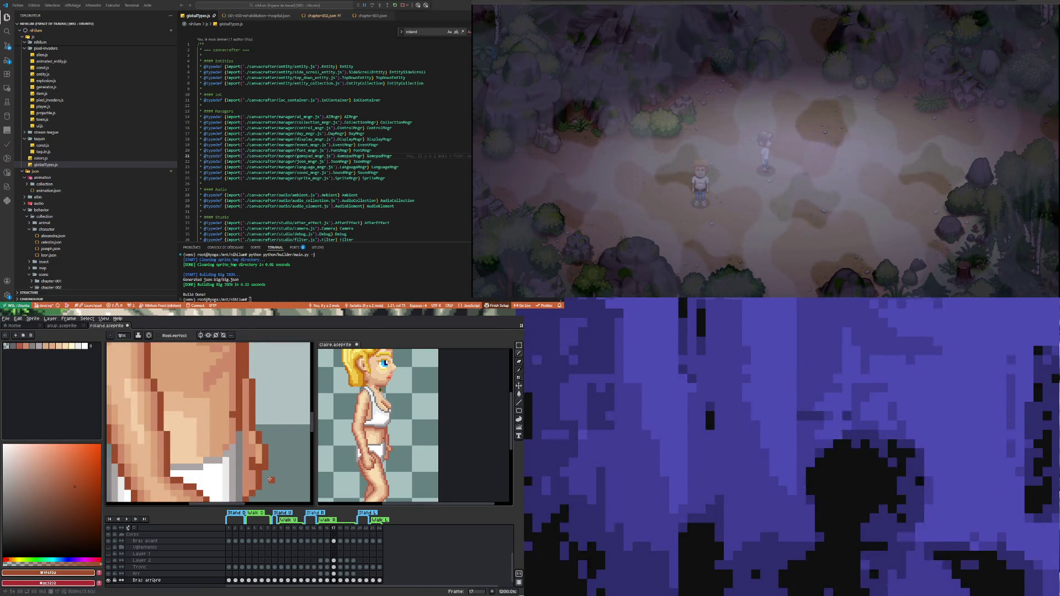
Step: Shade the hand pixels with the light skin tone picked from the arm
key(i)
click(255, 452)
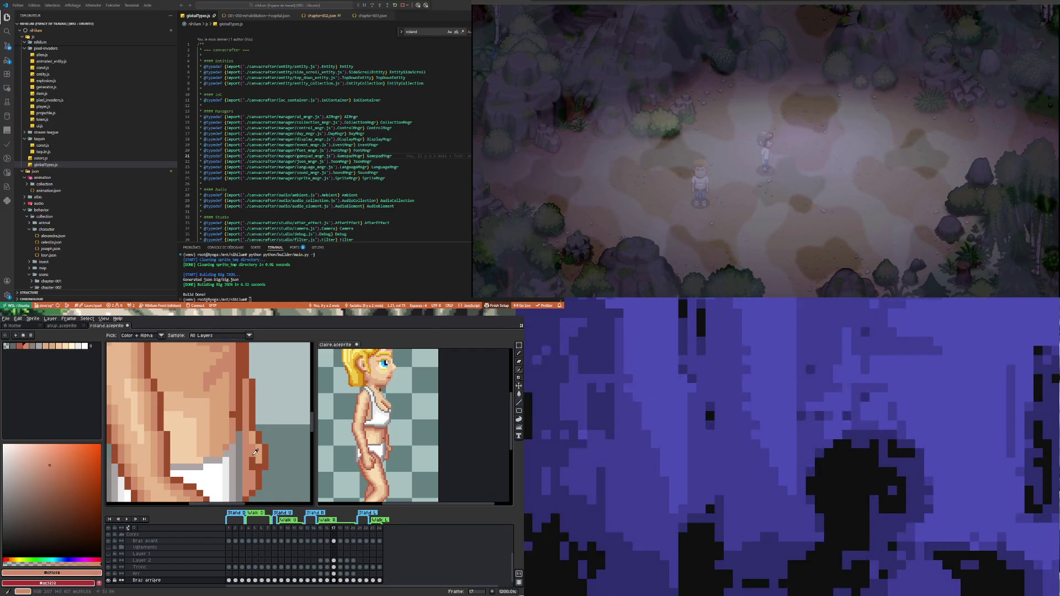
key(b)
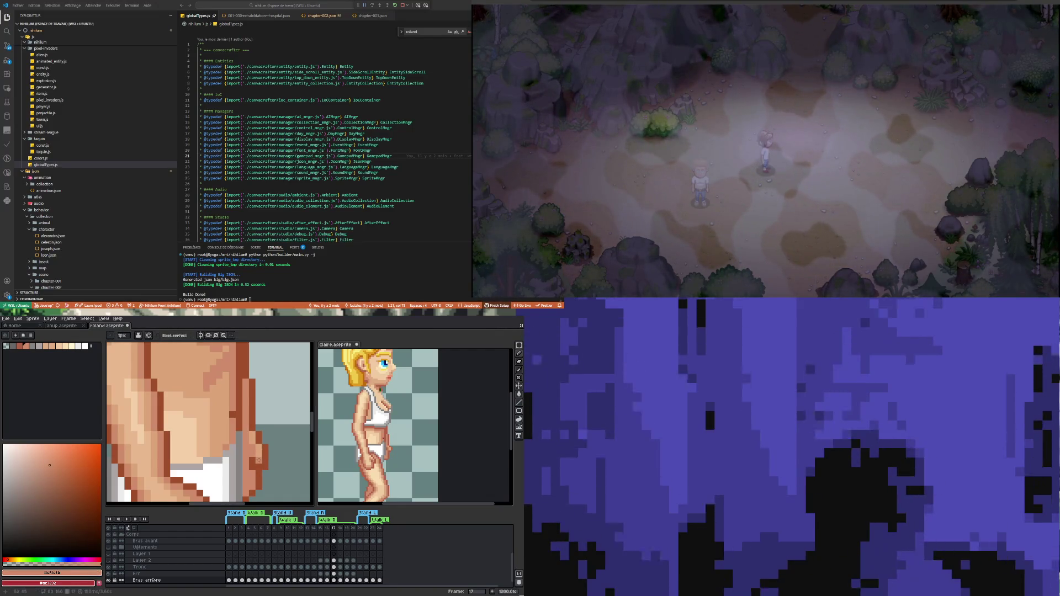
scroll(260, 456, down, 5)
scroll(268, 440, up, 1)
scroll(267, 440, up, 1)
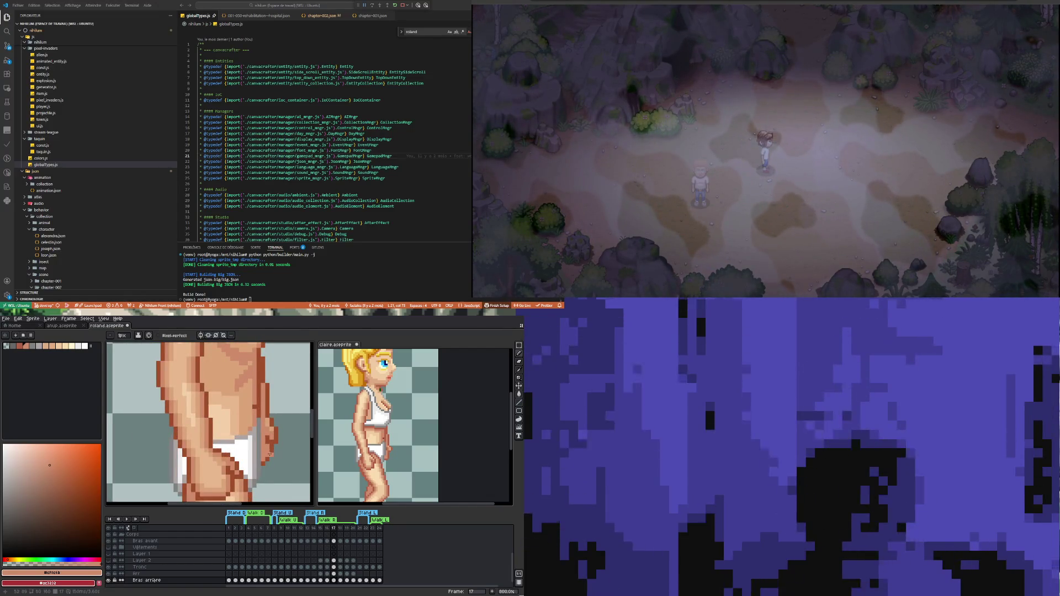
scroll(274, 447, down, 1)
scroll(280, 434, up, 1)
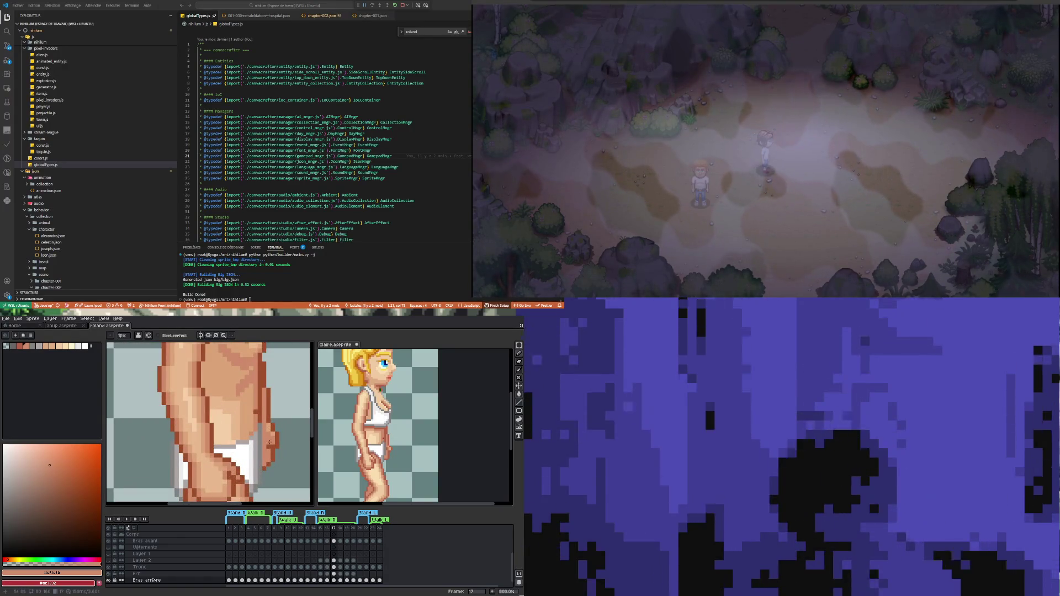
scroll(269, 447, down, 4)
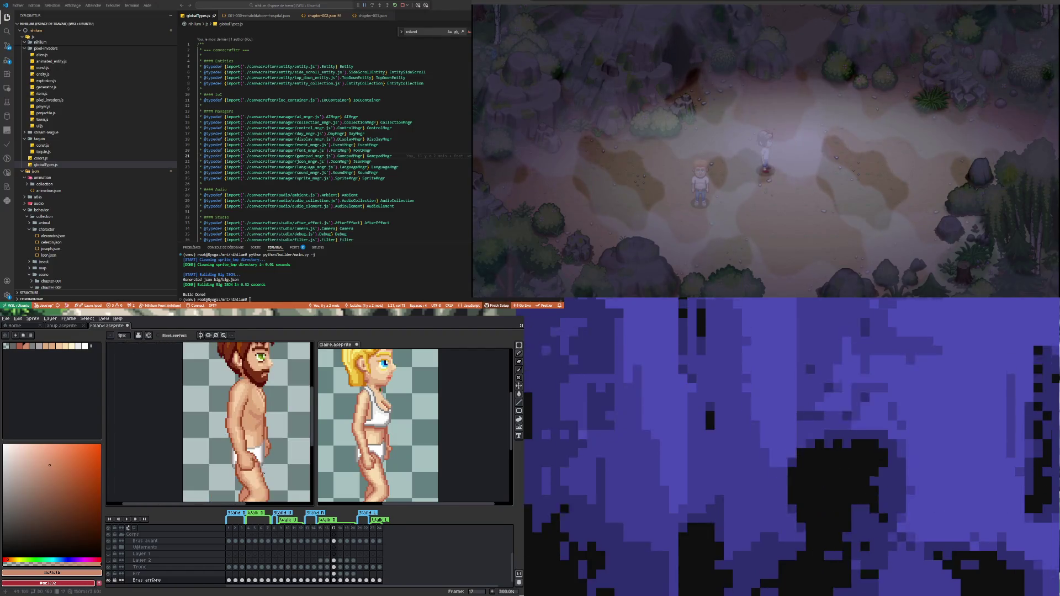
Step: Touch up the rear arm and hand pixels, then select the blonde reference sprite
scroll(271, 450, up, 3)
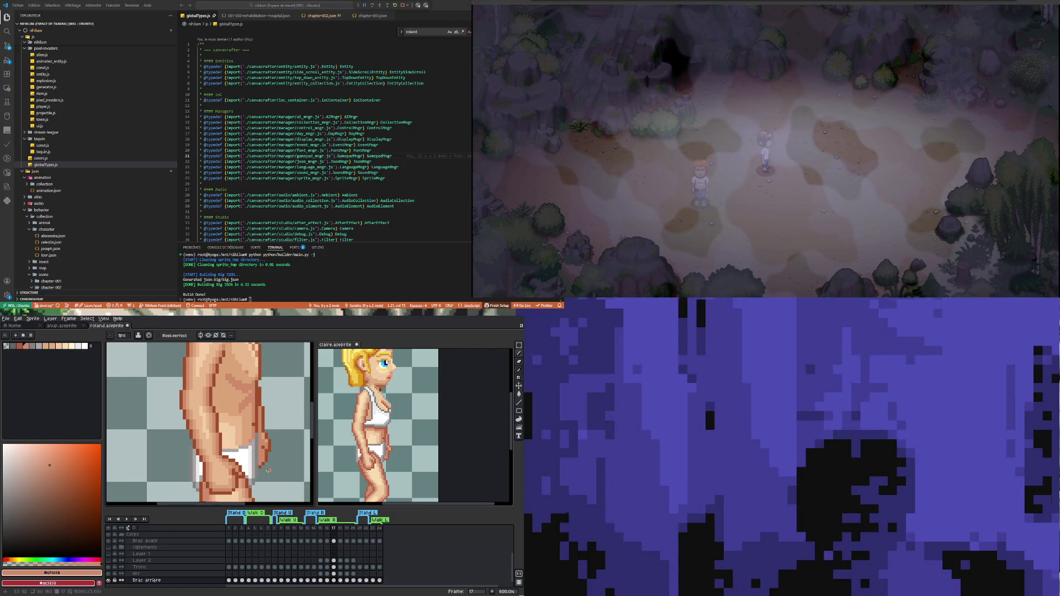
scroll(266, 461, down, 3)
scroll(261, 456, up, 1)
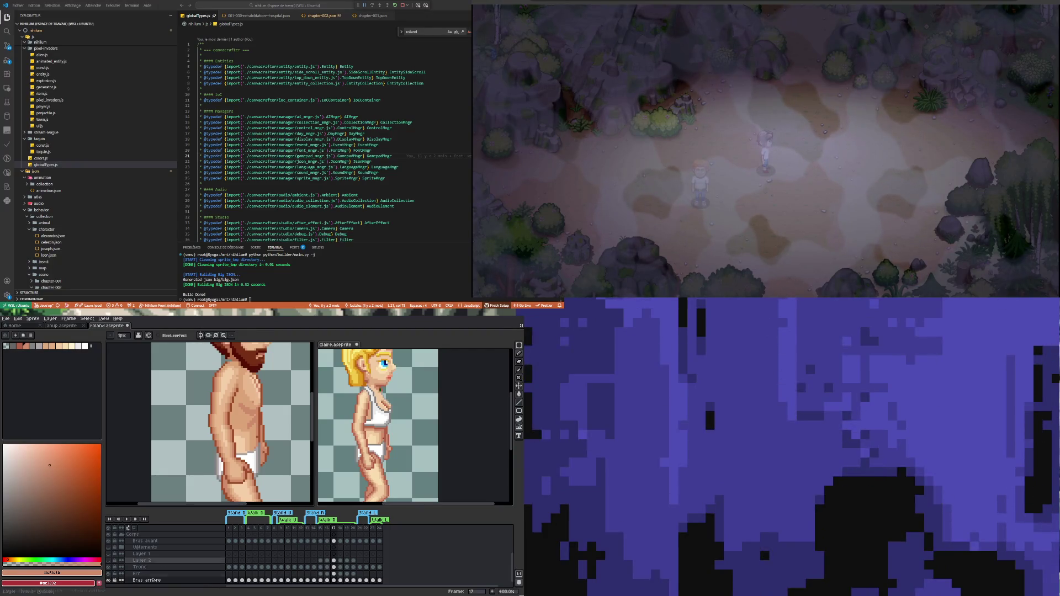
scroll(259, 442, down, 2)
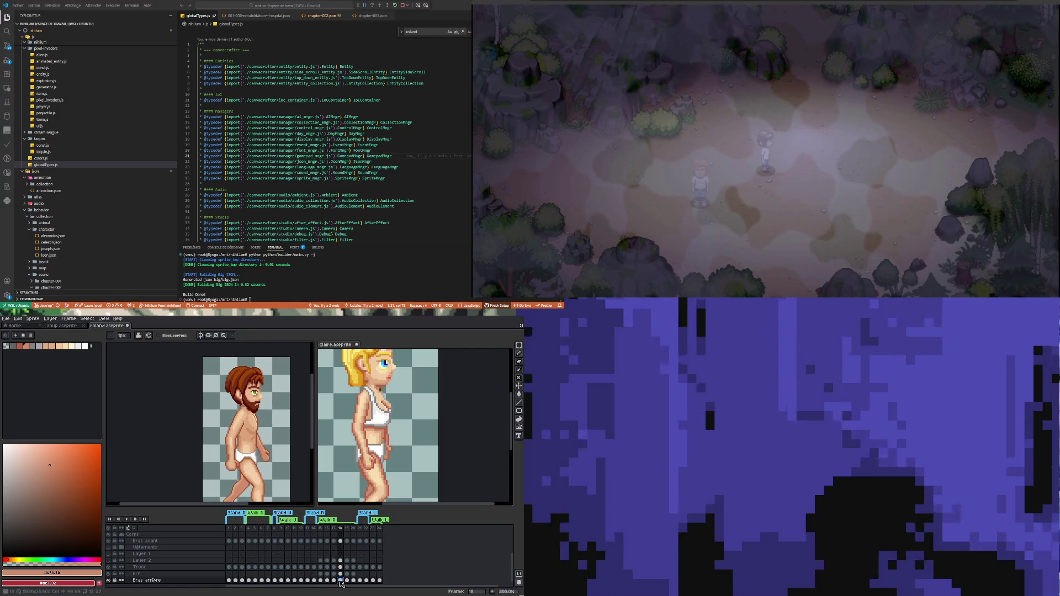
click(477, 449)
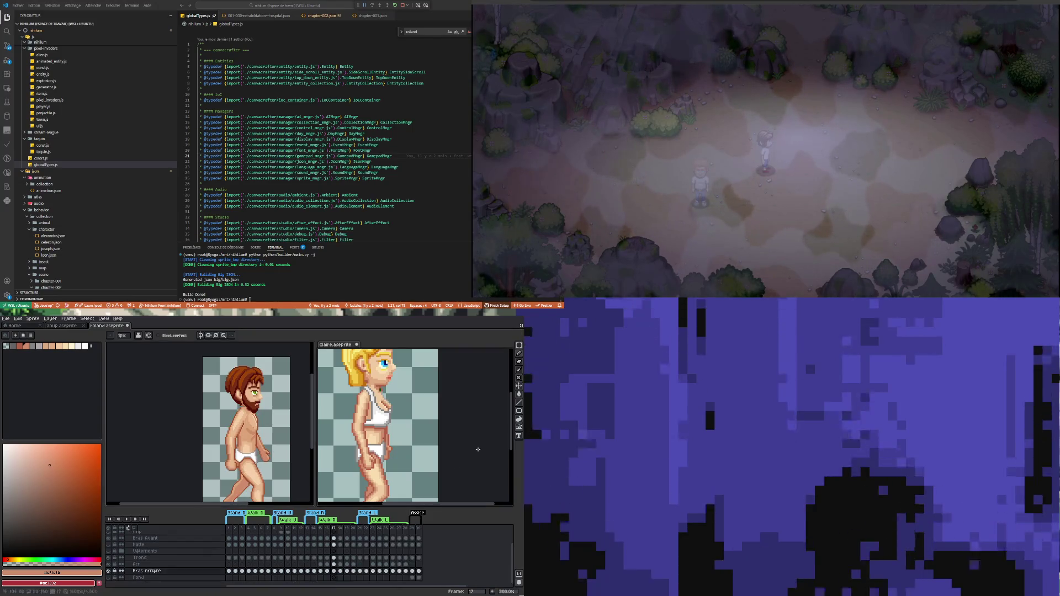
Step: Set the blonde reference to frame 18 and zoom in on the bearded man's hand
click(340, 572)
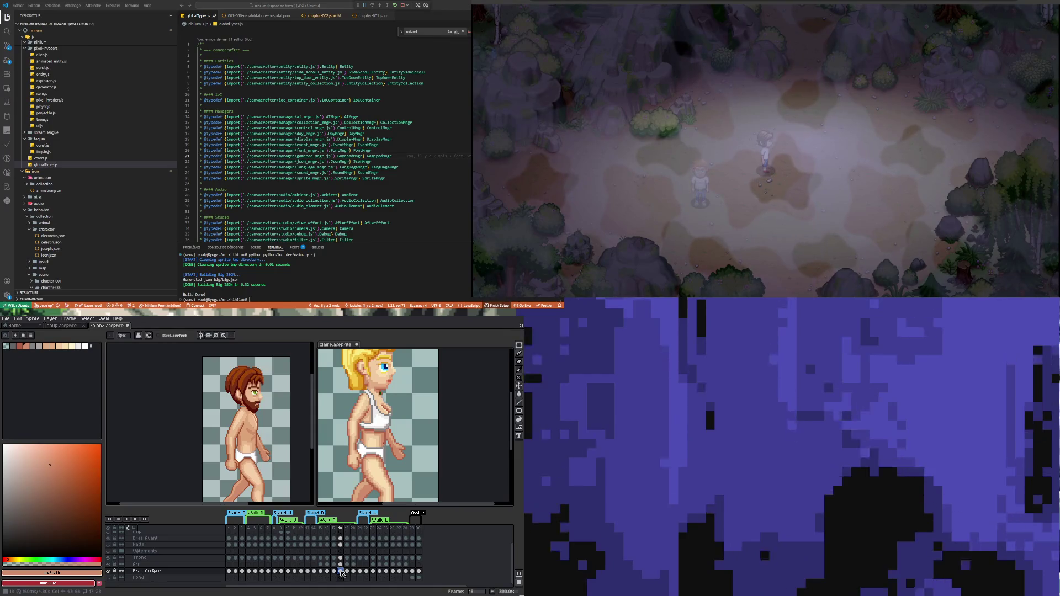
click(307, 462)
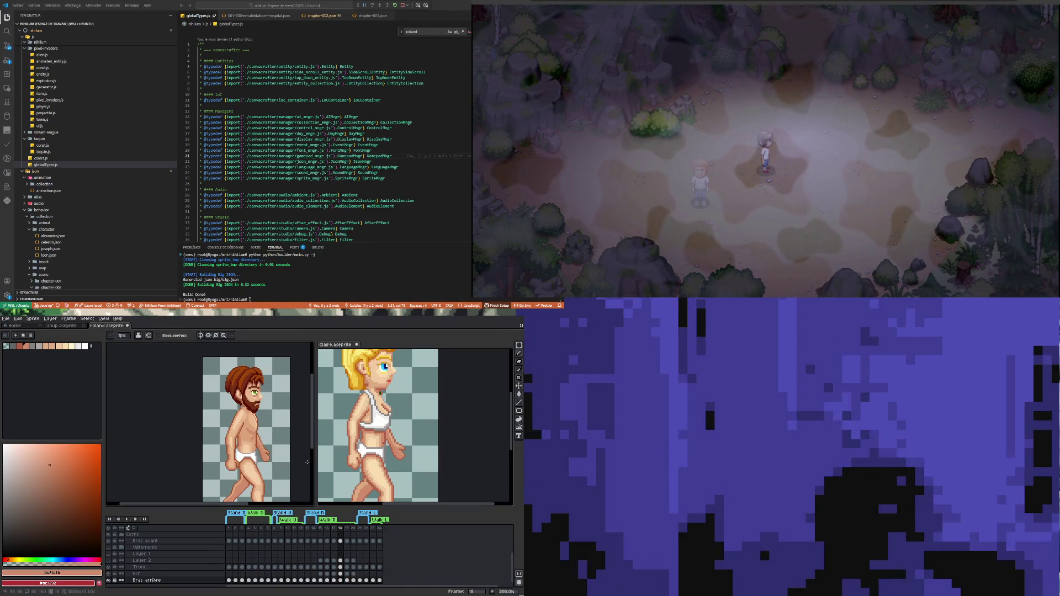
scroll(307, 462, up, 3)
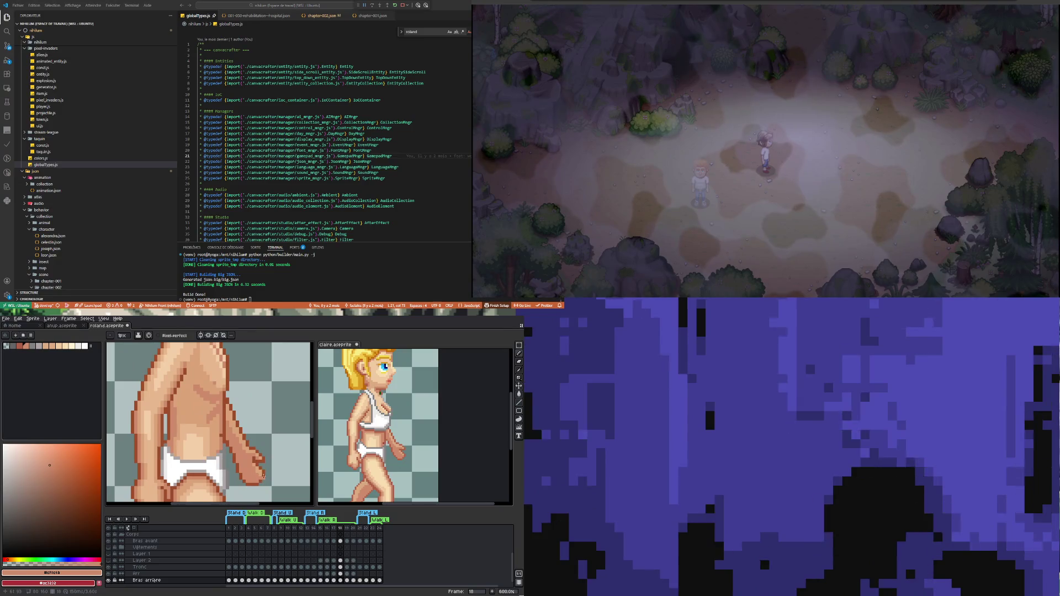
scroll(259, 472, up, 2)
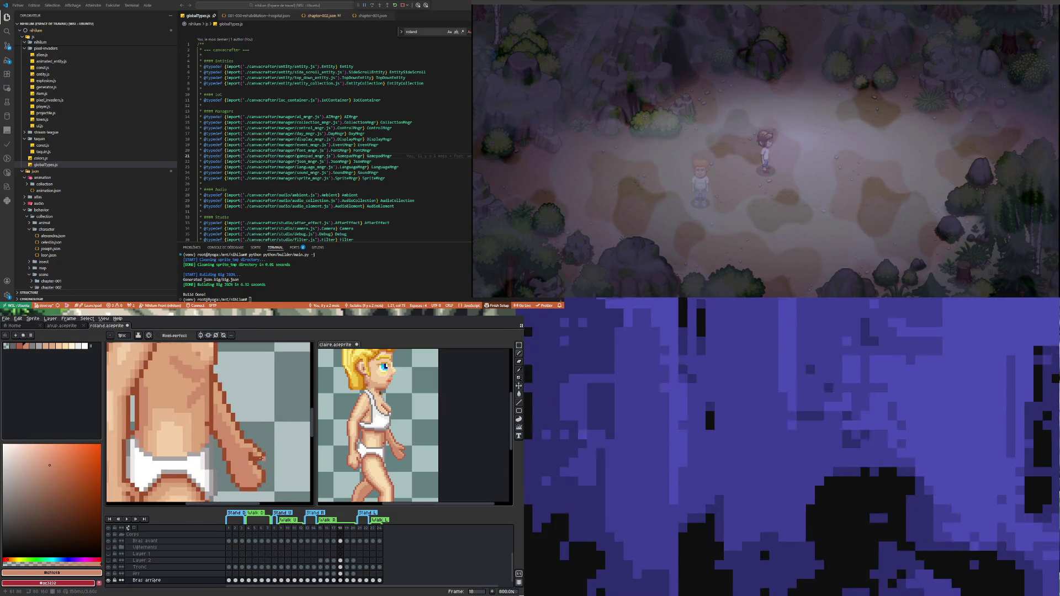
scroll(248, 454, up, 1)
Step: Eyedrop a skin tone from the sprite for reshading the rear arm
scroll(247, 454, down, 2)
scroll(246, 452, down, 1)
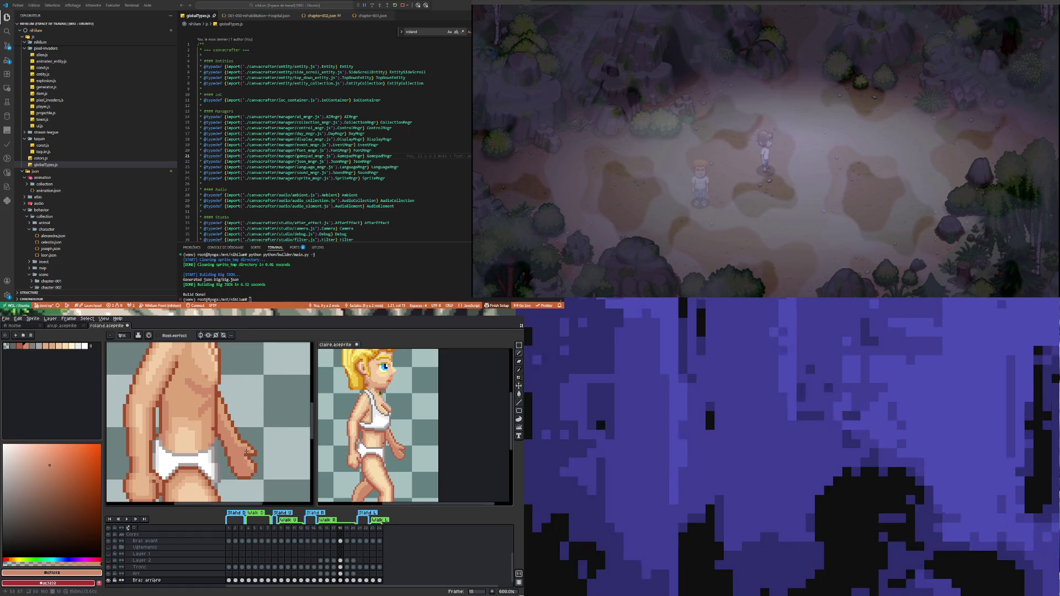
scroll(237, 453, down, 3)
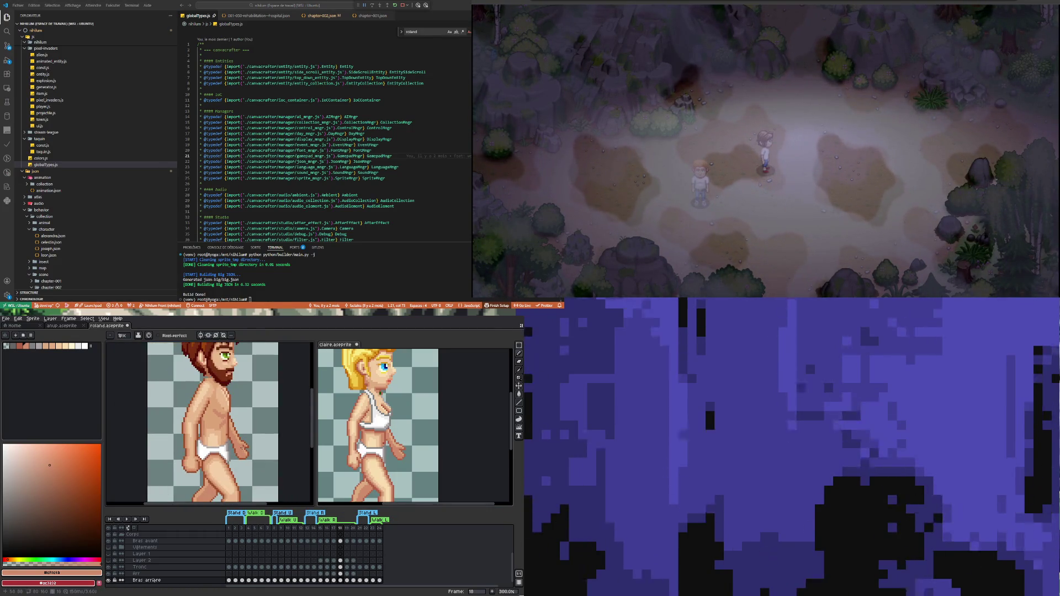
scroll(246, 450, up, 3)
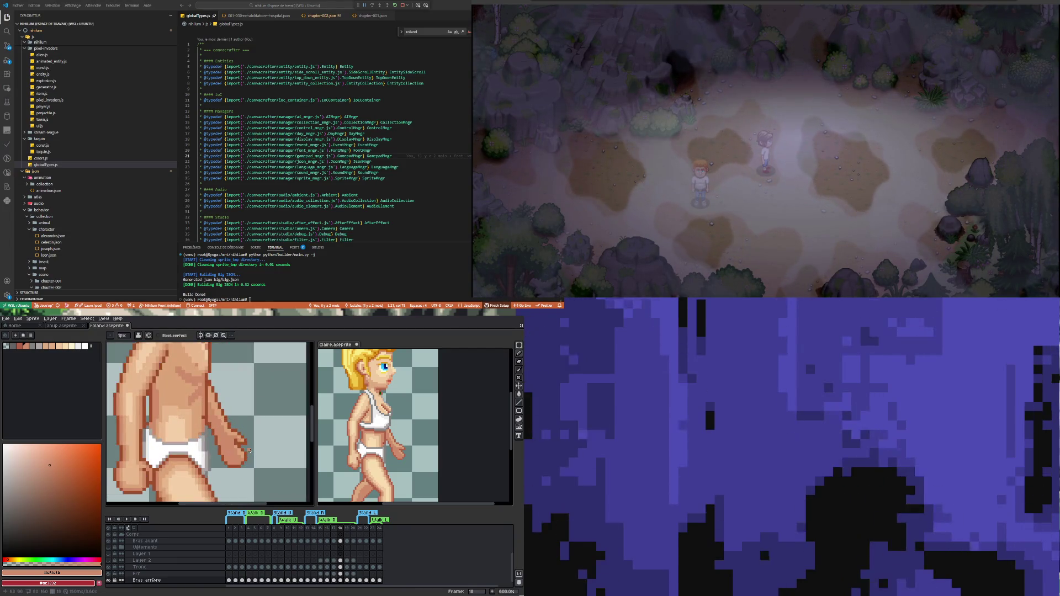
key(i)
scroll(246, 447, up, 1)
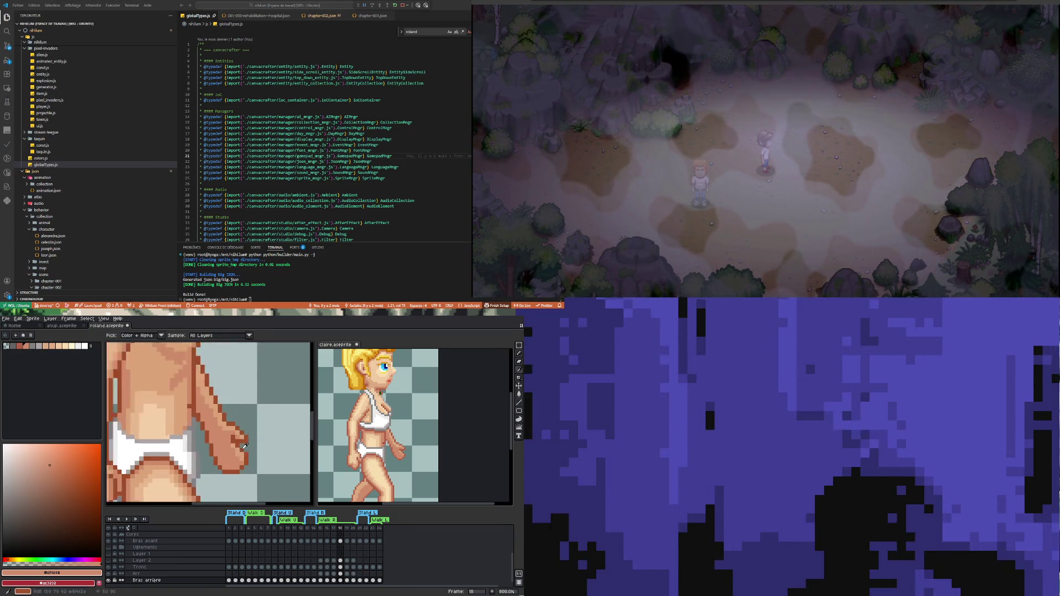
scroll(244, 446, up, 2)
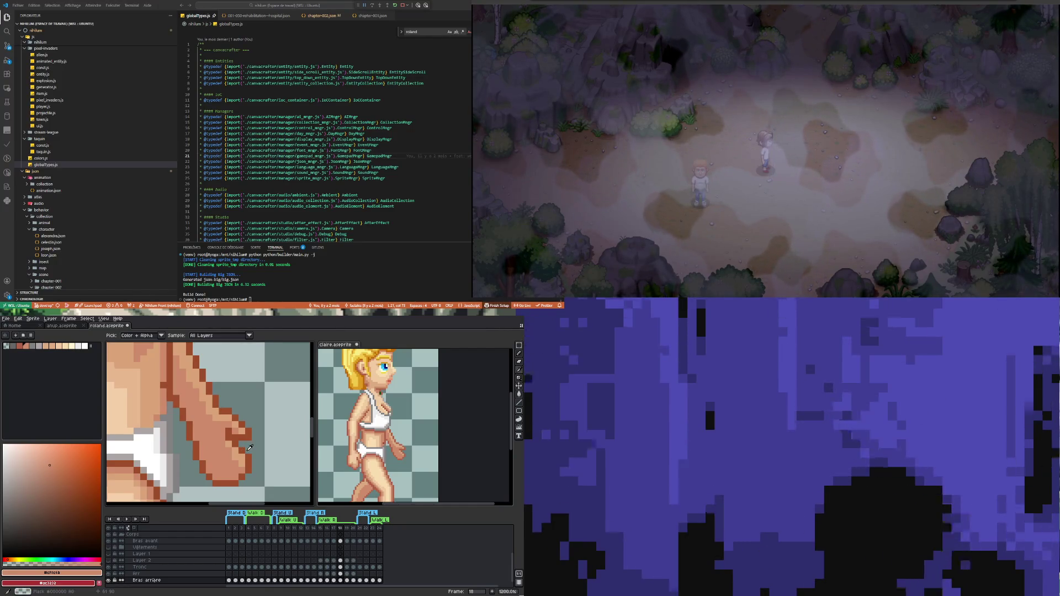
key(b)
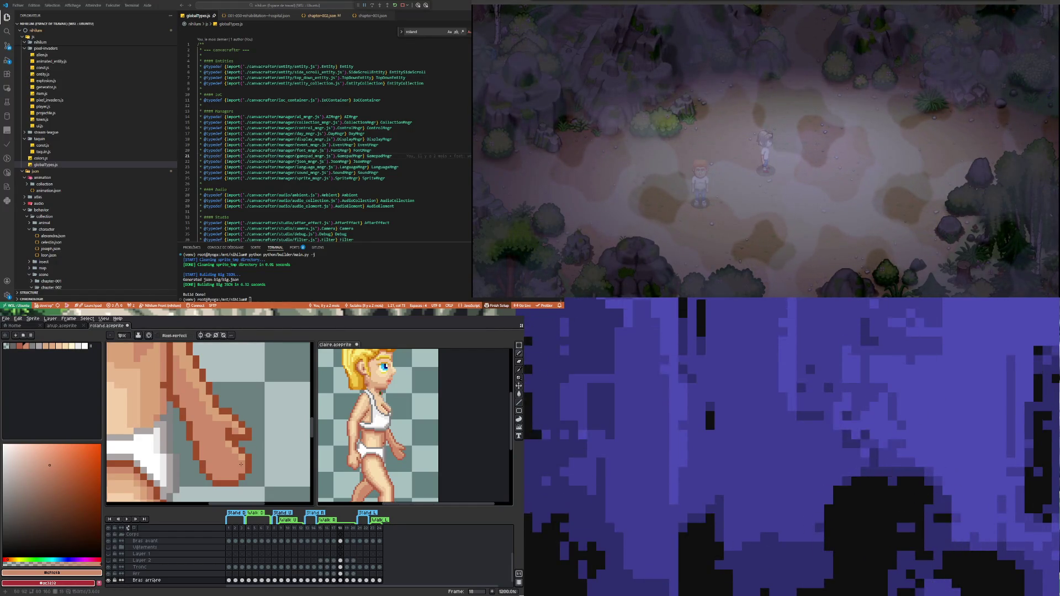
Step: Repaint the rear arm and hand to match the frame 18 pose
scroll(208, 440, down, 4)
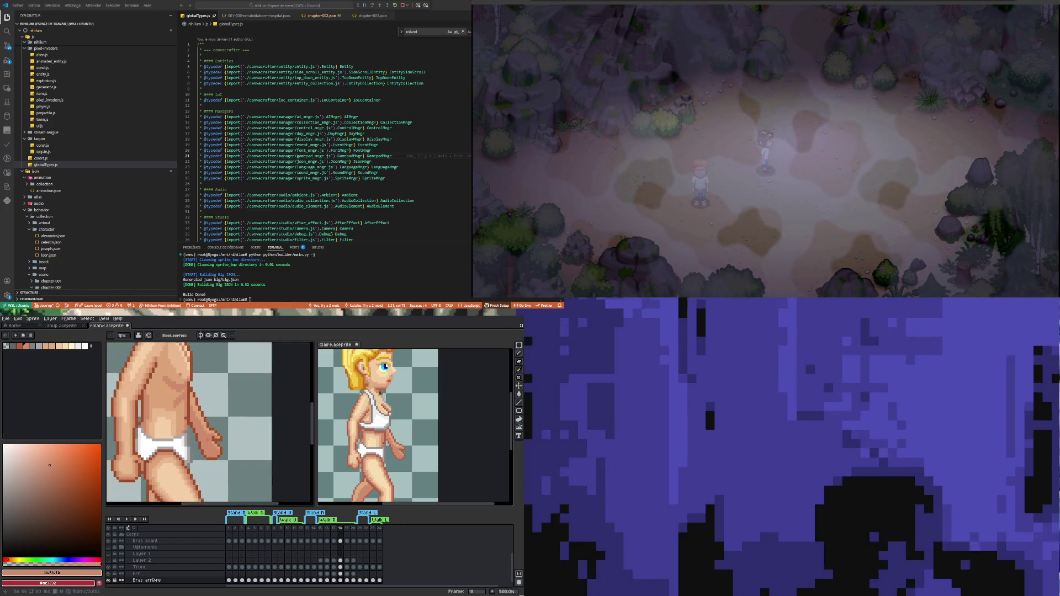
scroll(208, 440, up, 2)
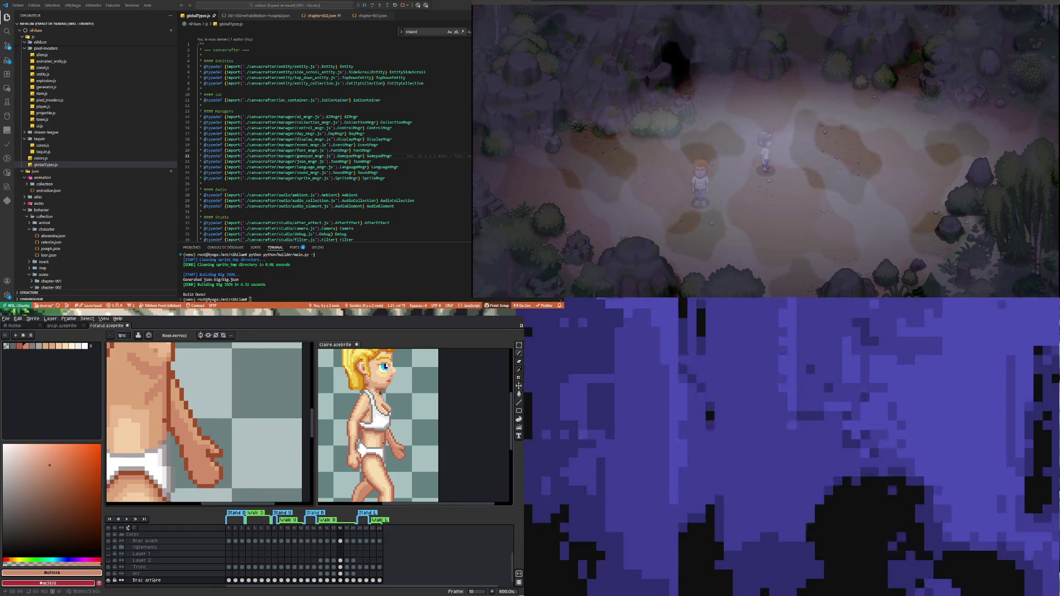
scroll(203, 460, down, 3)
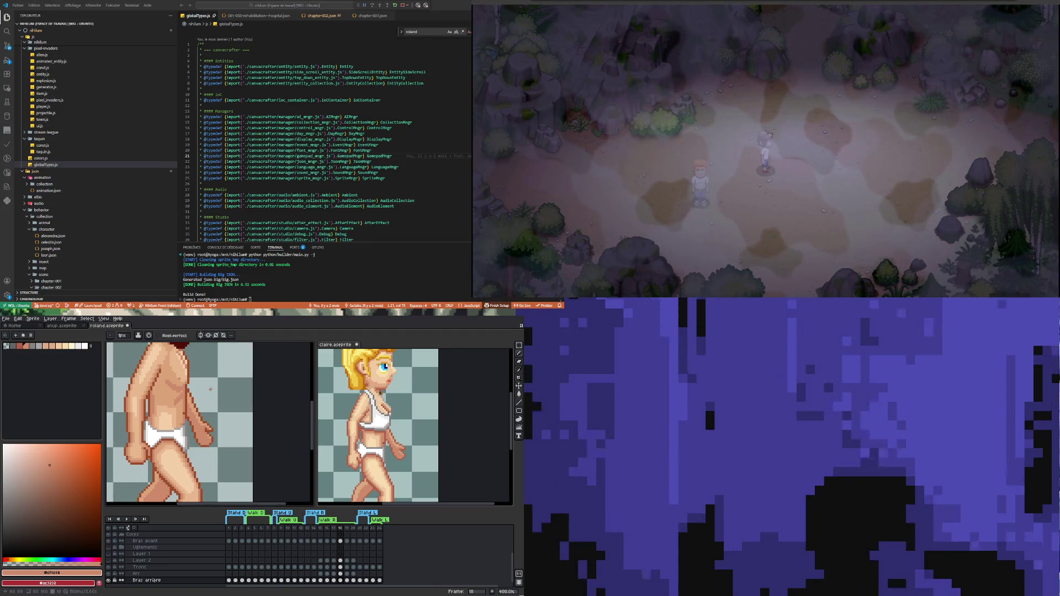
scroll(194, 399, up, 2)
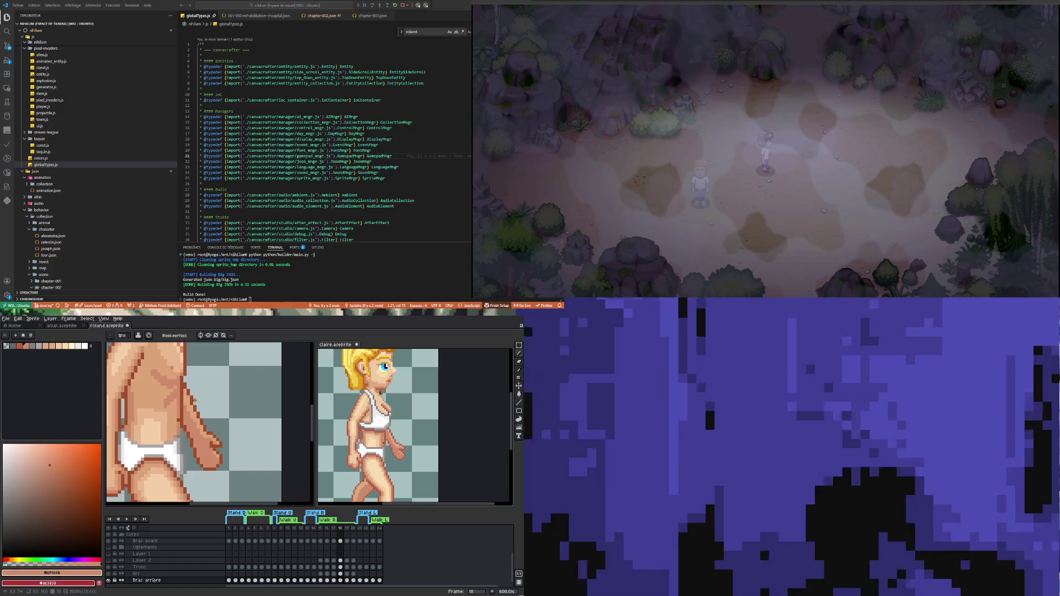
scroll(188, 404, up, 1)
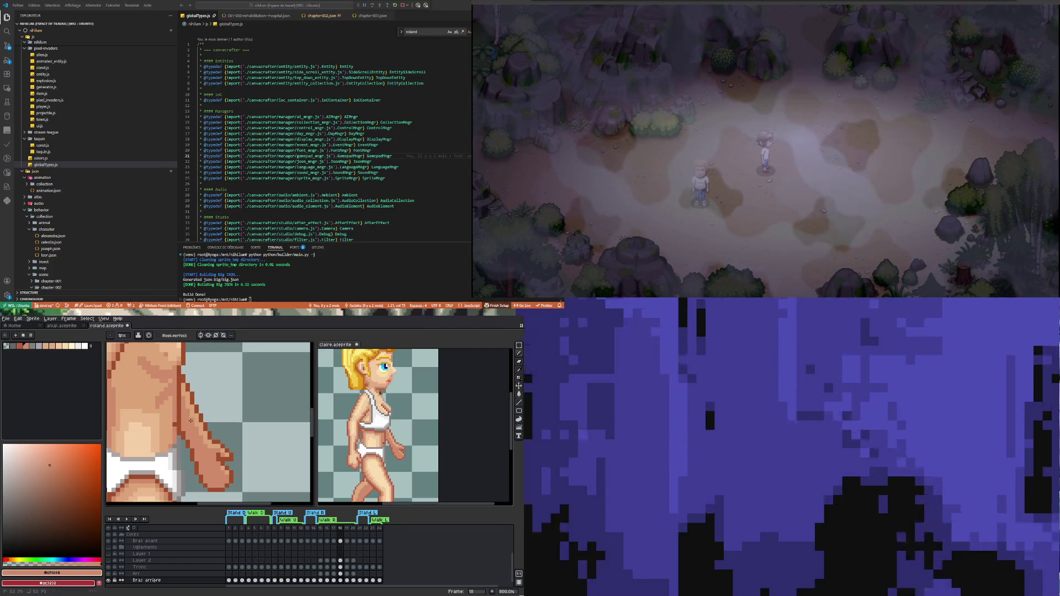
scroll(196, 474, down, 3)
scroll(201, 448, down, 1)
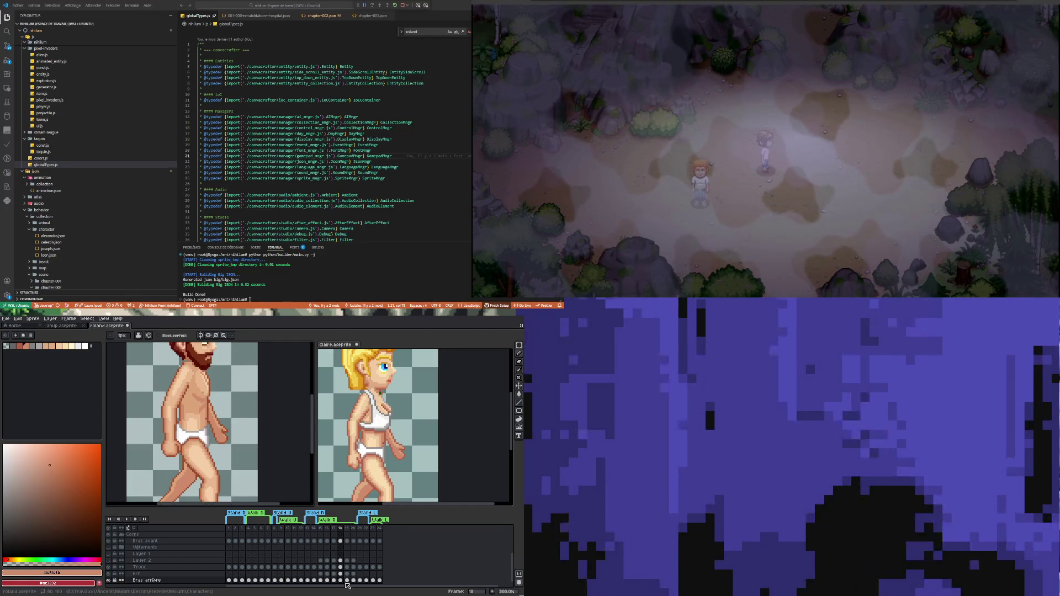
Step: Set the blonde reference to frame 19 and zoom in on the bearded man's hand
click(335, 344)
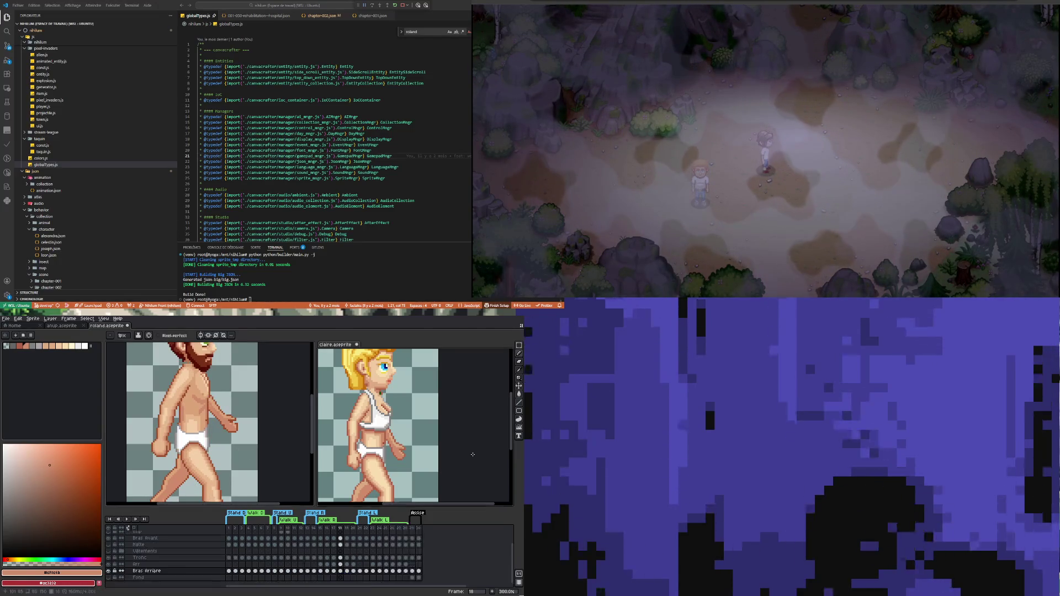
click(346, 571)
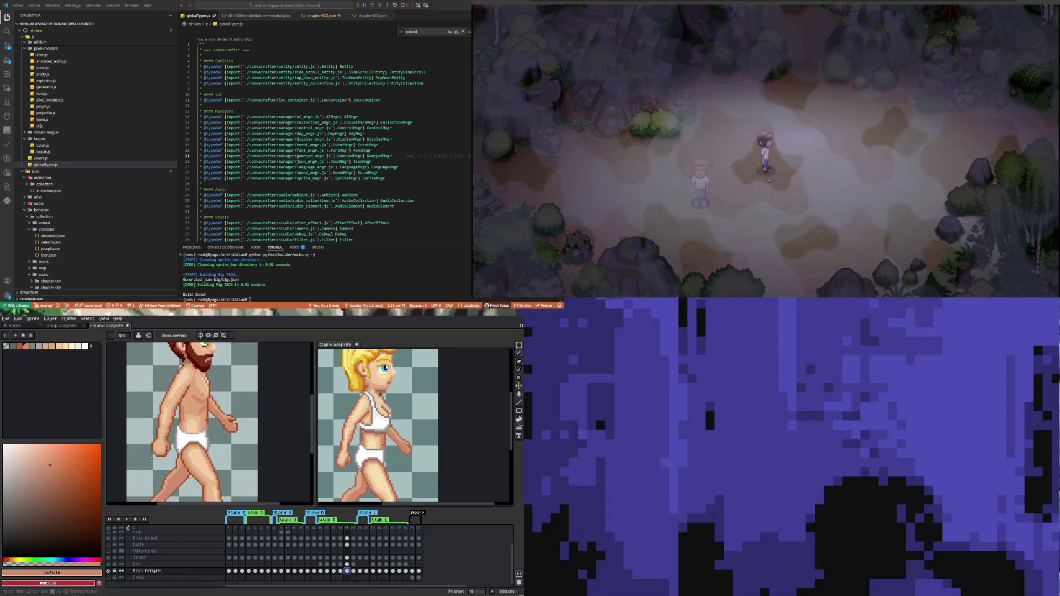
click(120, 446)
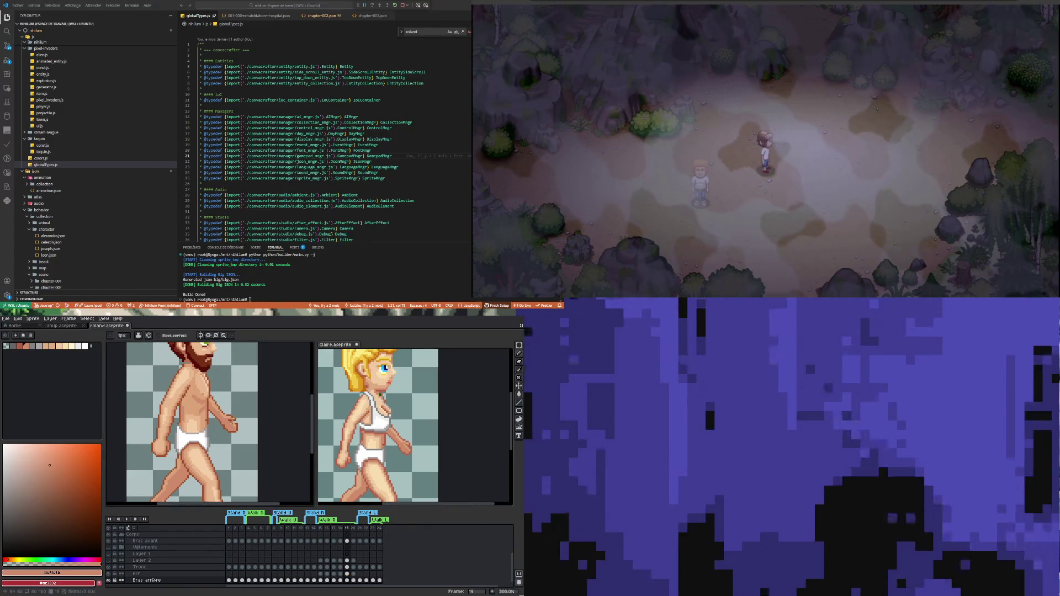
scroll(212, 438, up, 2)
scroll(213, 438, up, 2)
scroll(212, 438, down, 4)
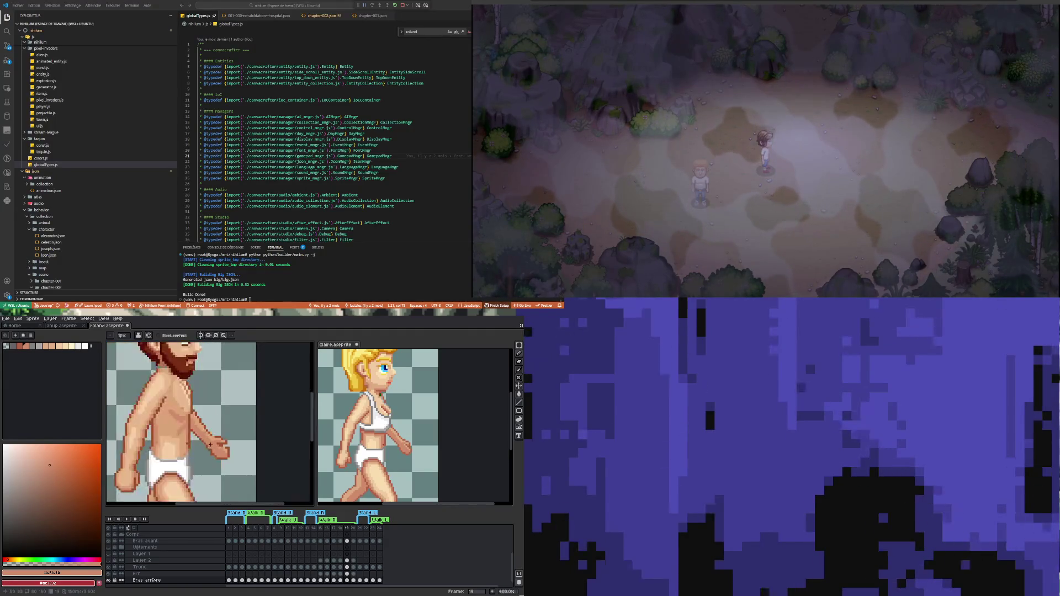
scroll(212, 437, up, 2)
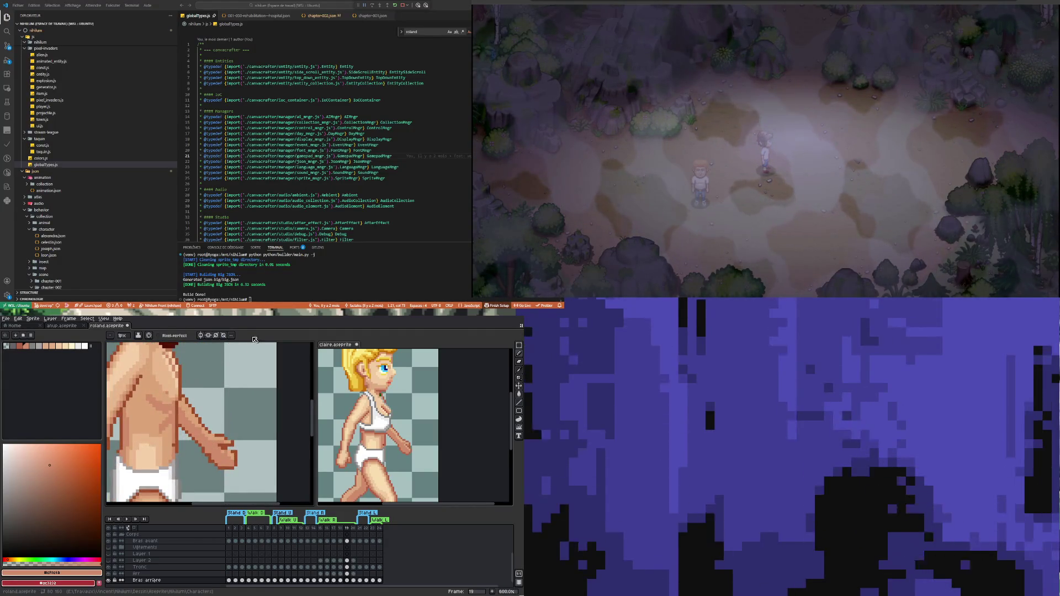
scroll(196, 414, up, 1)
Step: Draw the hand's outline in the dark brown sampled from the arm
key(i)
click(195, 408)
key(b)
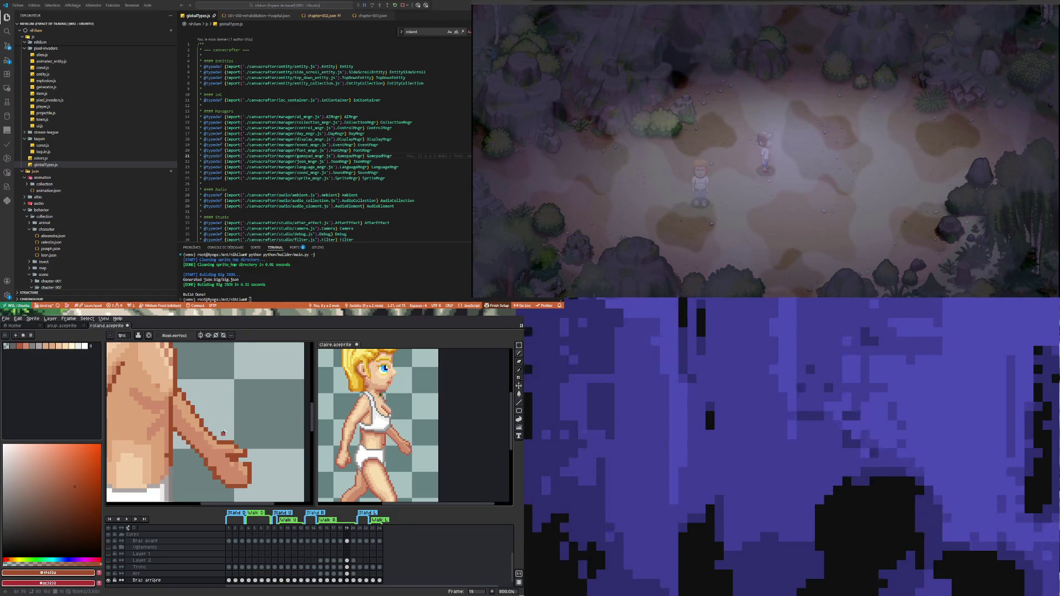
scroll(223, 432, down, 3)
scroll(221, 435, up, 5)
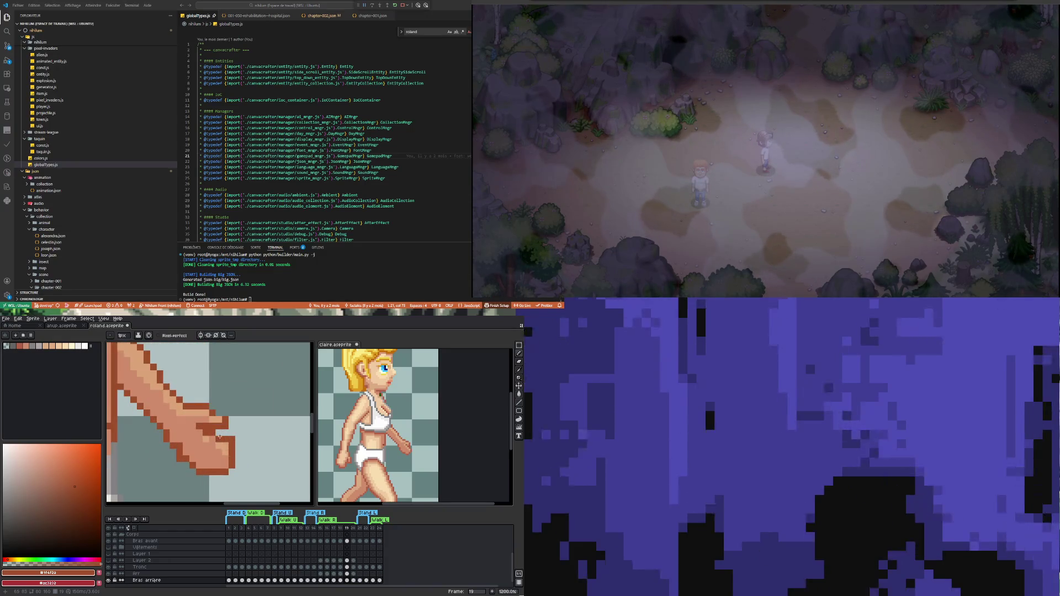
scroll(210, 450, down, 2)
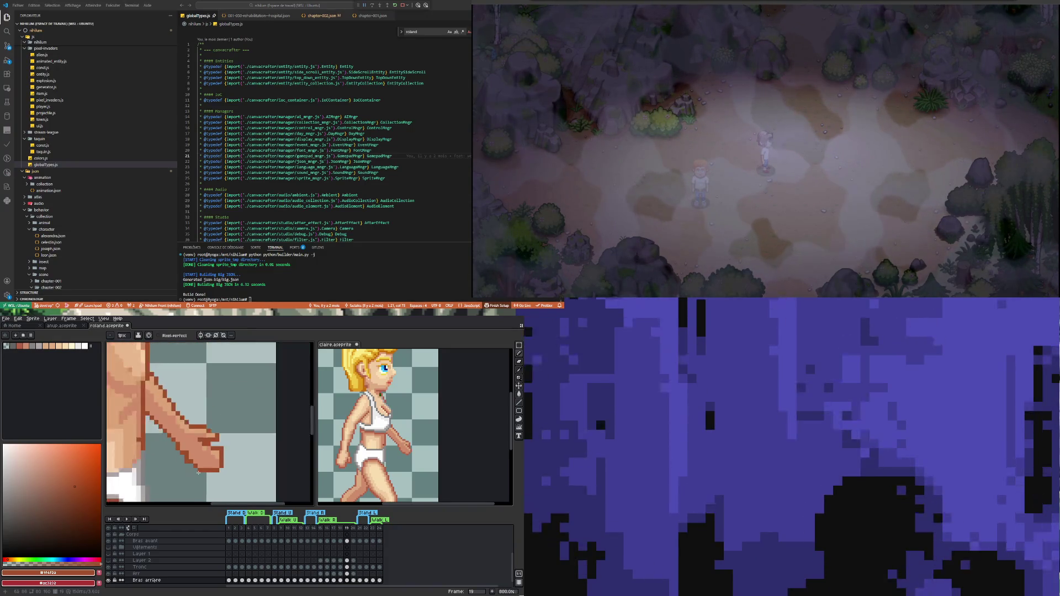
scroll(191, 470, down, 2)
scroll(191, 470, up, 4)
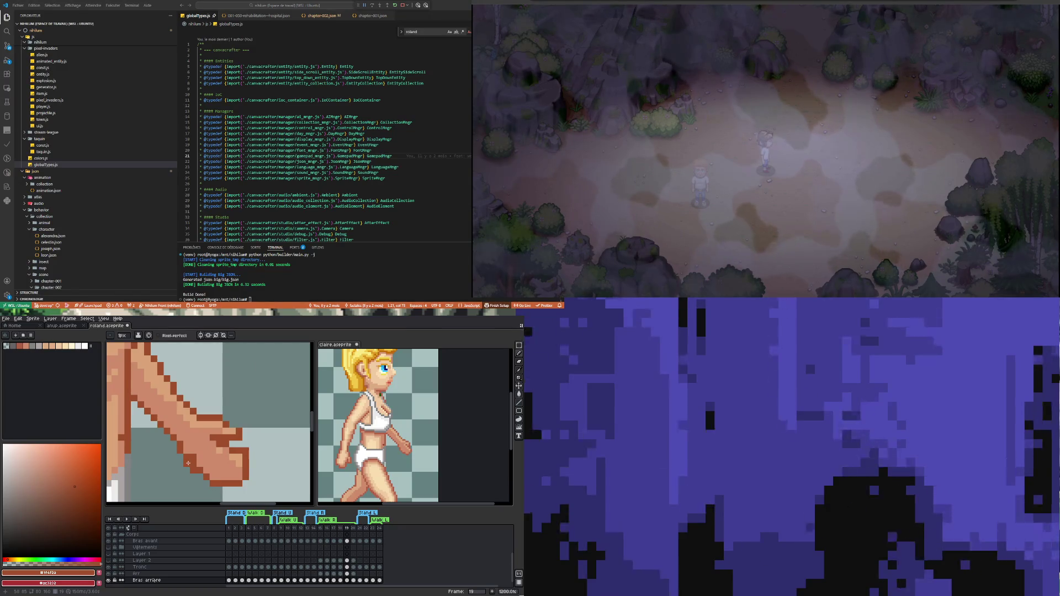
Step: Redraw the fingers using the hand's skin tone and dark brown outline colour
alt+click(199, 438)
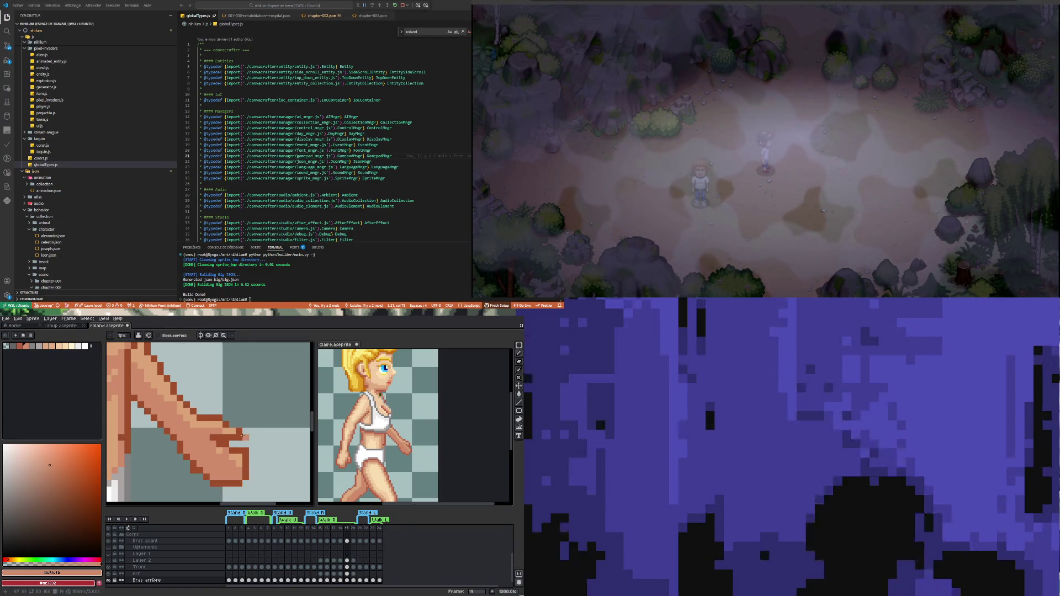
alt+click(199, 469)
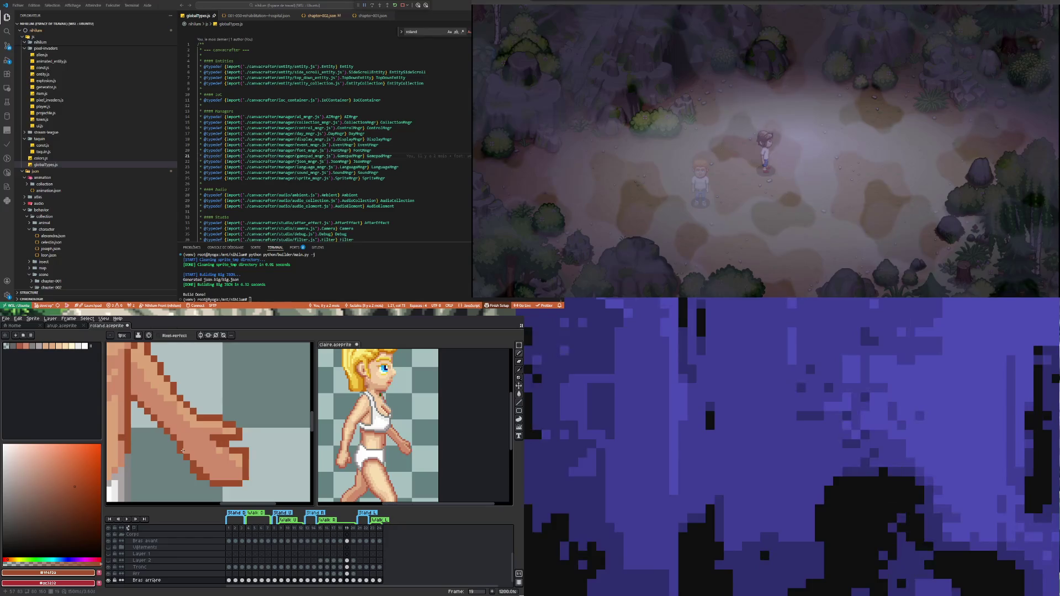
scroll(182, 451, down, 2)
scroll(184, 448, down, 1)
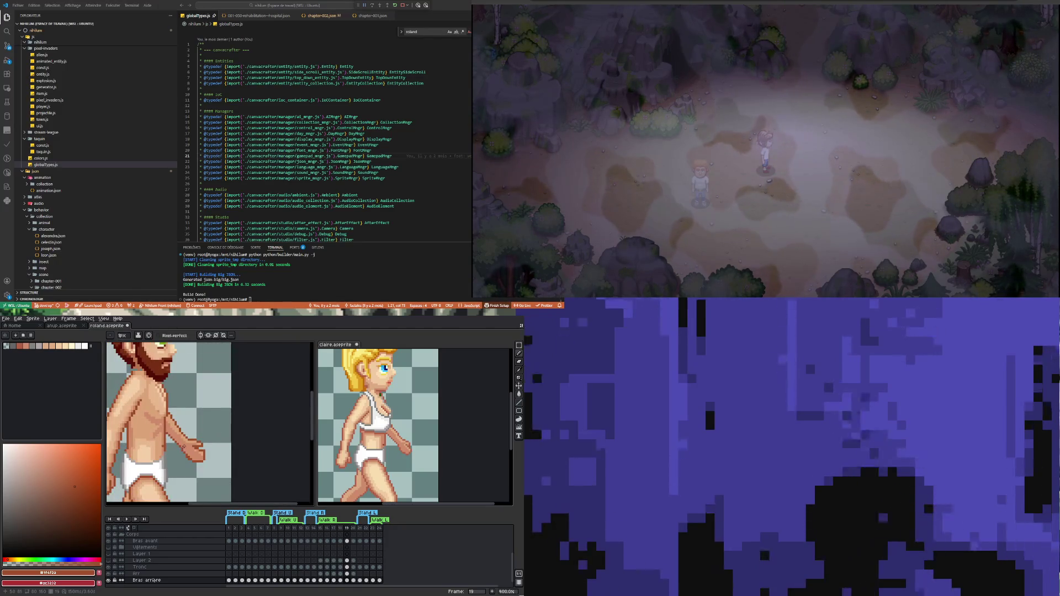
scroll(184, 446, up, 1)
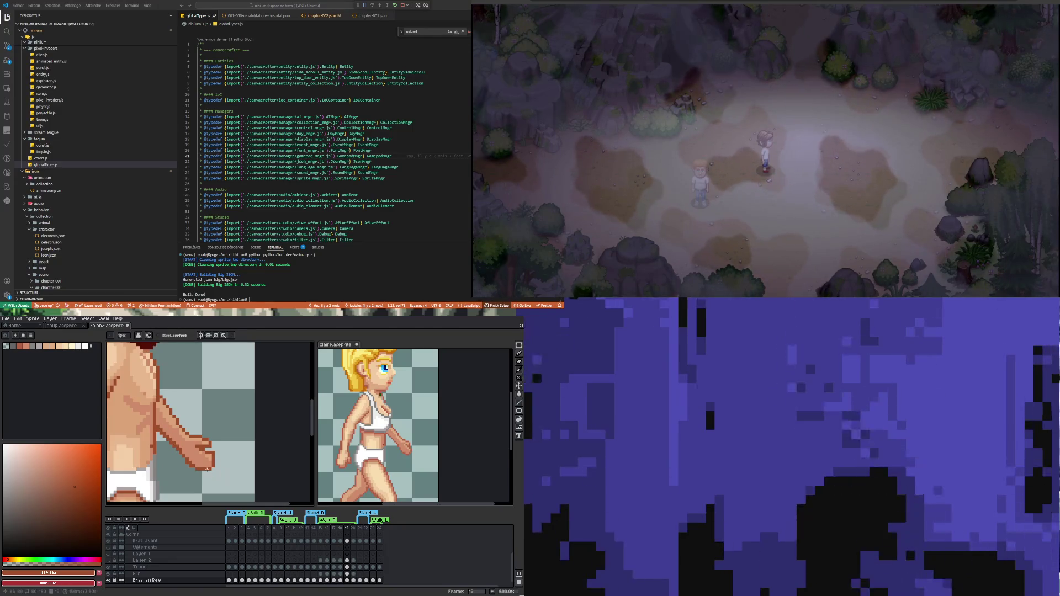
scroll(182, 444, up, 1)
Step: Shade the forearm with its lighter skin tone, undoing the last stroke
key(alt)
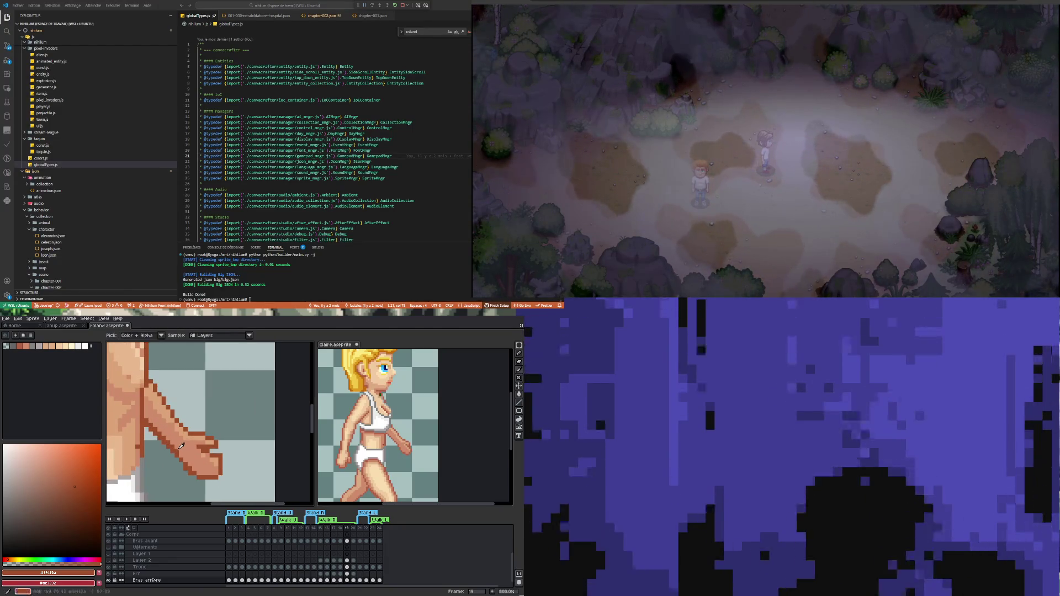
alt+click(177, 450)
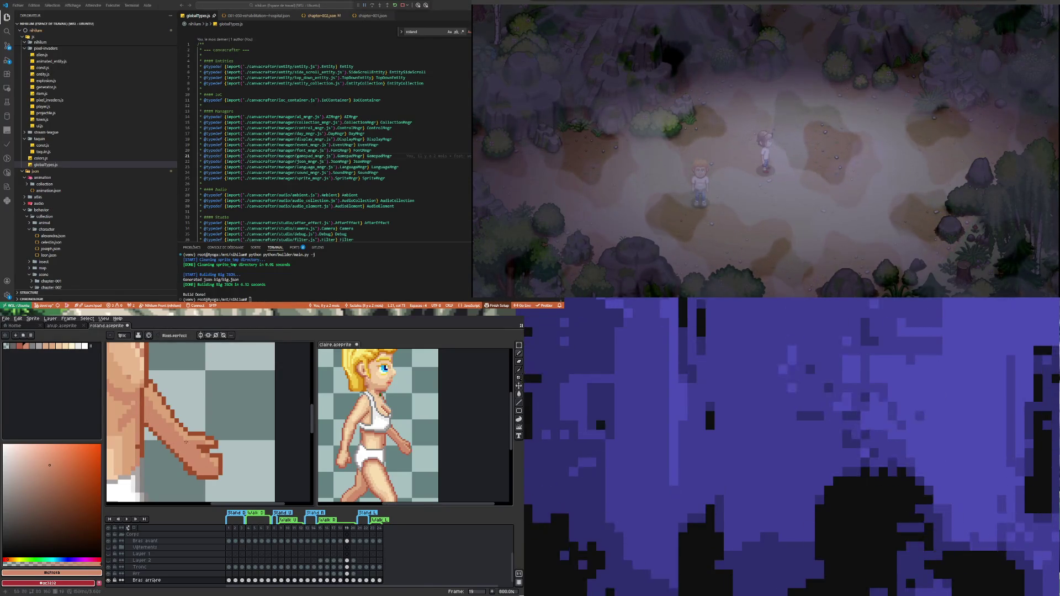
scroll(186, 442, down, 4)
key(ctrl+z)
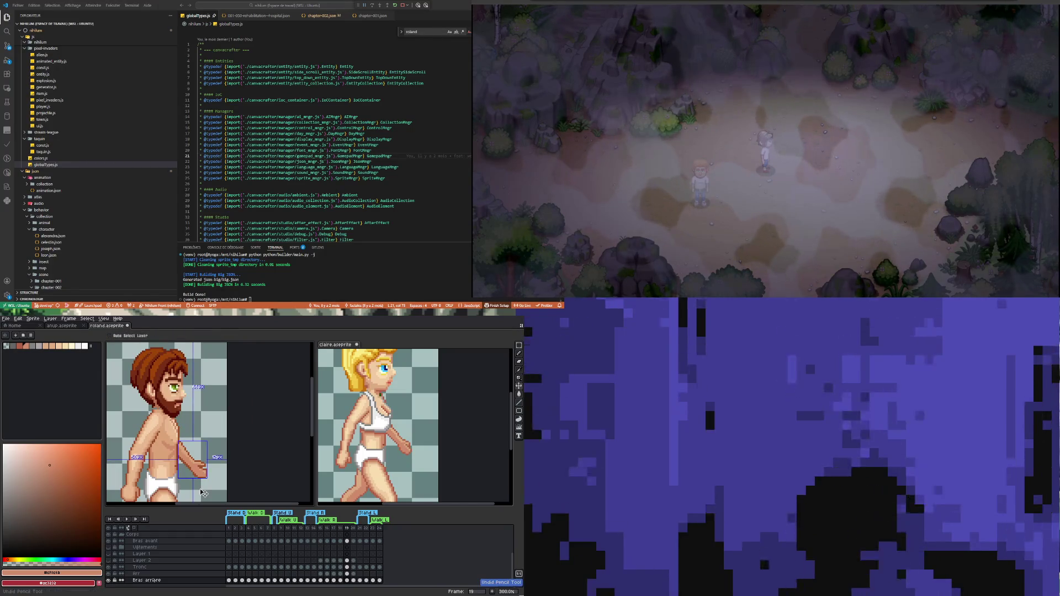
Step: Erase stray hand pixels and fill with the #cf8c6b skin tone from the arm
scroll(218, 479, up, 2)
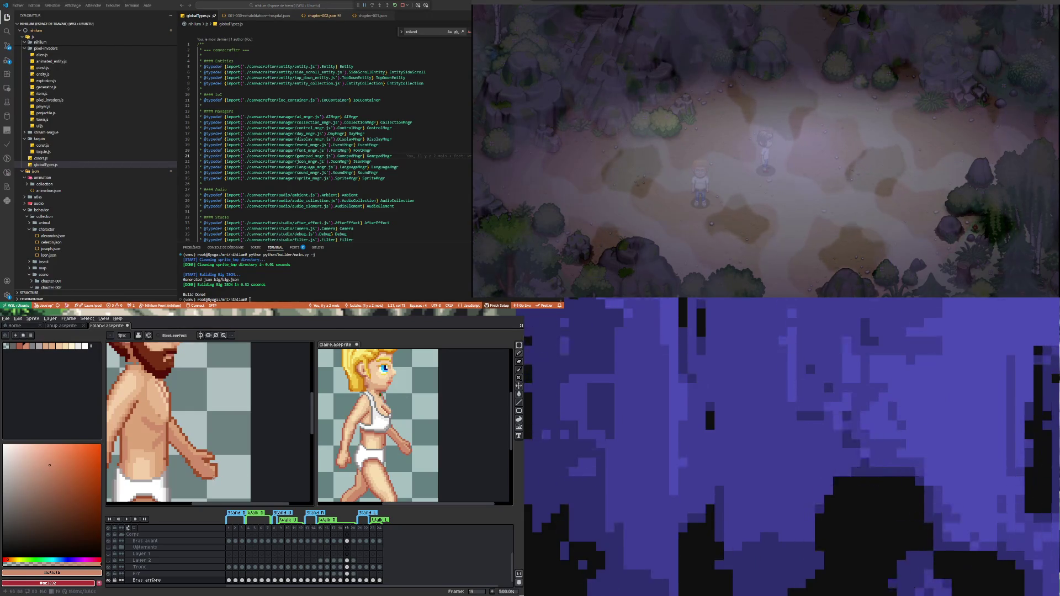
key(e)
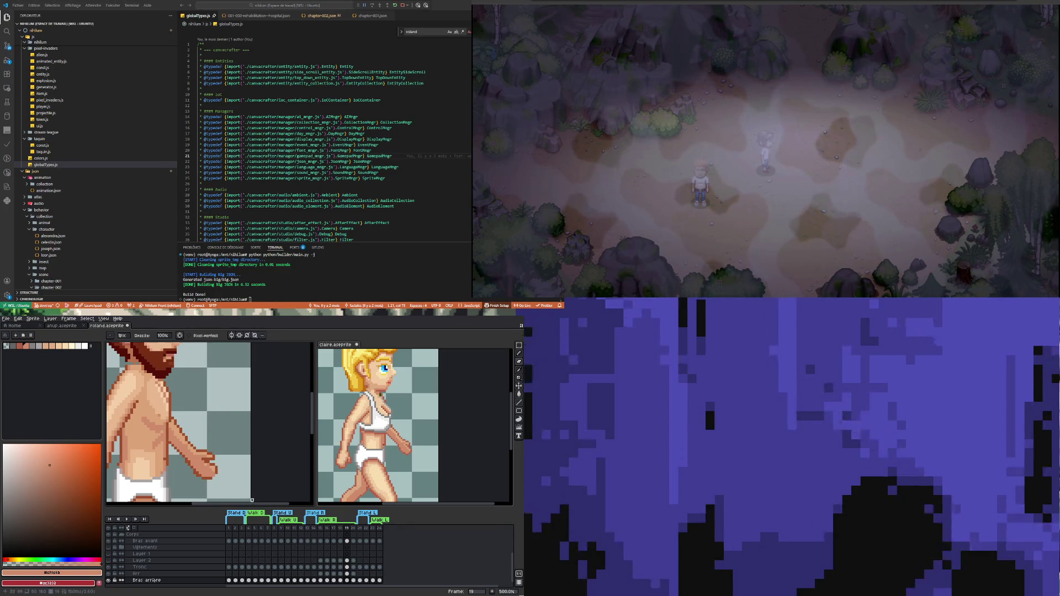
scroll(209, 476, up, 1)
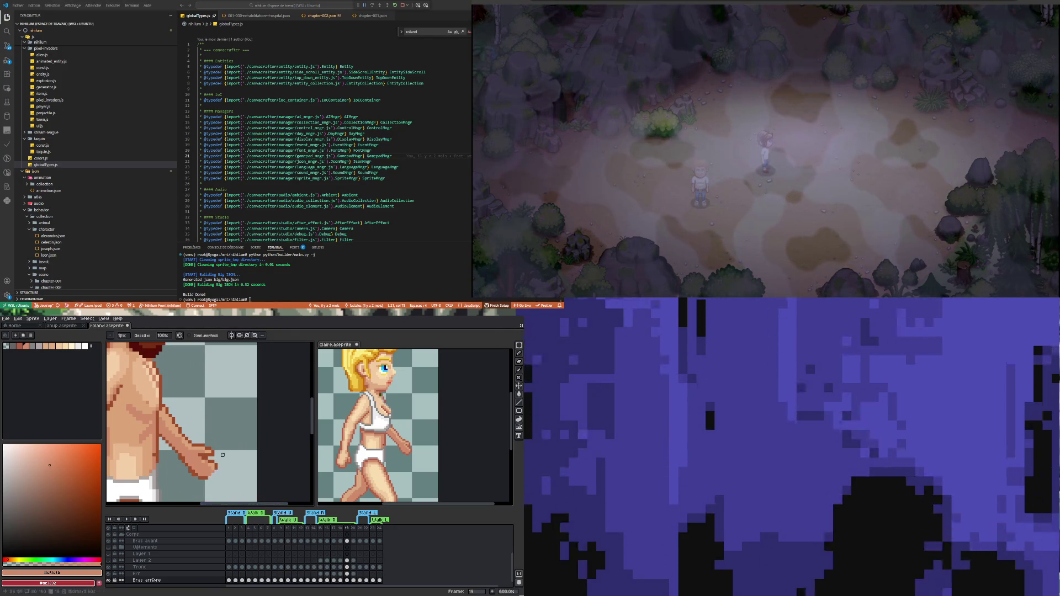
scroll(209, 447, up, 1)
key(alt)
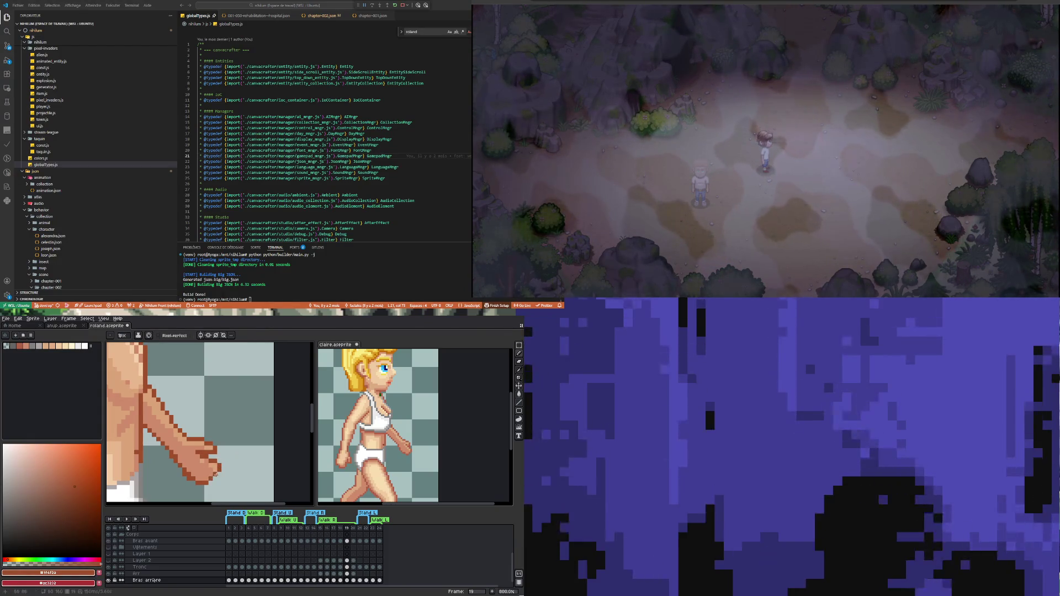
scroll(227, 469, down, 3)
scroll(221, 480, up, 2)
scroll(215, 491, up, 1)
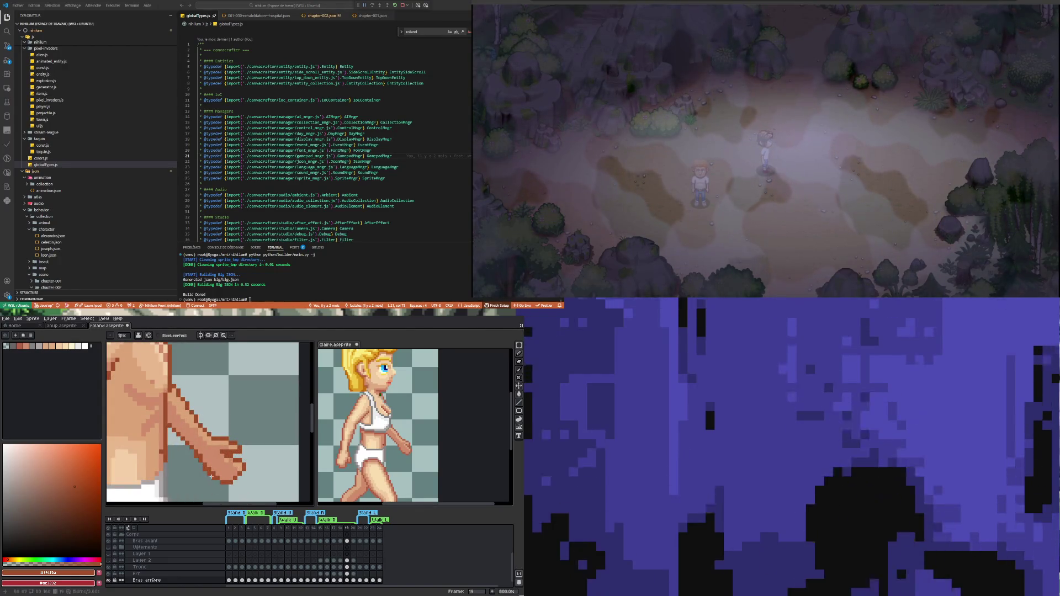
alt+click(210, 474)
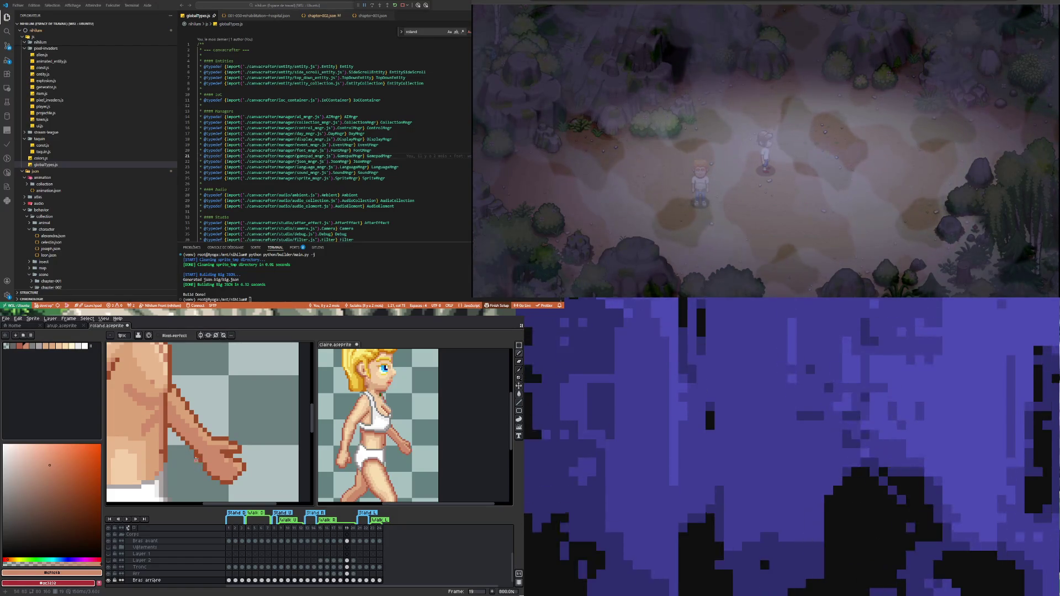
Step: Rework the fingers with the dark brown outline, arm skin fill and #dba378 highlight
key(e)
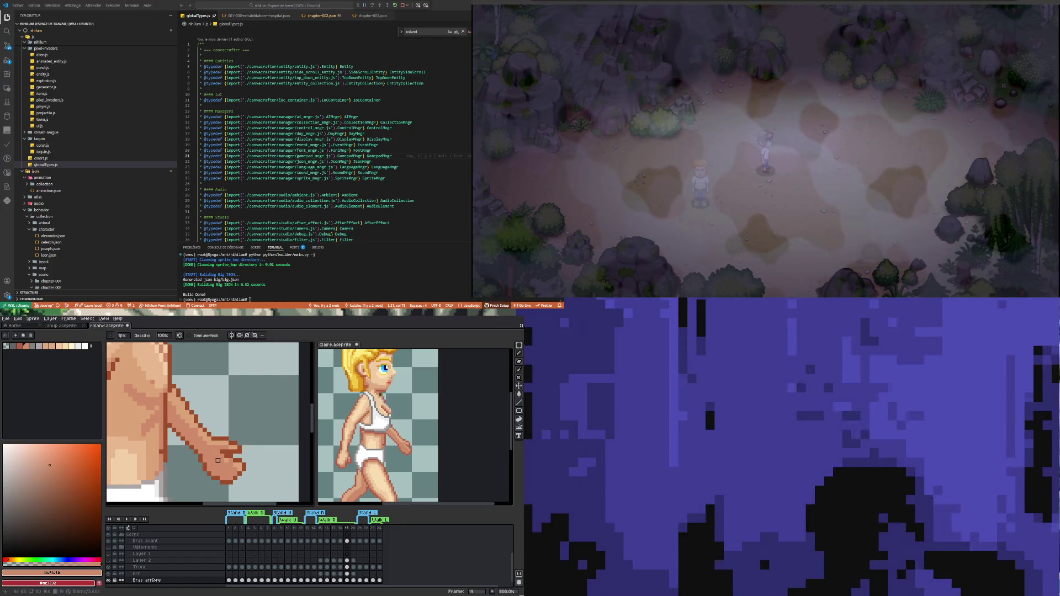
key(i)
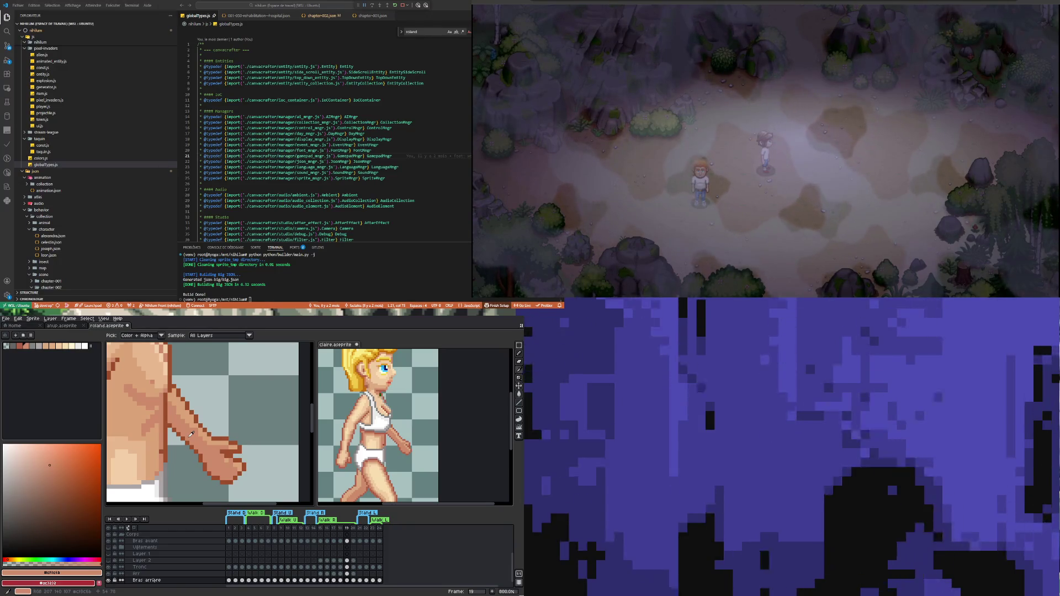
alt+click(177, 383)
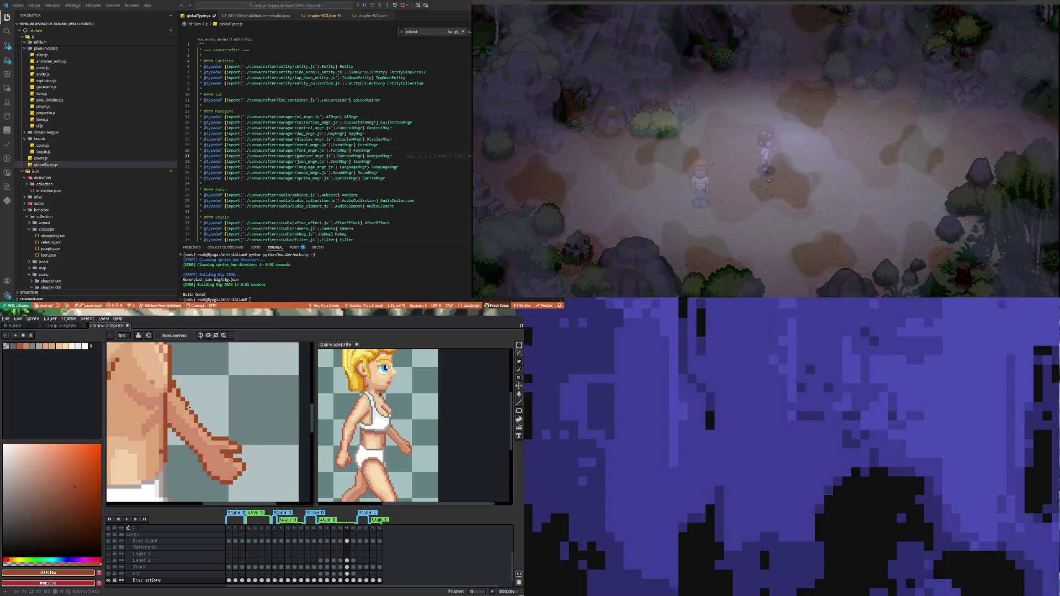
key(alt)
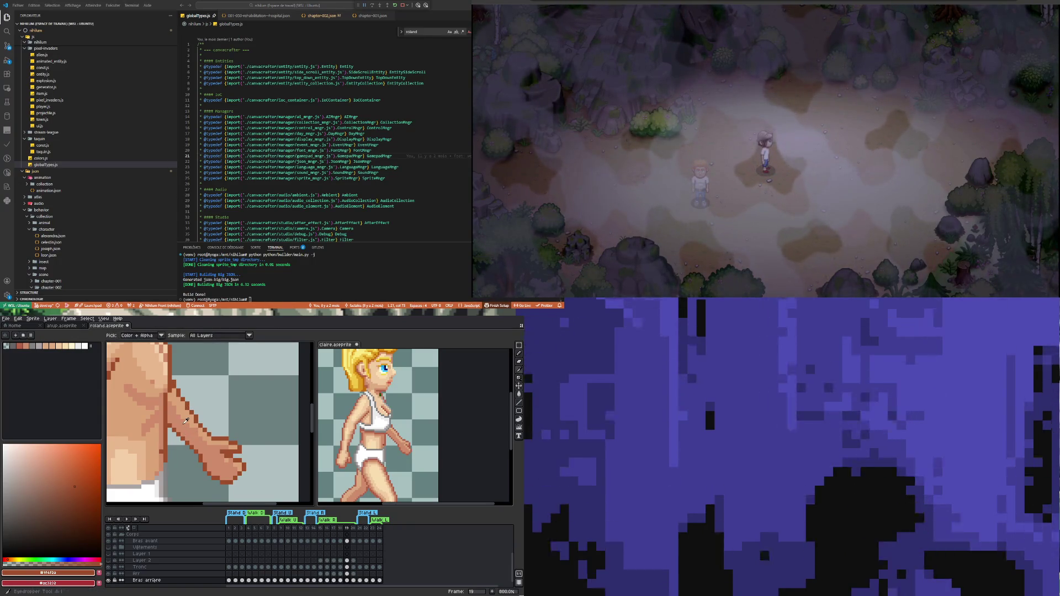
alt+click(176, 402)
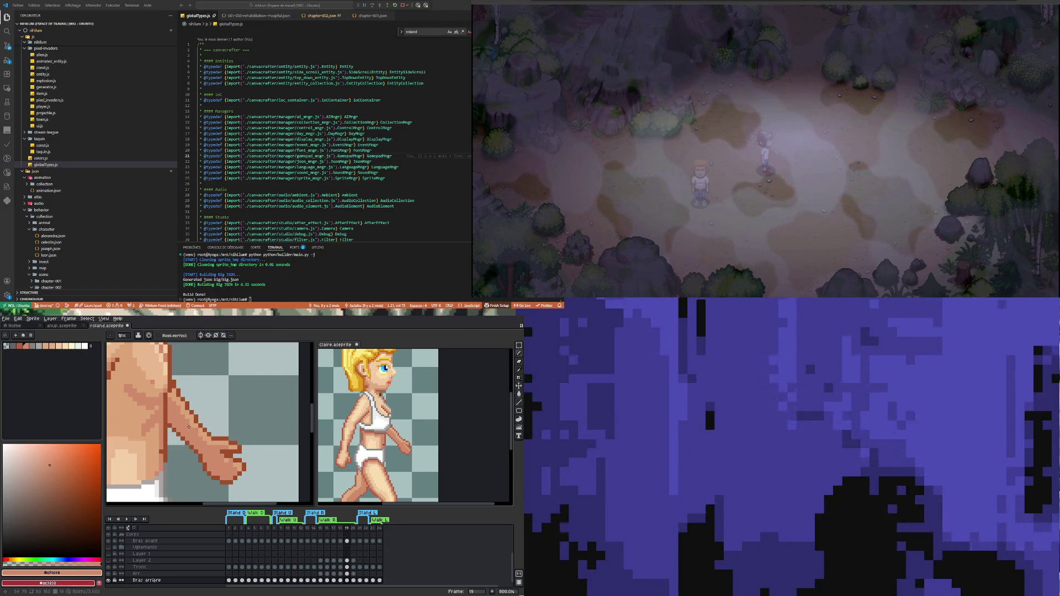
key(i)
click(195, 429)
key(b)
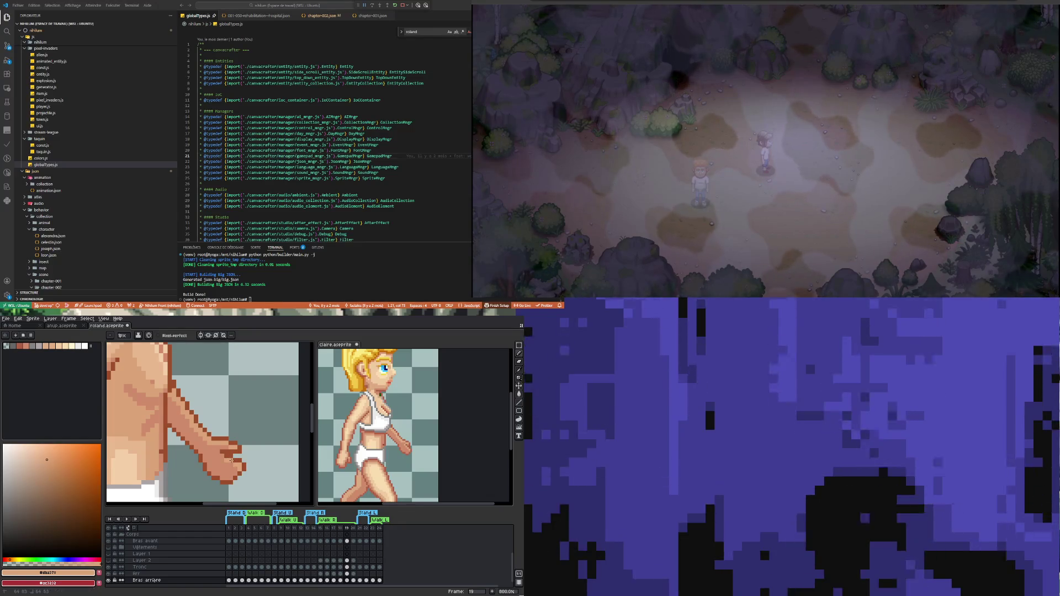
Step: Outline the hand in dark brown, restoring the erased pixels at its tip
scroll(241, 456, down, 3)
scroll(241, 456, up, 5)
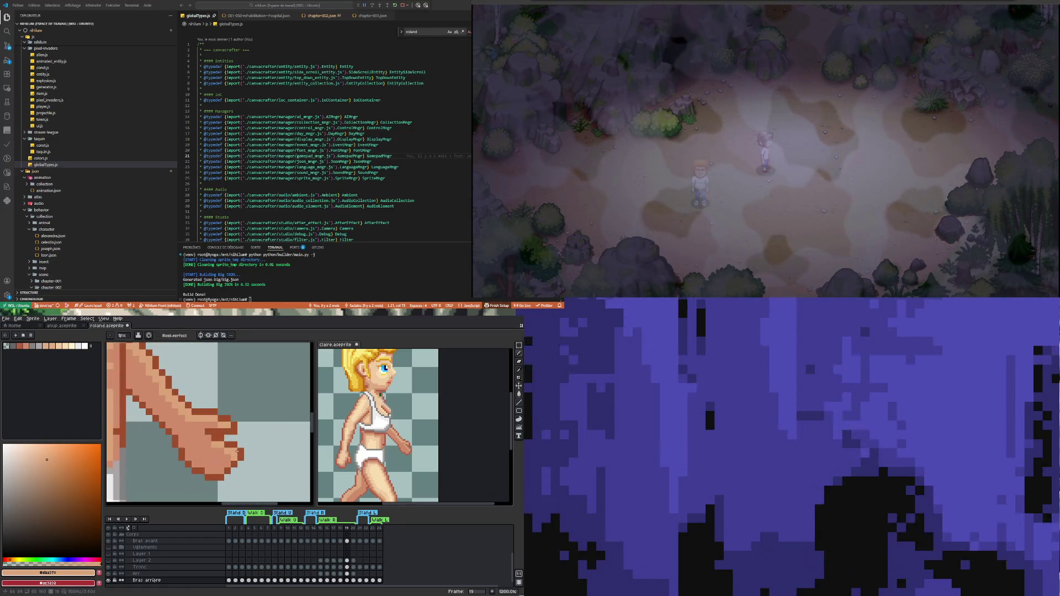
alt+click(235, 452)
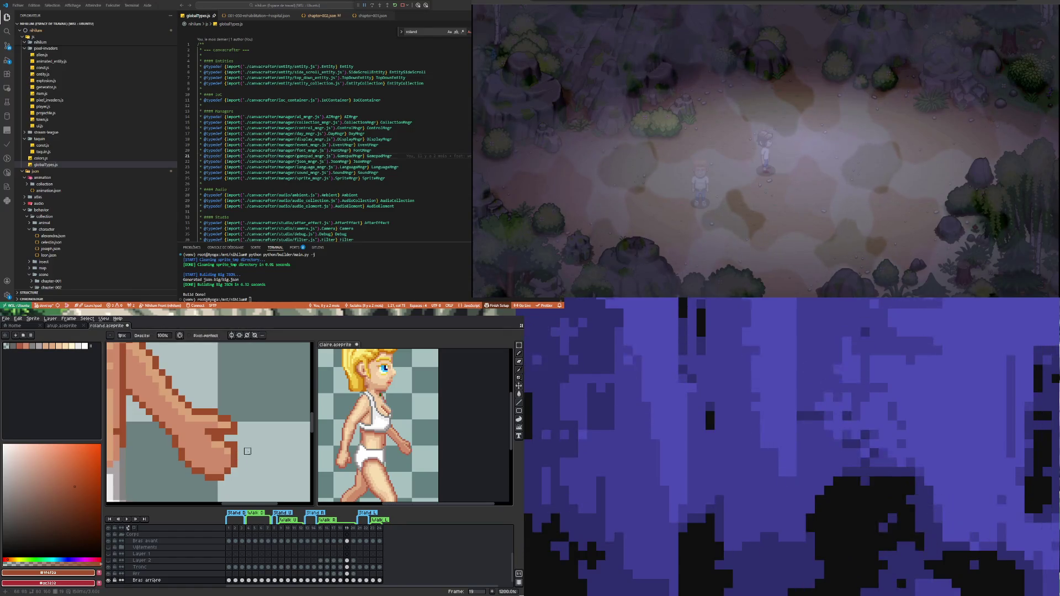
scroll(241, 458, down, 3)
scroll(243, 462, up, 2)
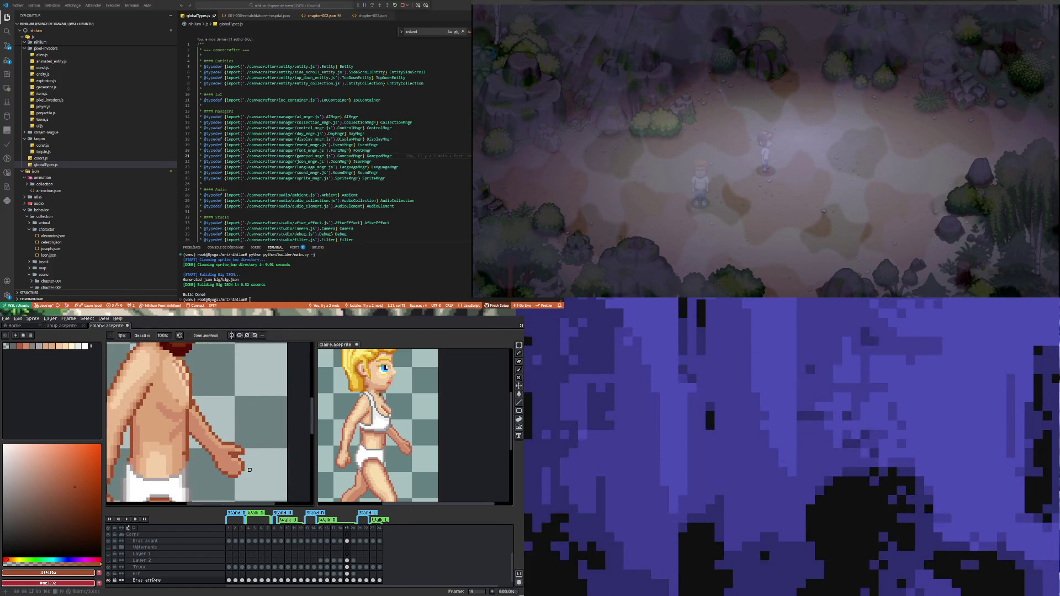
scroll(250, 470, down, 3)
scroll(246, 459, up, 3)
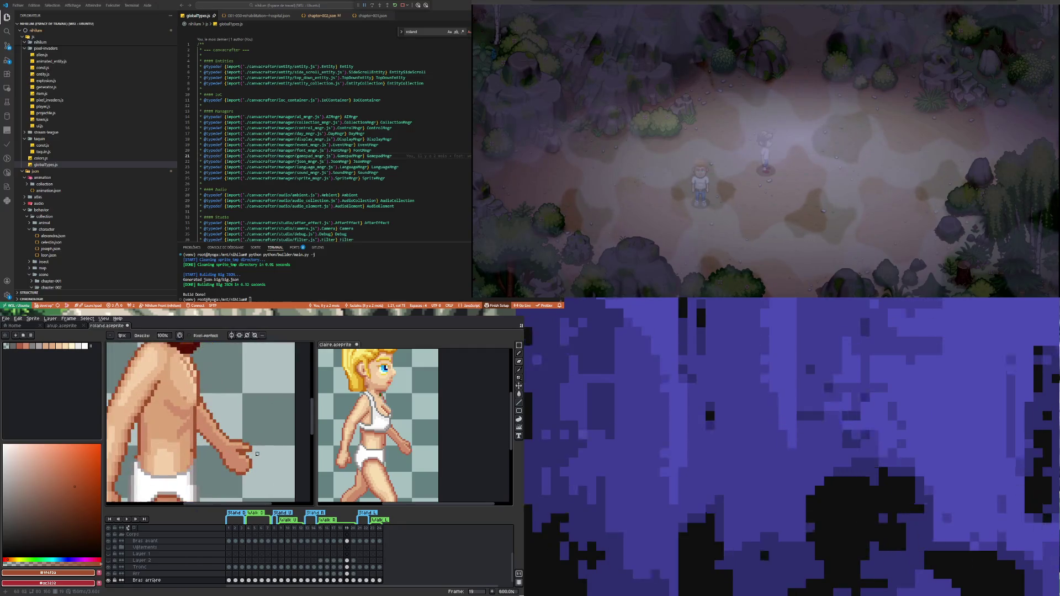
scroll(263, 472, up, 3)
key(ctrl+z)
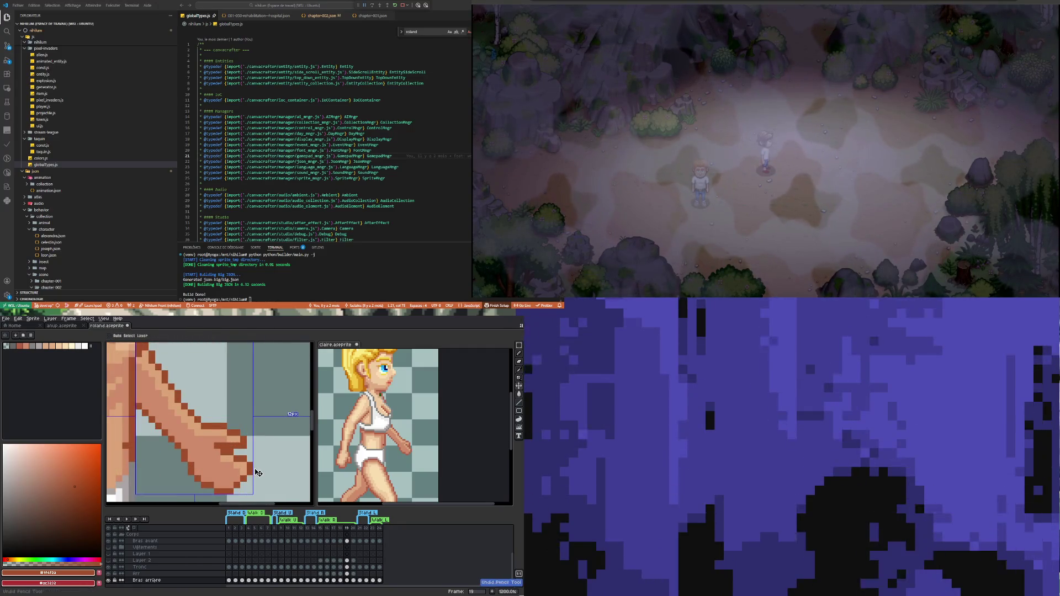
scroll(258, 473, down, 2)
scroll(253, 460, up, 2)
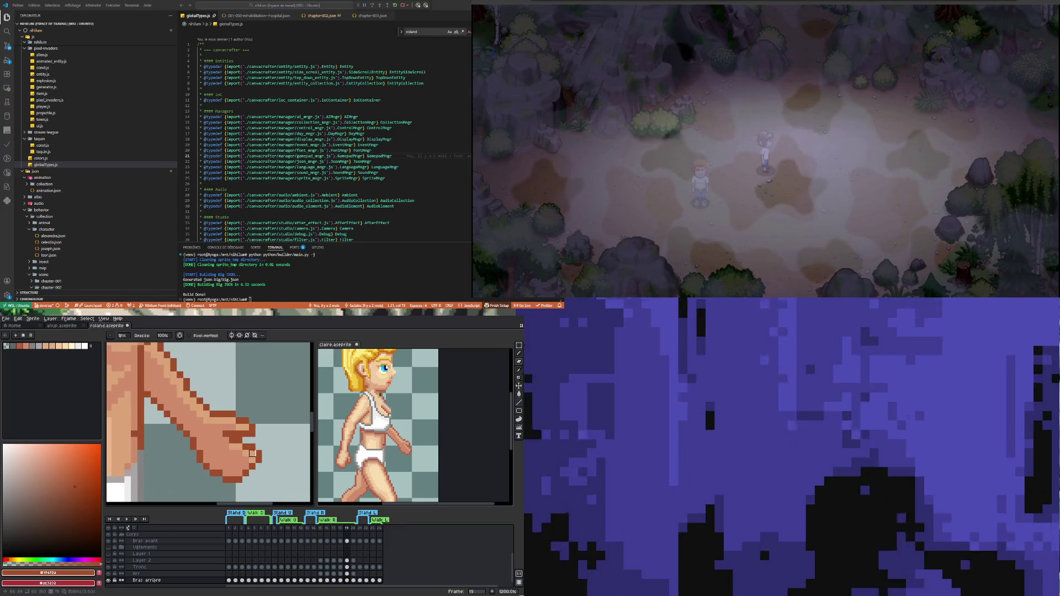
Step: Shade the hand and arm in the lighter skin tone sampled from the arm
key(i)
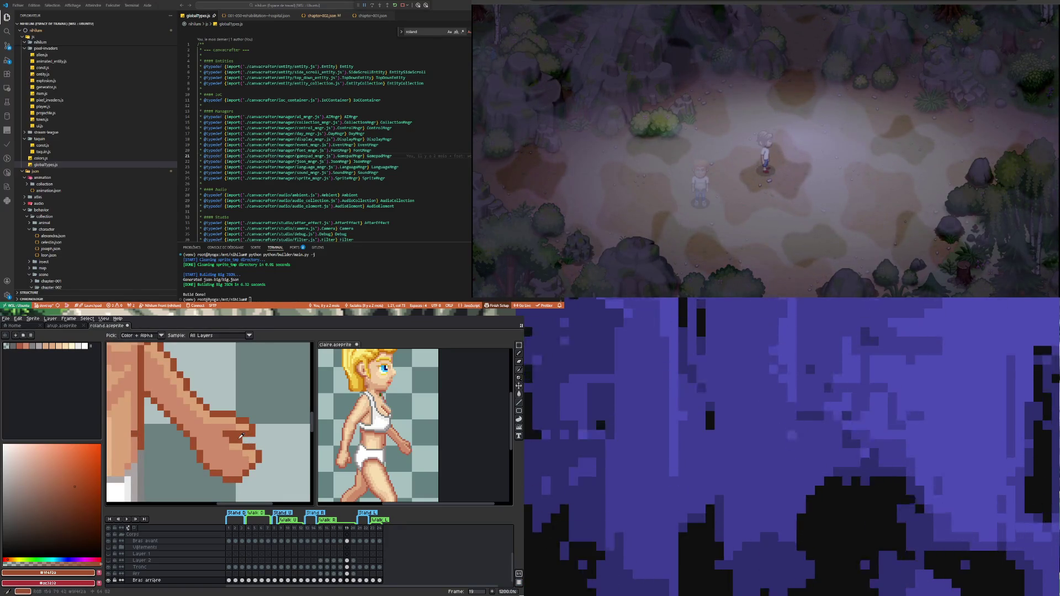
key(b)
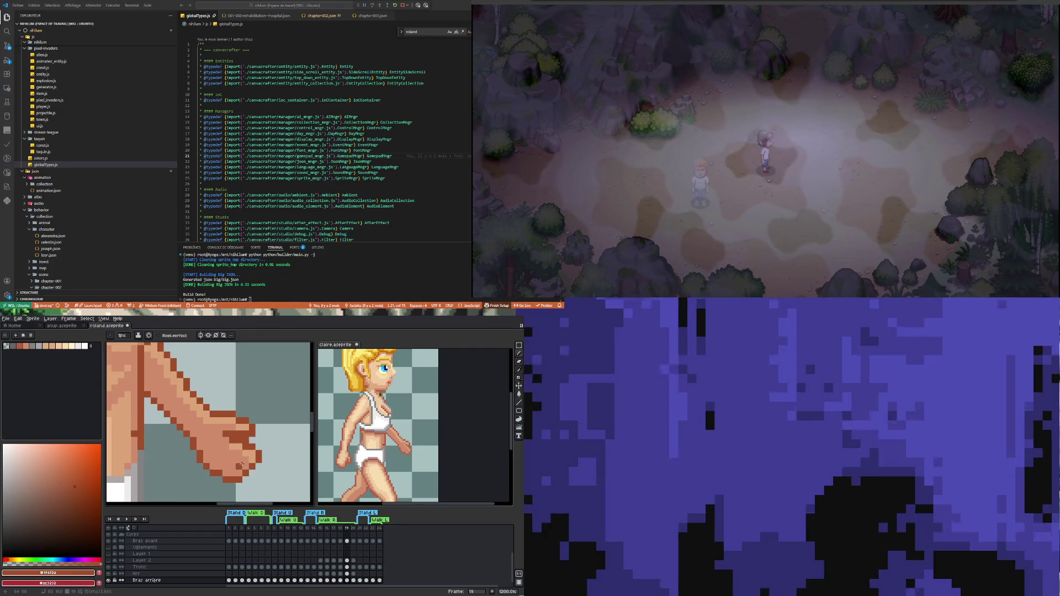
scroll(242, 464, down, 3)
key(ctrl+z)
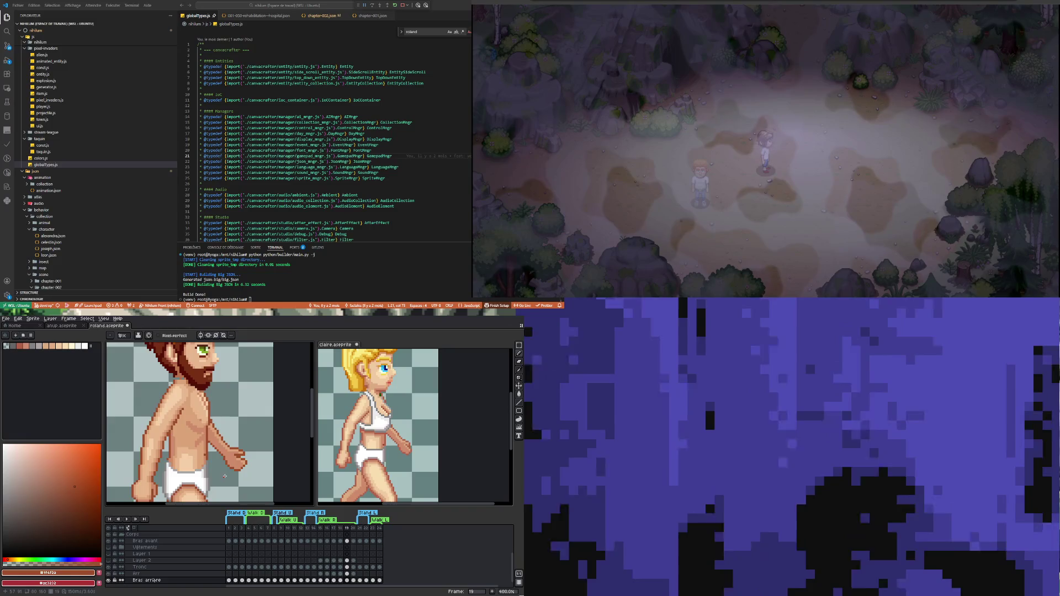
scroll(233, 466, up, 1)
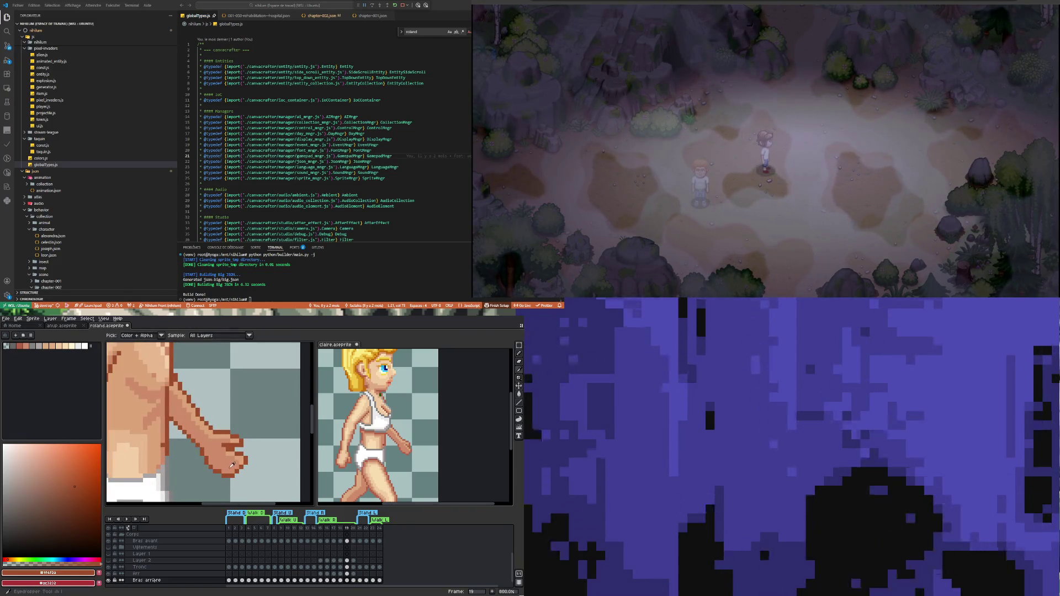
alt+click(243, 460)
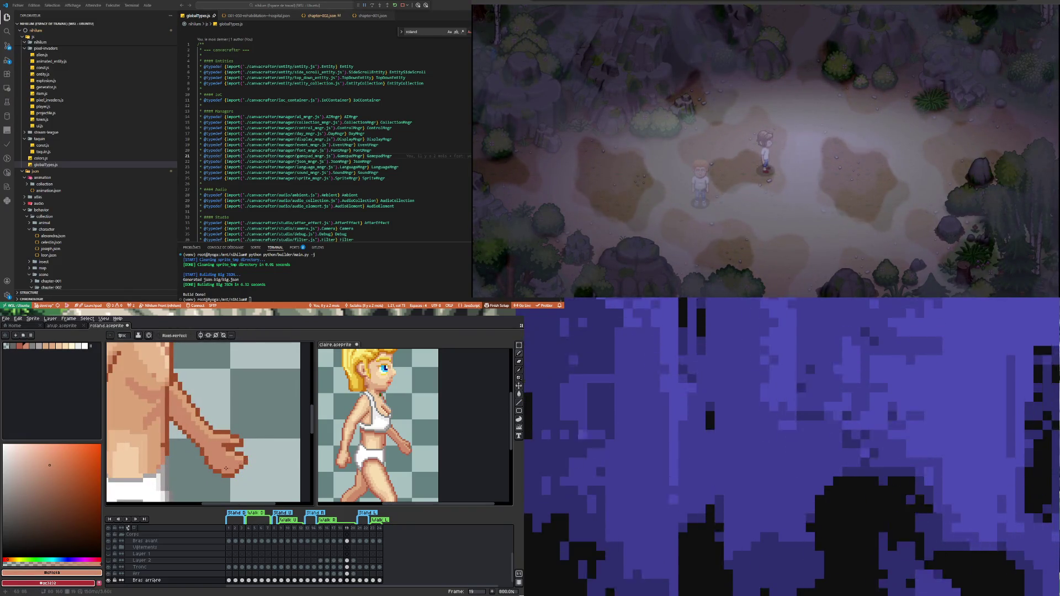
scroll(225, 468, down, 3)
scroll(224, 463, up, 1)
scroll(223, 458, up, 1)
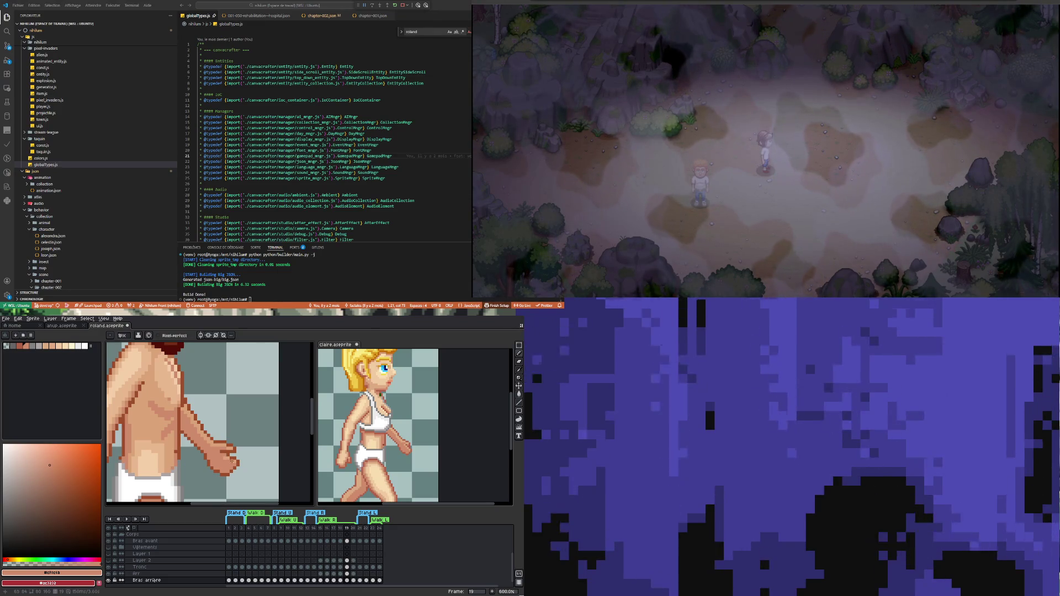
scroll(231, 461, down, 3)
scroll(223, 454, up, 4)
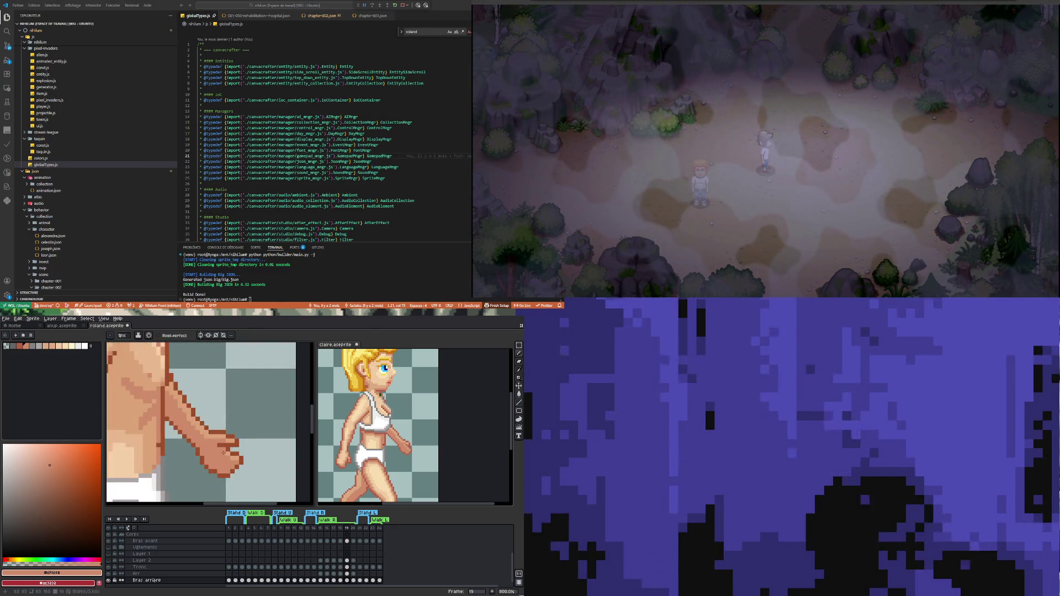
scroll(223, 453, down, 5)
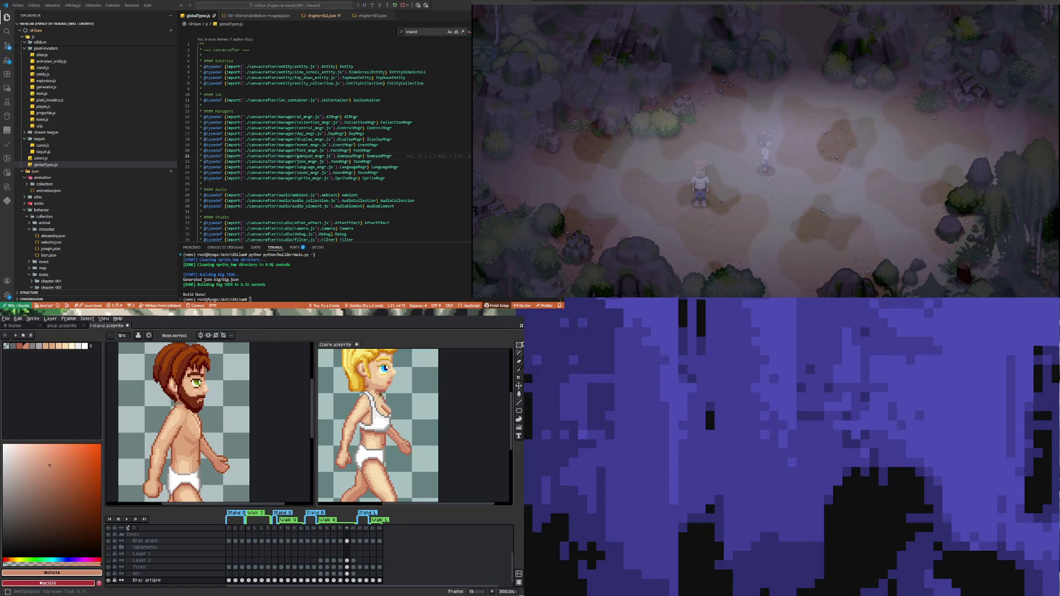
scroll(180, 458, up, 3)
scroll(180, 458, up, 1)
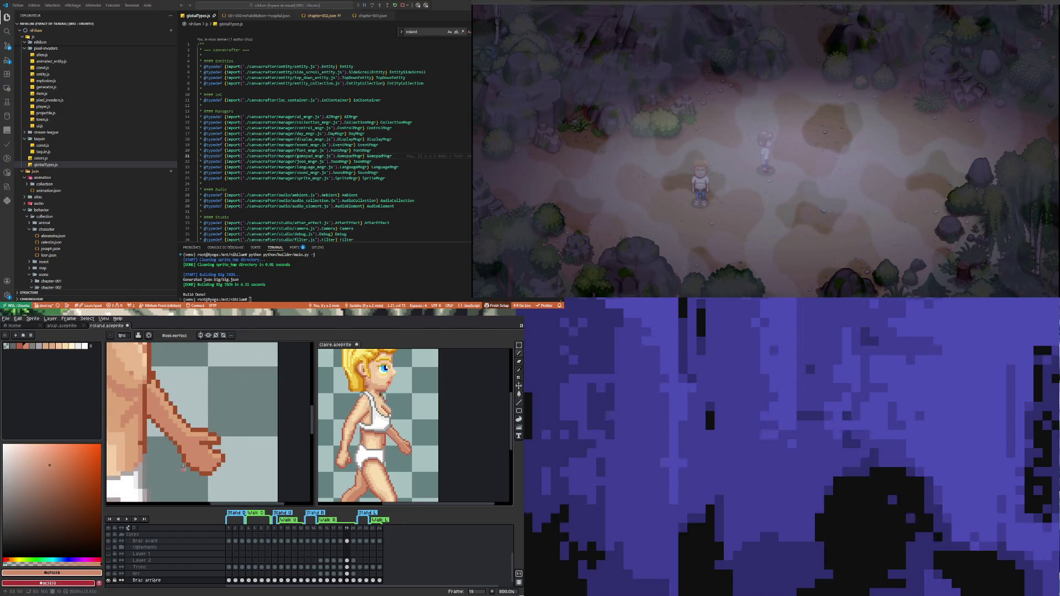
scroll(179, 459, down, 4)
scroll(193, 469, up, 4)
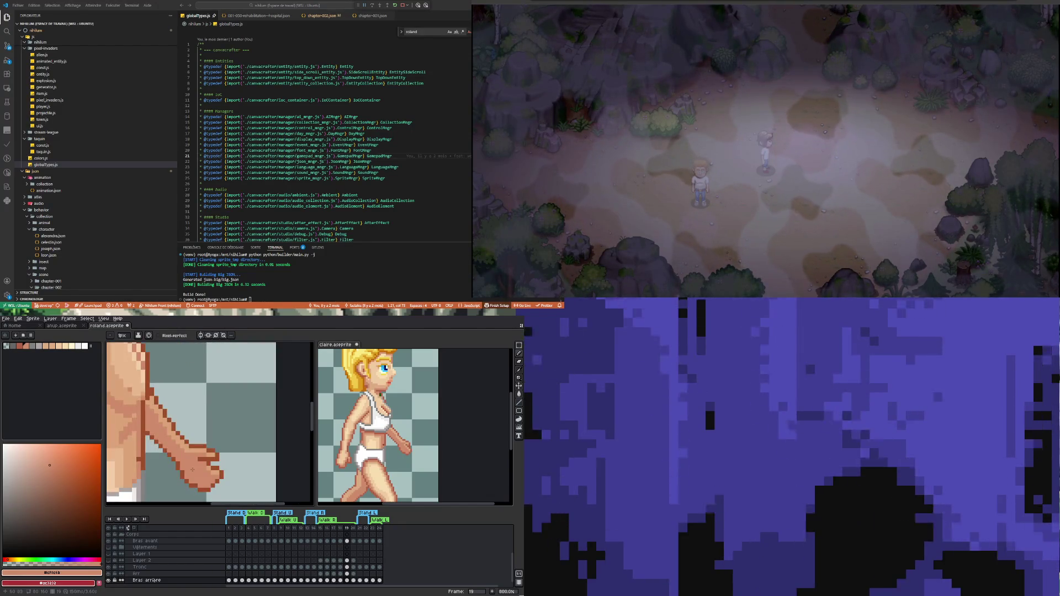
Step: Refine the knuckle outlines with the dark brown picked from the arm
alt+click(185, 468)
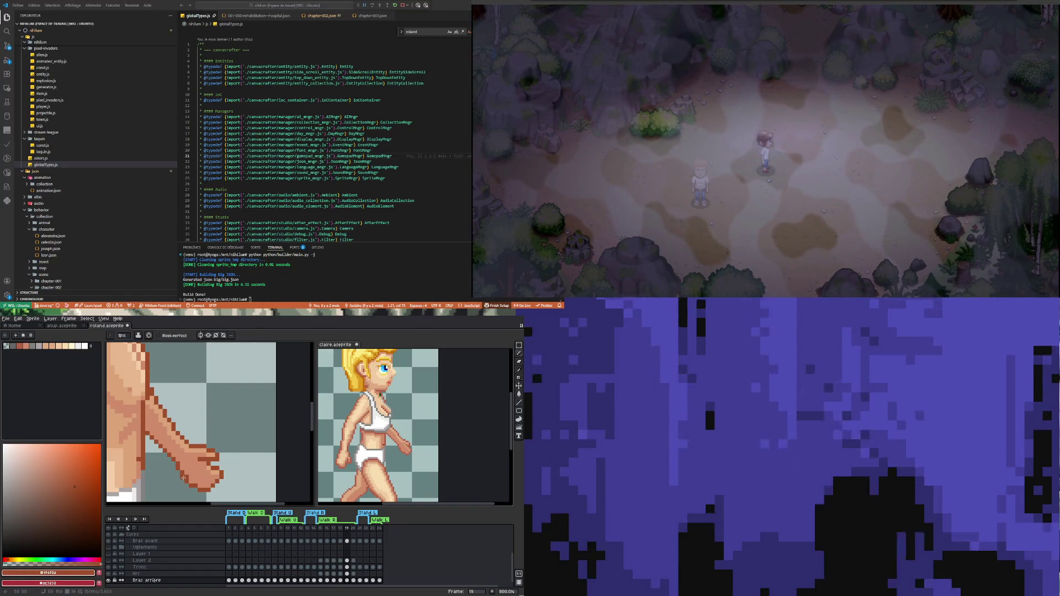
key(e)
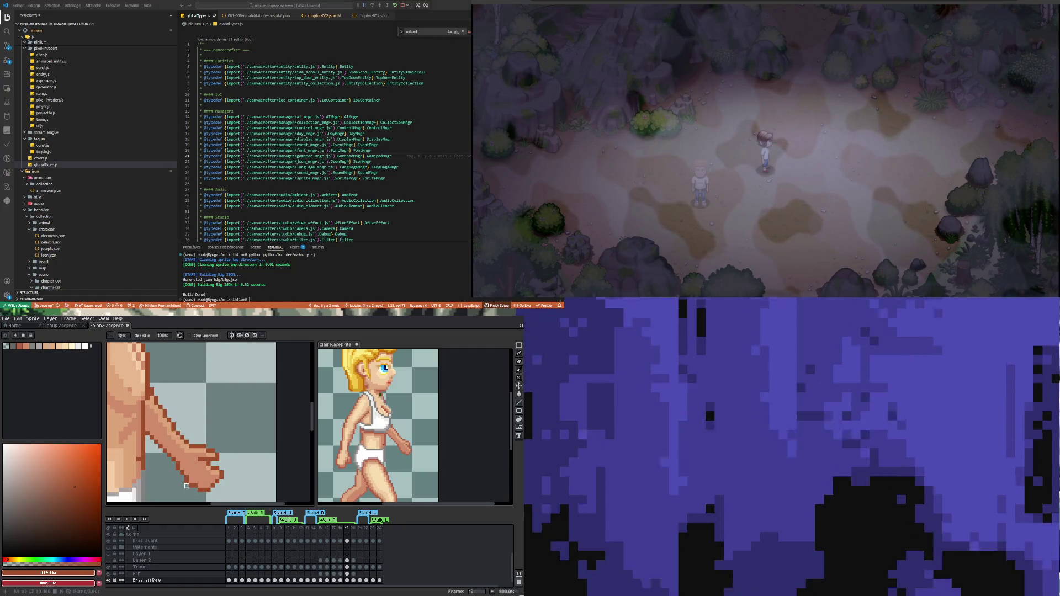
scroll(196, 490, down, 2)
scroll(196, 474, up, 4)
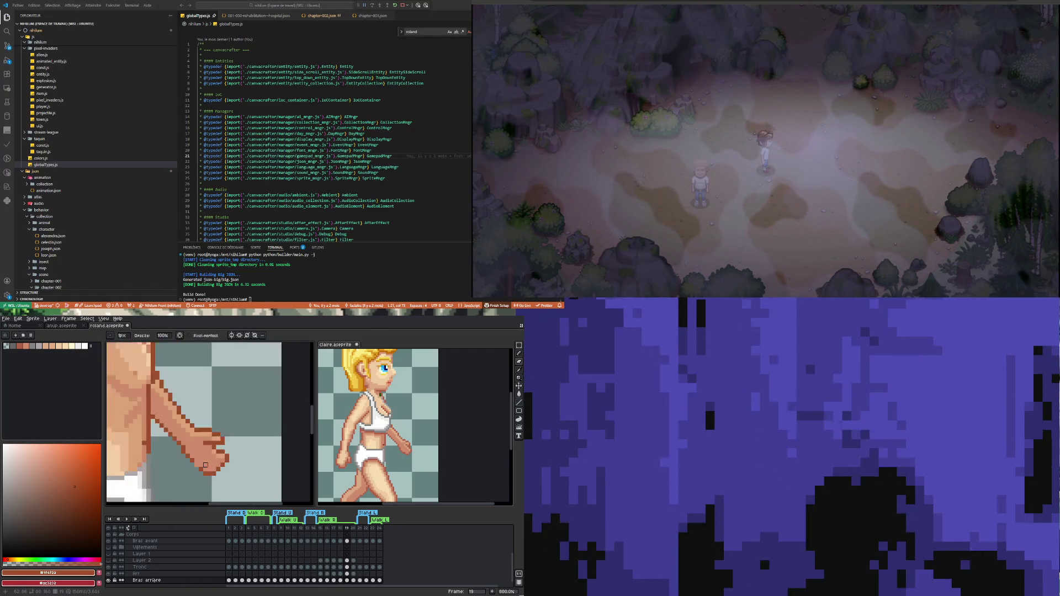
key(alt)
Step: Undo the hand's eraser and pencil strokes, then redo the pencil stroke to compare the fingers
key(b)
scroll(193, 468, down, 3)
scroll(196, 467, down, 2)
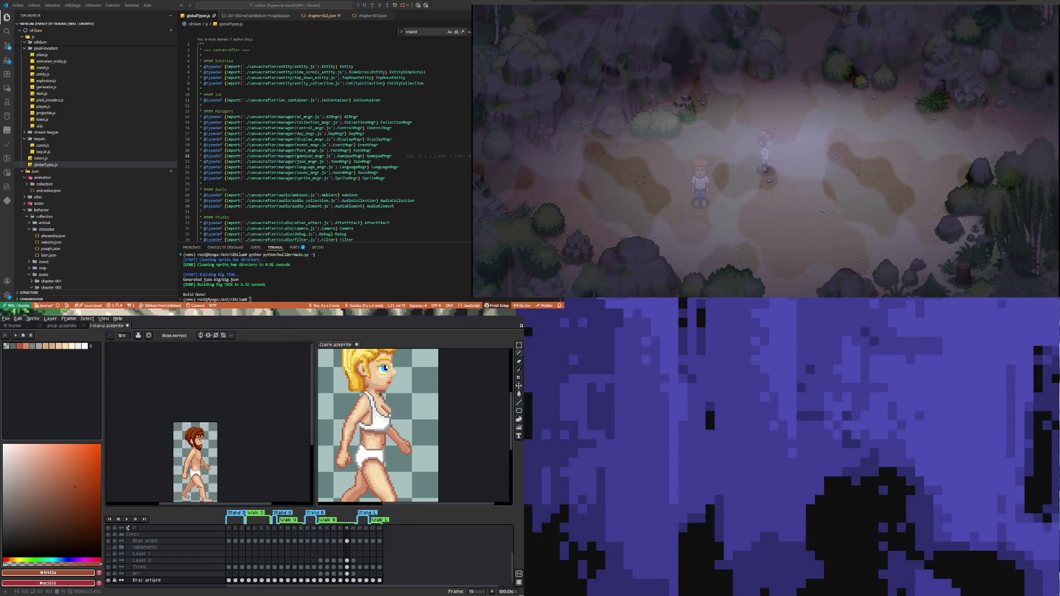
scroll(215, 461, up, 2)
scroll(219, 460, up, 1)
key(ctrl+z)
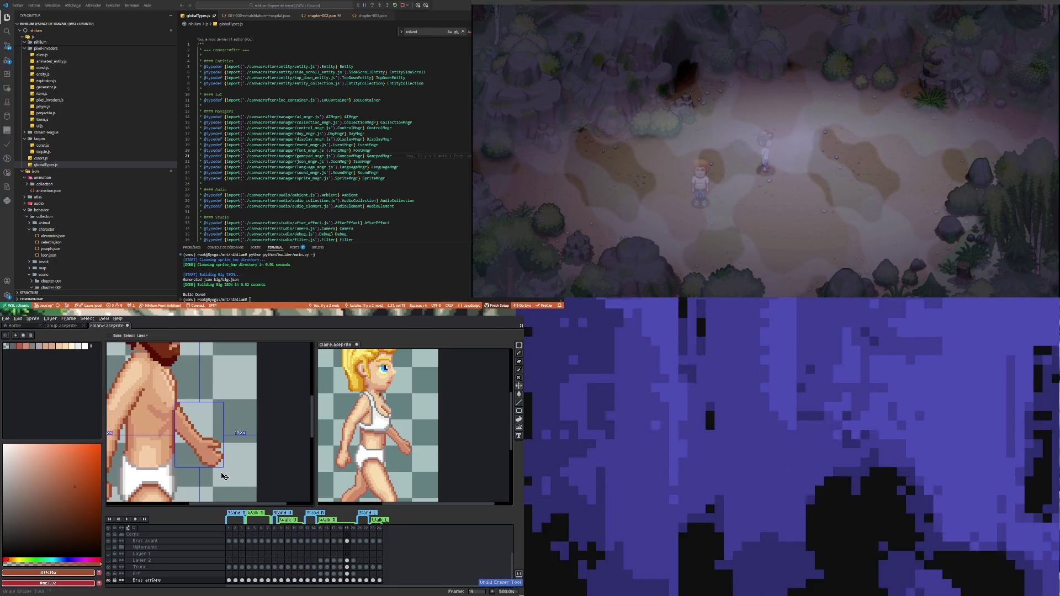
key(ctrl+z)
scroll(224, 476, down, 3)
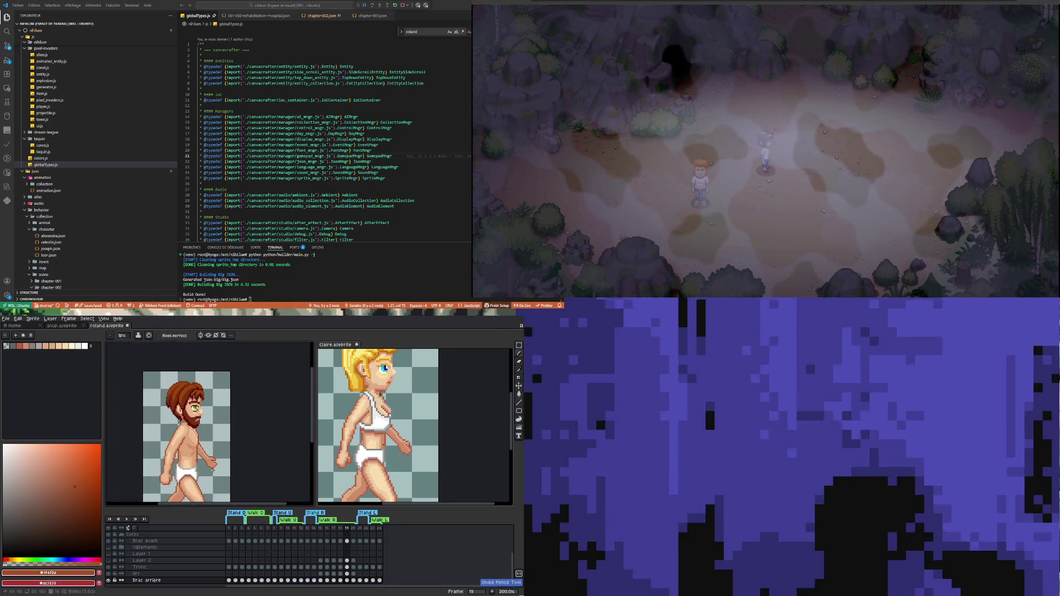
scroll(209, 476, up, 2)
key(ctrl+y)
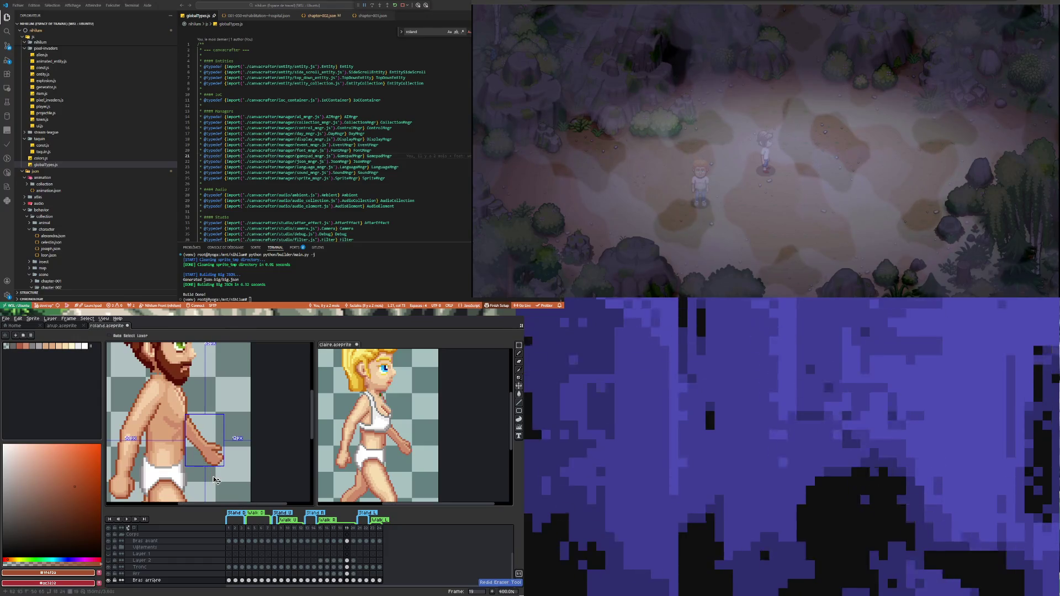
Step: Remove the stray dark pixel below the hand and move to frame 20
scroll(216, 480, down, 3)
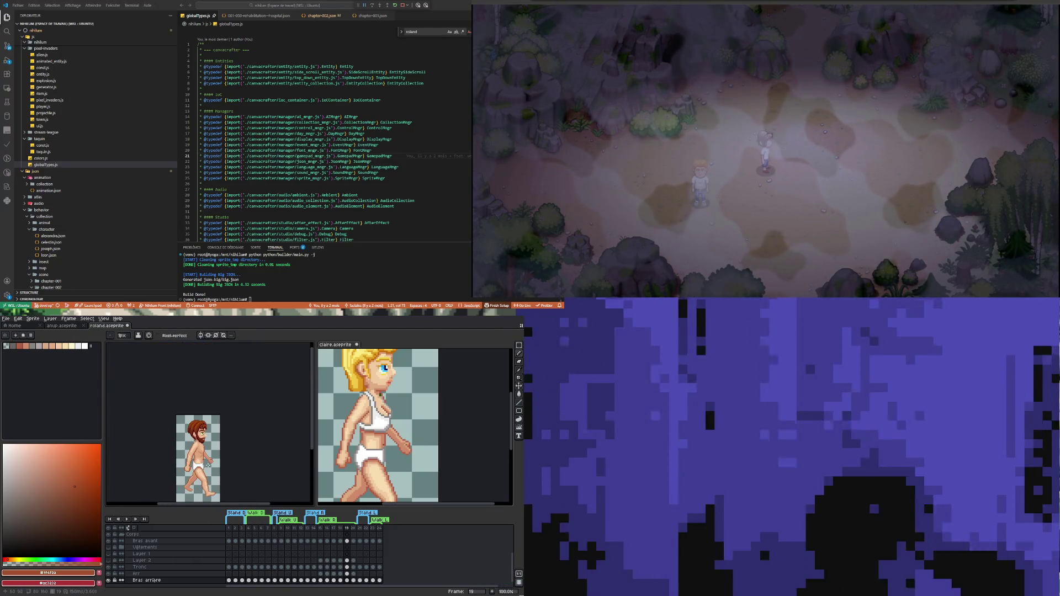
scroll(207, 466, up, 2)
scroll(214, 463, up, 6)
key(ctrl+z)
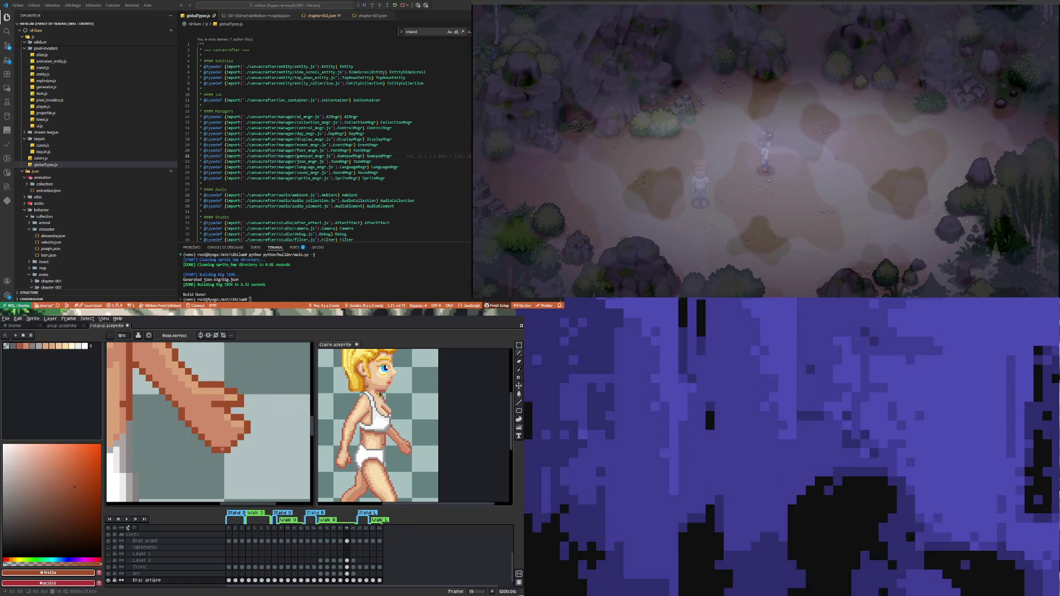
scroll(201, 453, down, 4)
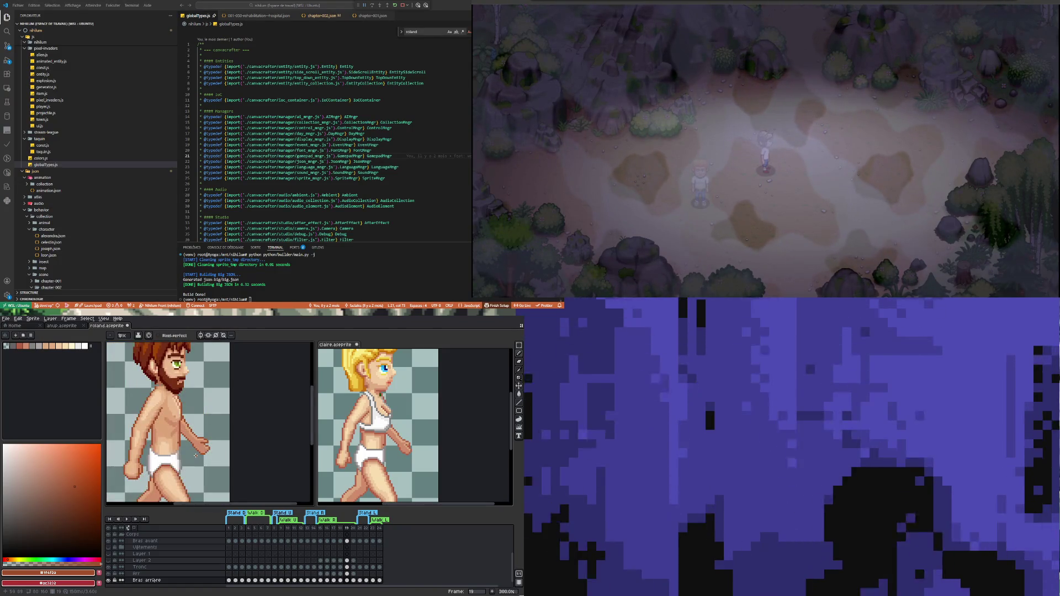
scroll(195, 456, down, 2)
scroll(195, 455, up, 2)
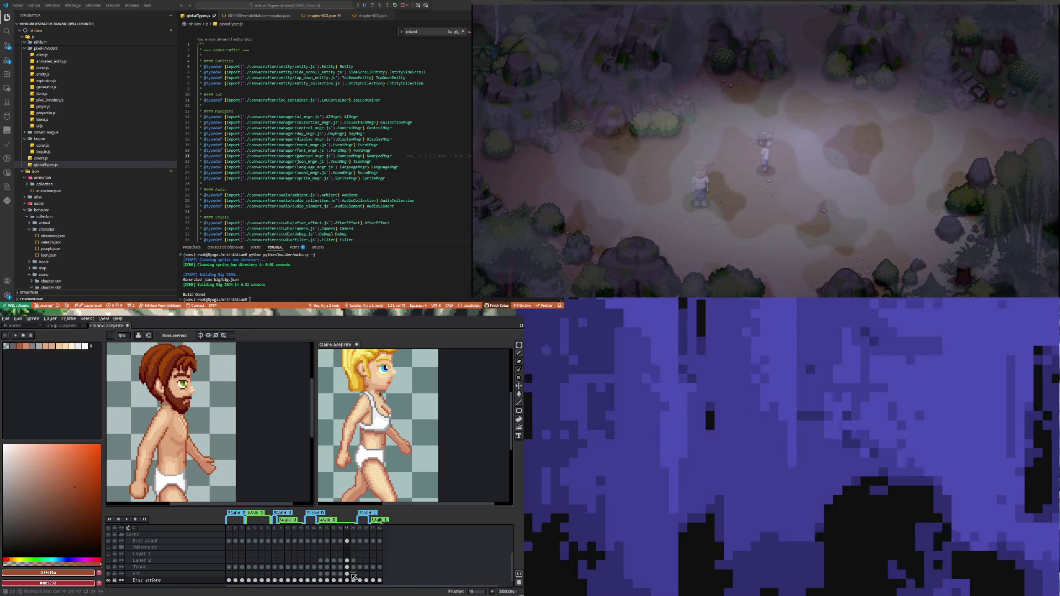
click(353, 580)
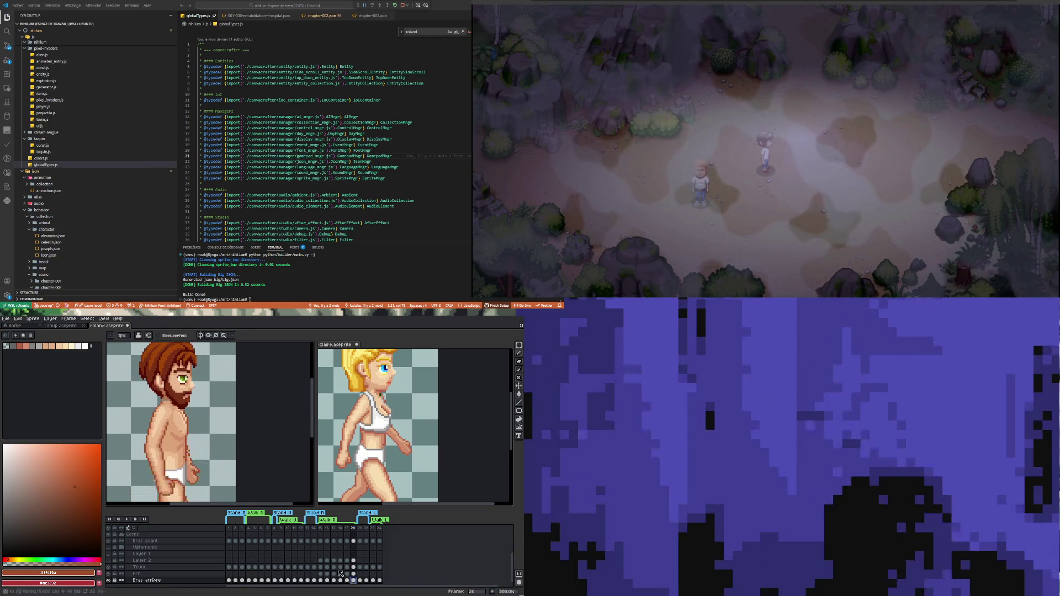
Step: Show frame 20 in the blonde reference sprite, then return to the bearded man's arm
click(419, 455)
click(354, 570)
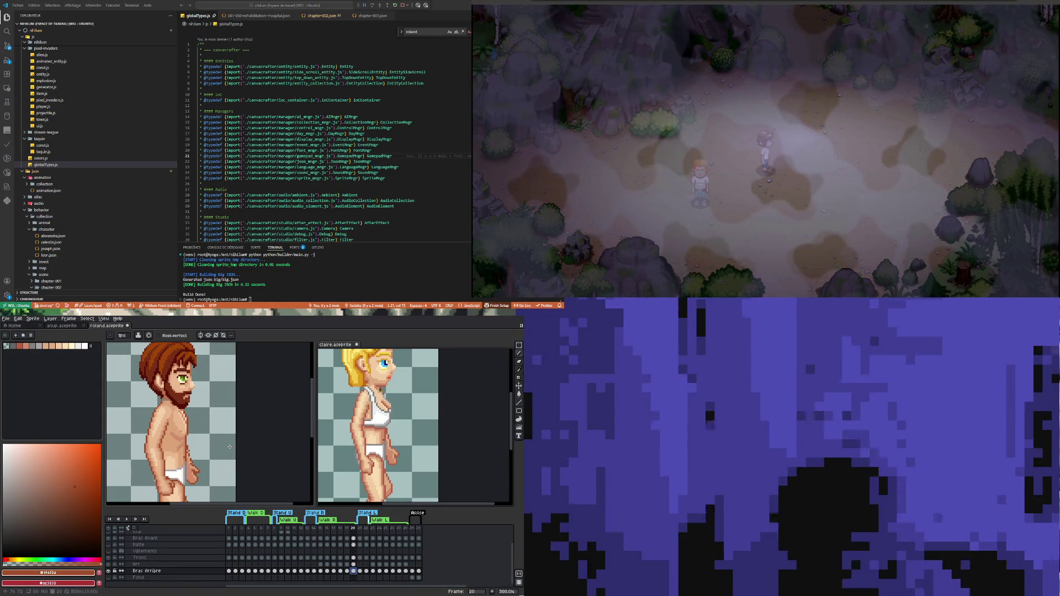
click(276, 435)
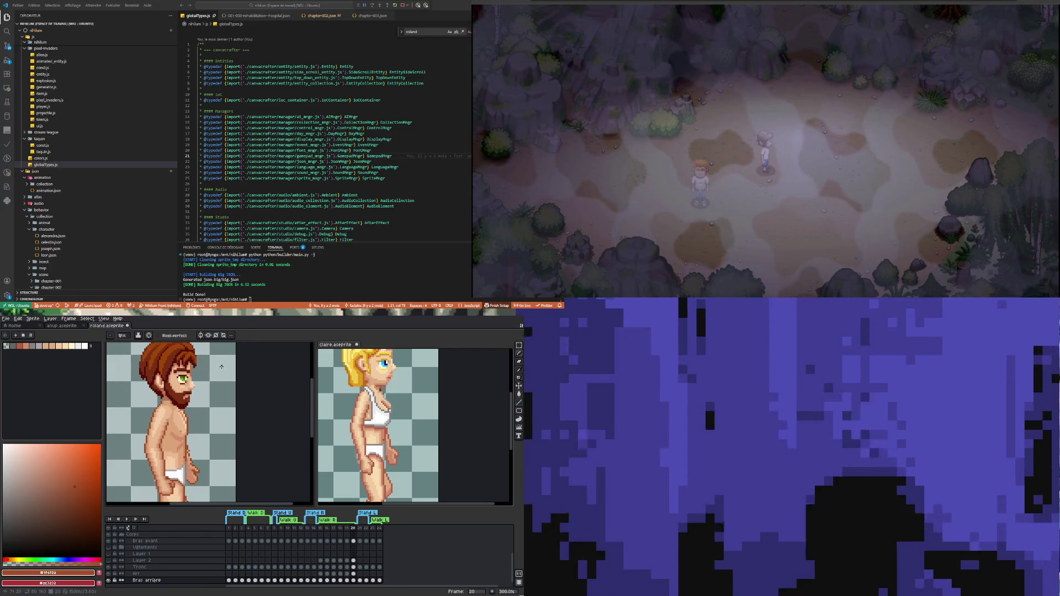
scroll(180, 472, up, 3)
scroll(188, 468, down, 3)
scroll(202, 462, up, 3)
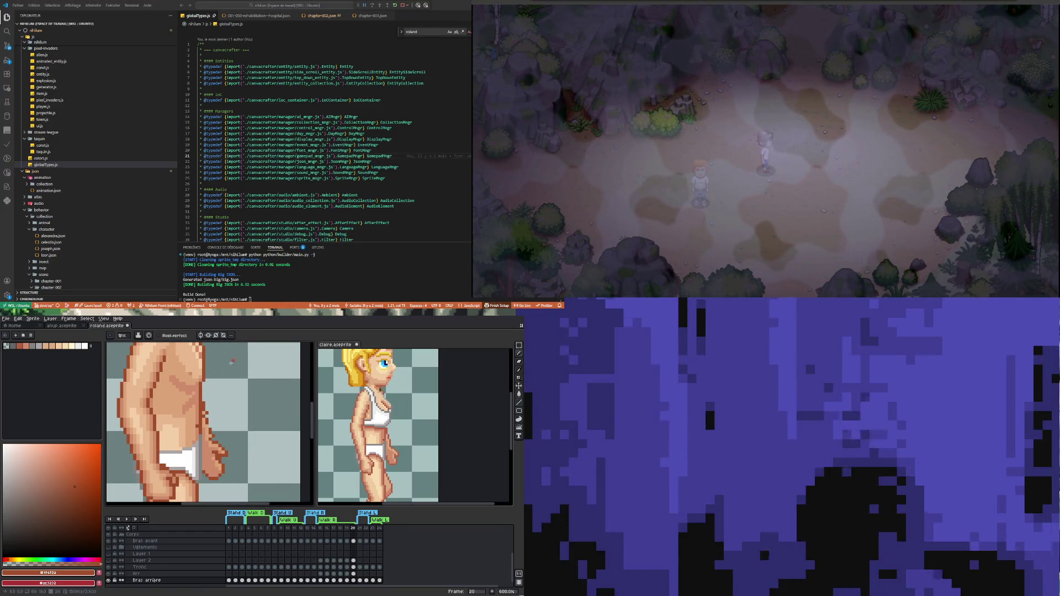
key(i)
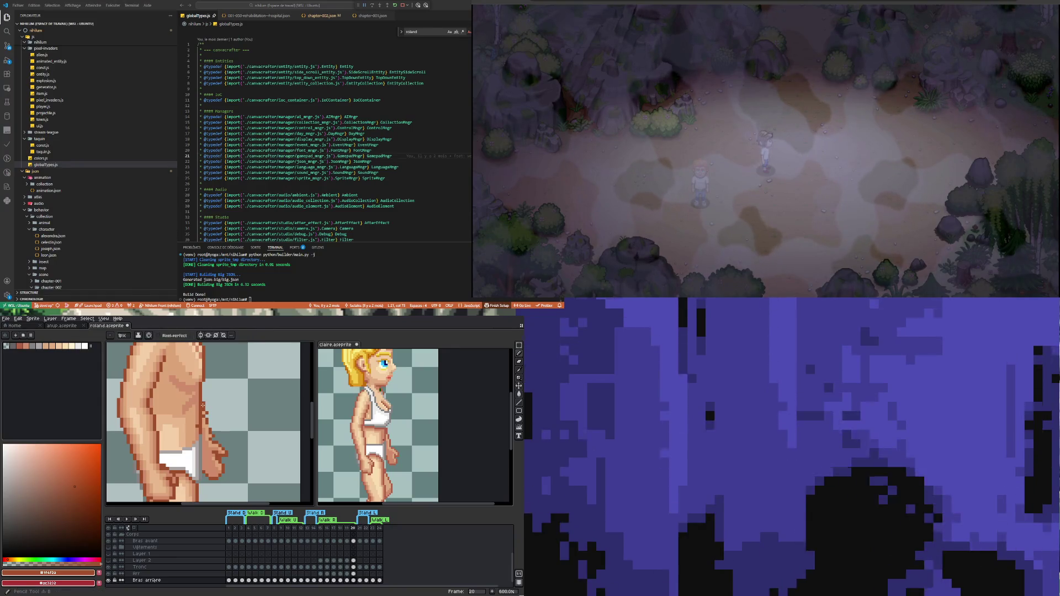
key(b)
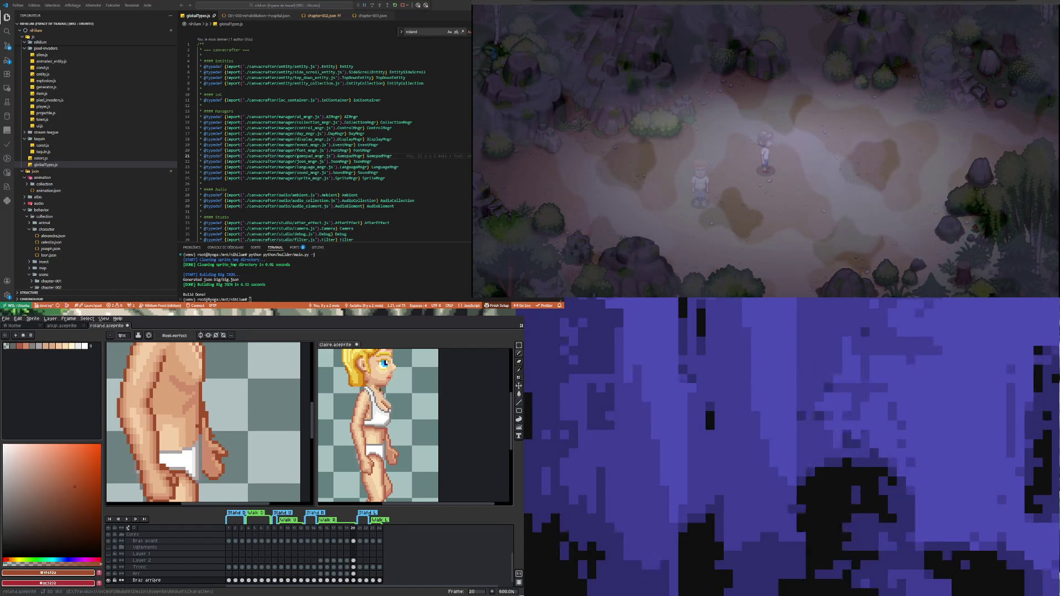
scroll(201, 418, up, 1)
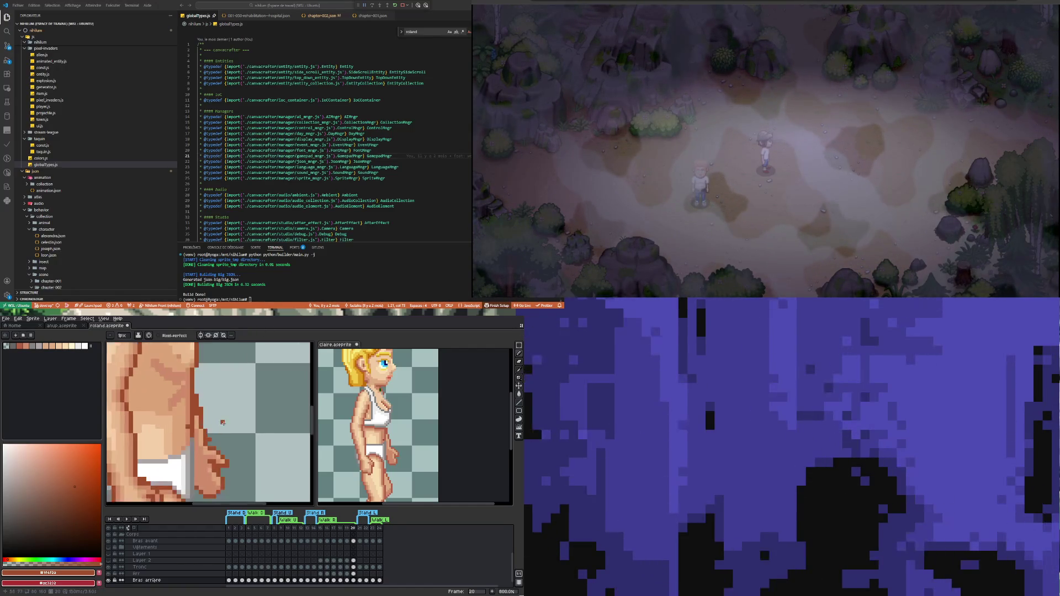
Step: Sample the light skin tone #dba378 and the mid tone #ef8c6b from the hand
key(i)
click(196, 409)
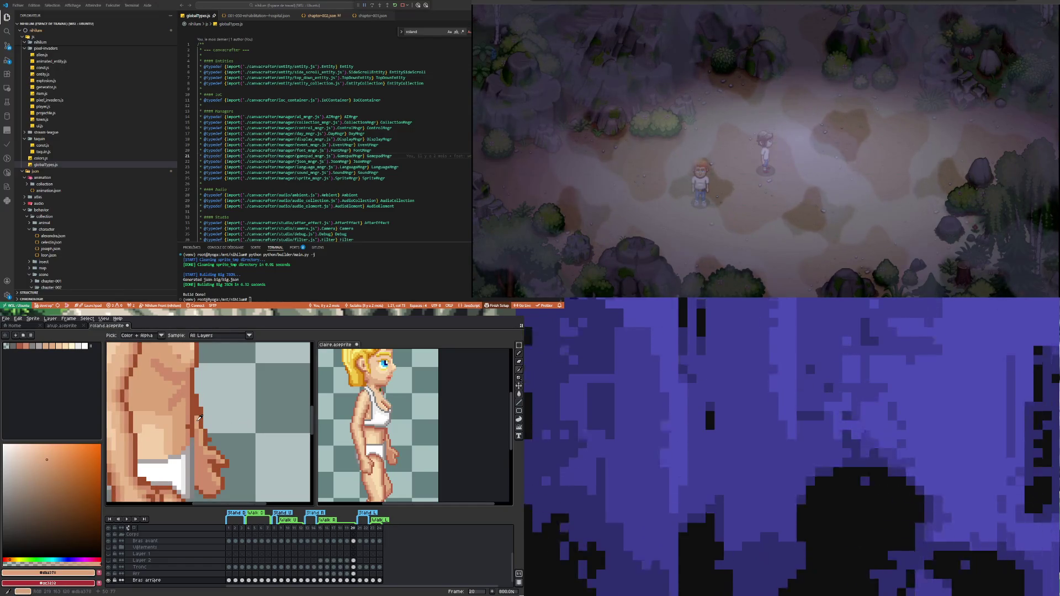
key(b)
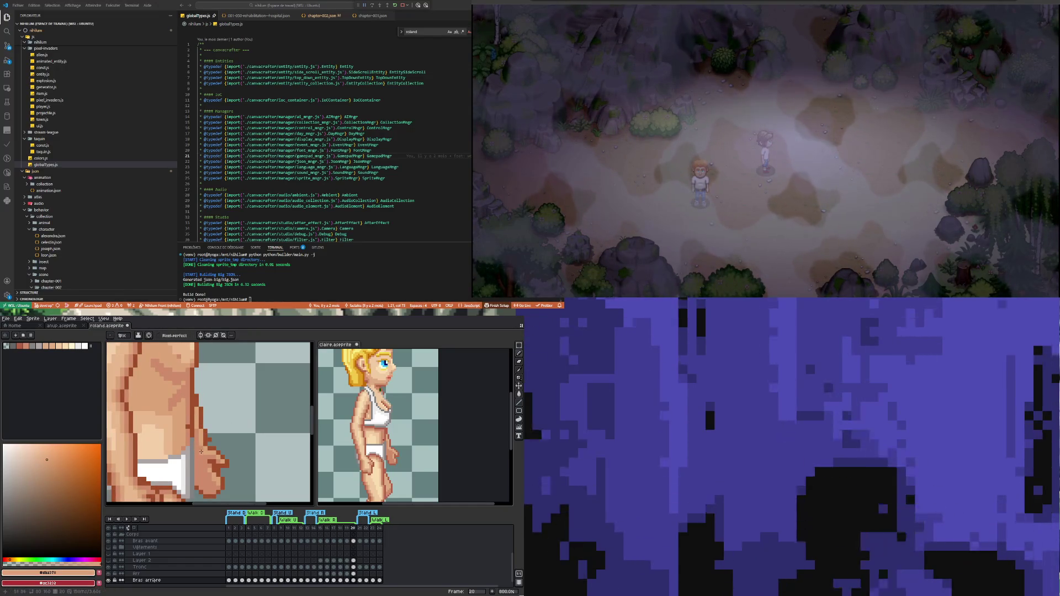
scroll(196, 447, down, 3)
scroll(220, 463, up, 3)
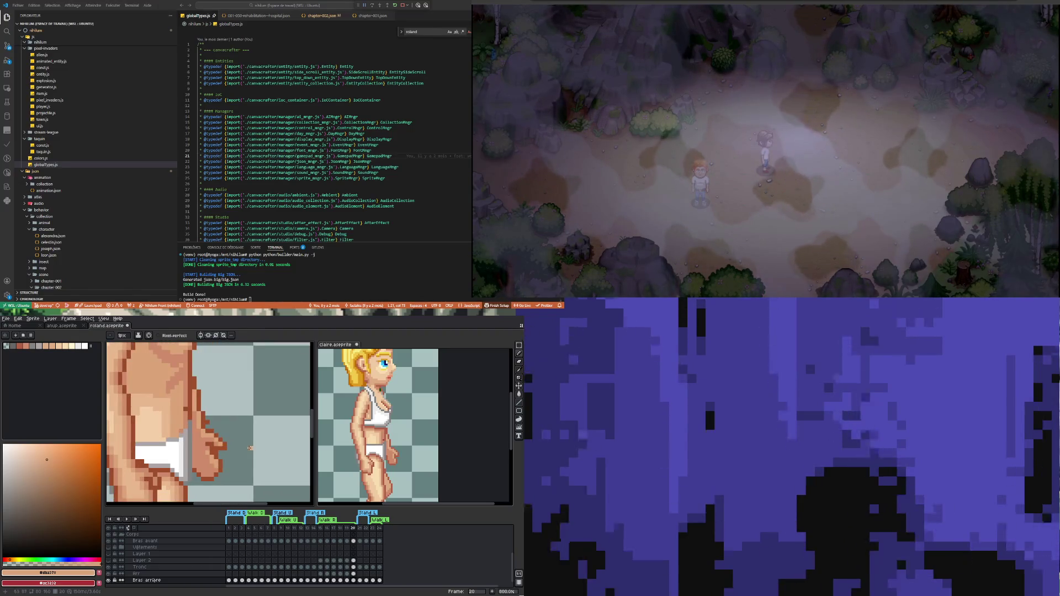
scroll(211, 467, up, 2)
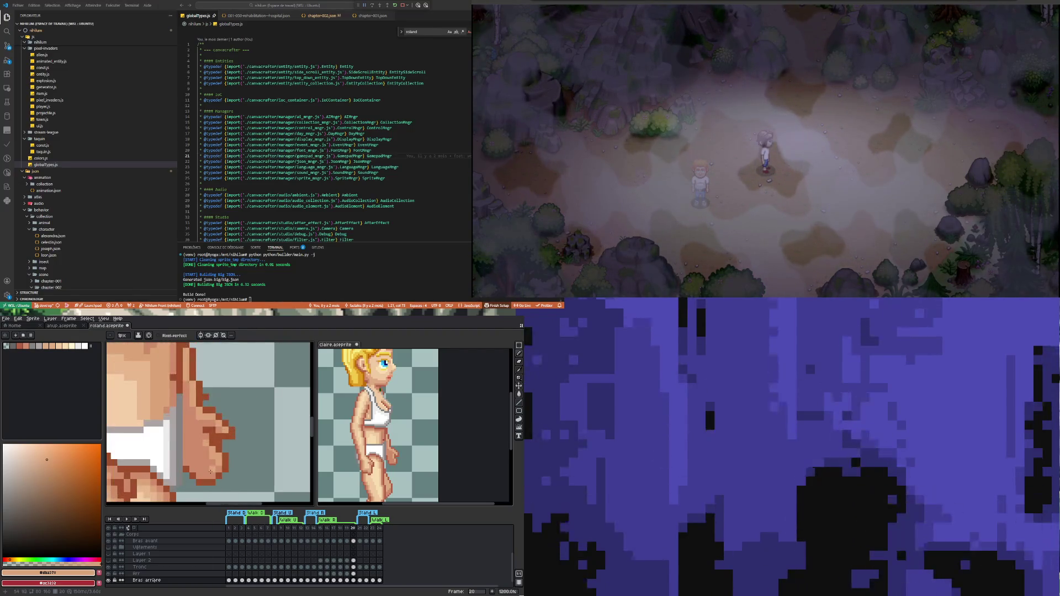
alt+click(213, 457)
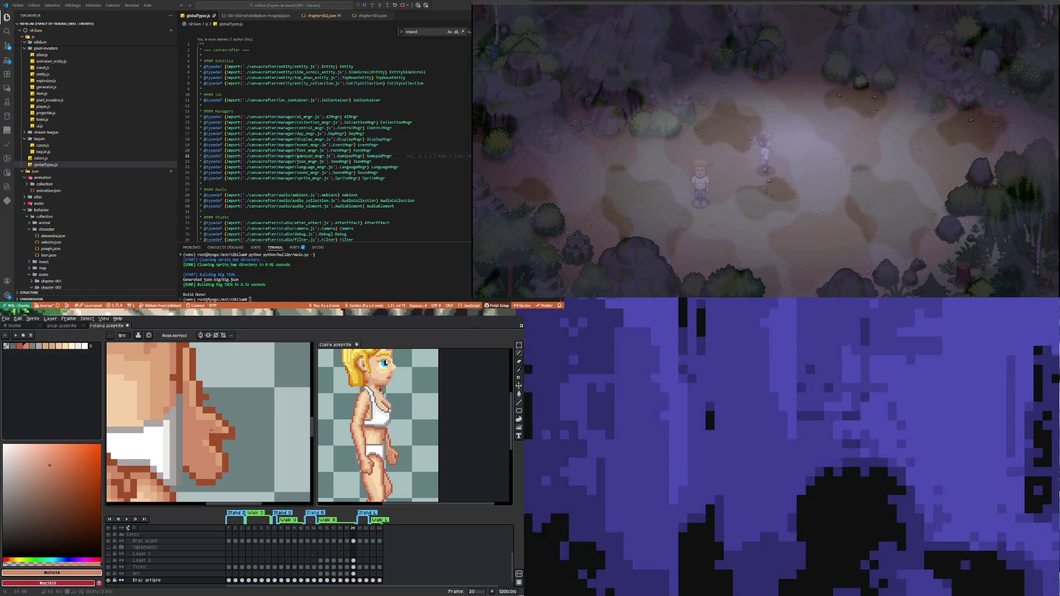
Step: Pick the dark brown and round out the finger outlines around the hand
scroll(207, 461, down, 3)
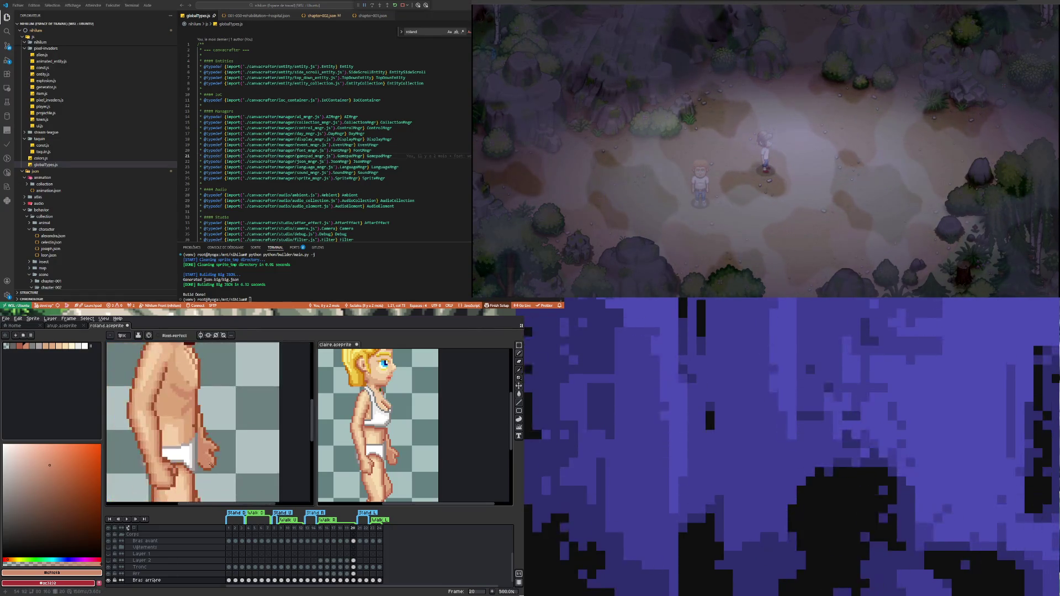
scroll(218, 452, up, 1)
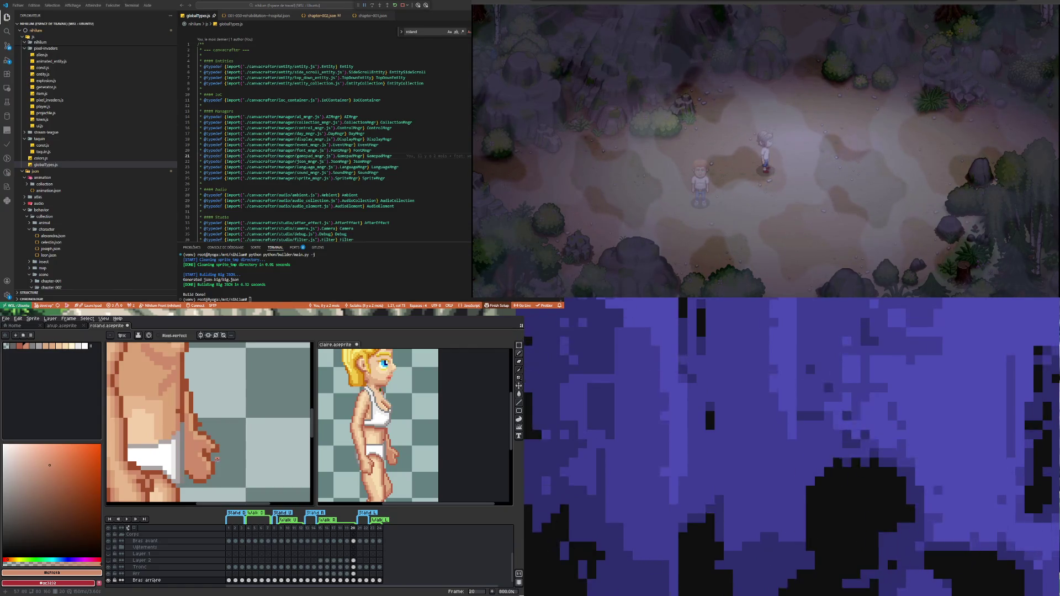
scroll(217, 462, down, 2)
scroll(210, 453, up, 4)
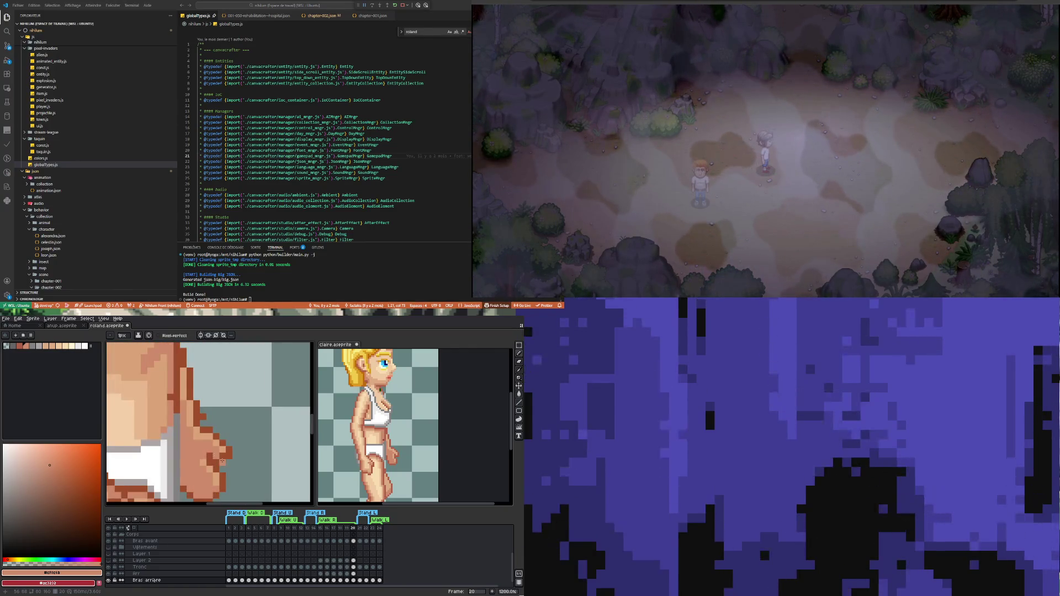
alt+click(225, 454)
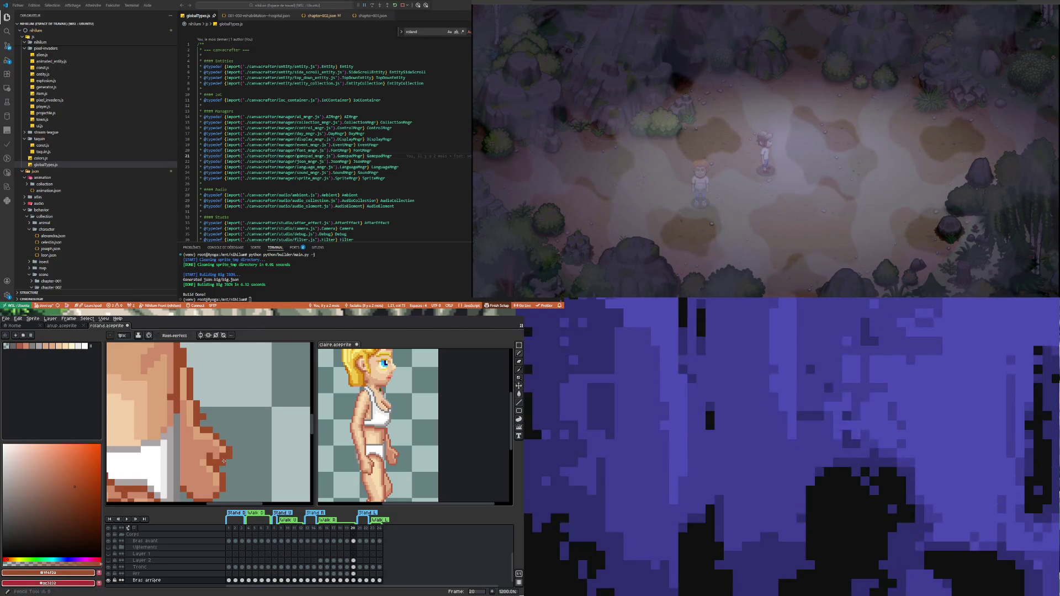
scroll(223, 460, down, 2)
scroll(229, 443, up, 2)
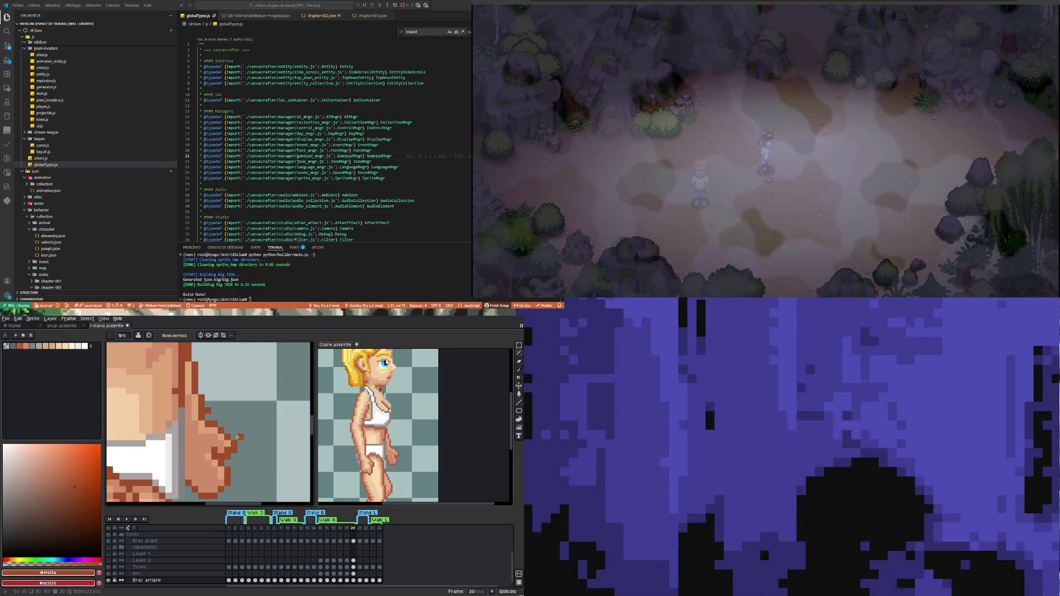
scroll(241, 460, down, 4)
scroll(241, 459, down, 2)
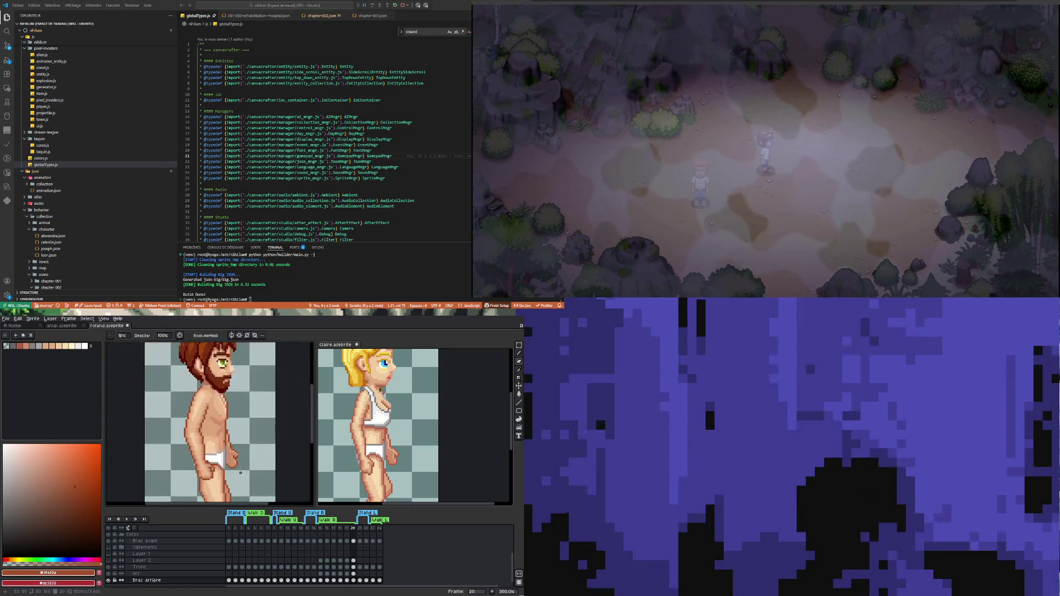
scroll(243, 456, up, 3)
scroll(246, 453, up, 2)
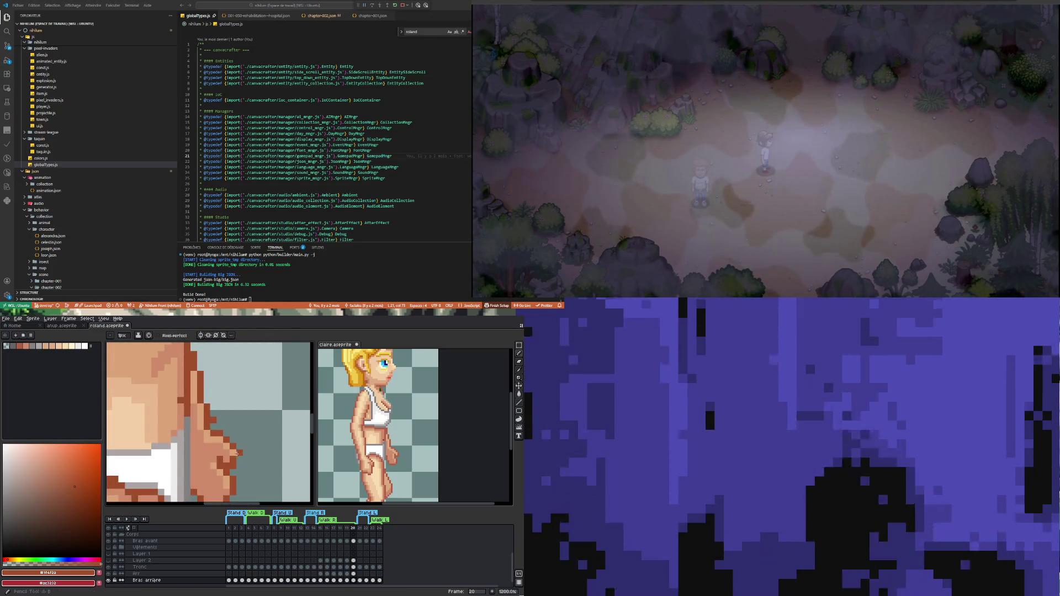
scroll(249, 470, down, 6)
scroll(249, 469, up, 1)
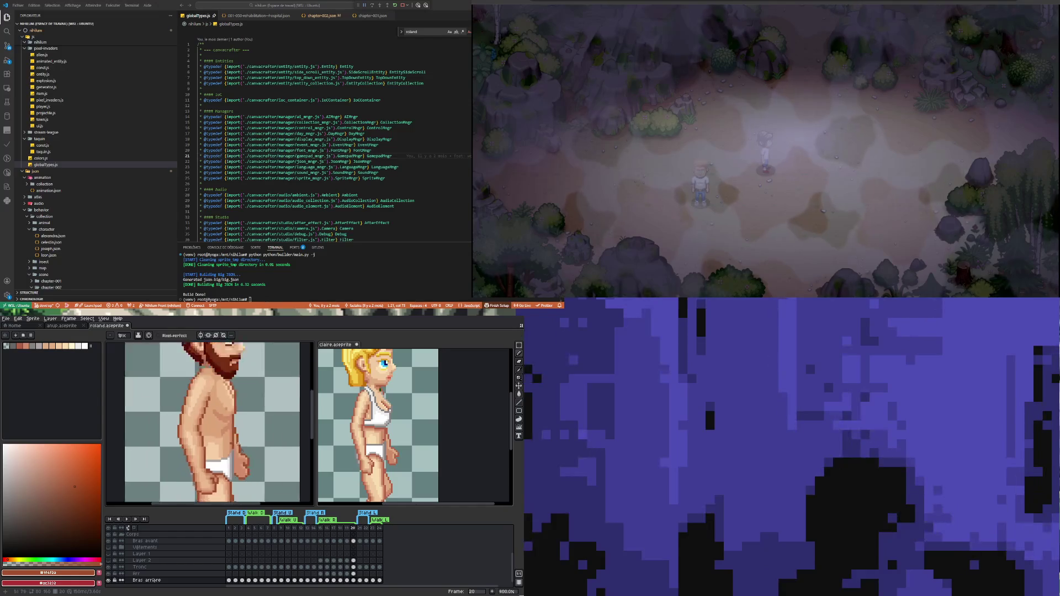
scroll(243, 453, up, 2)
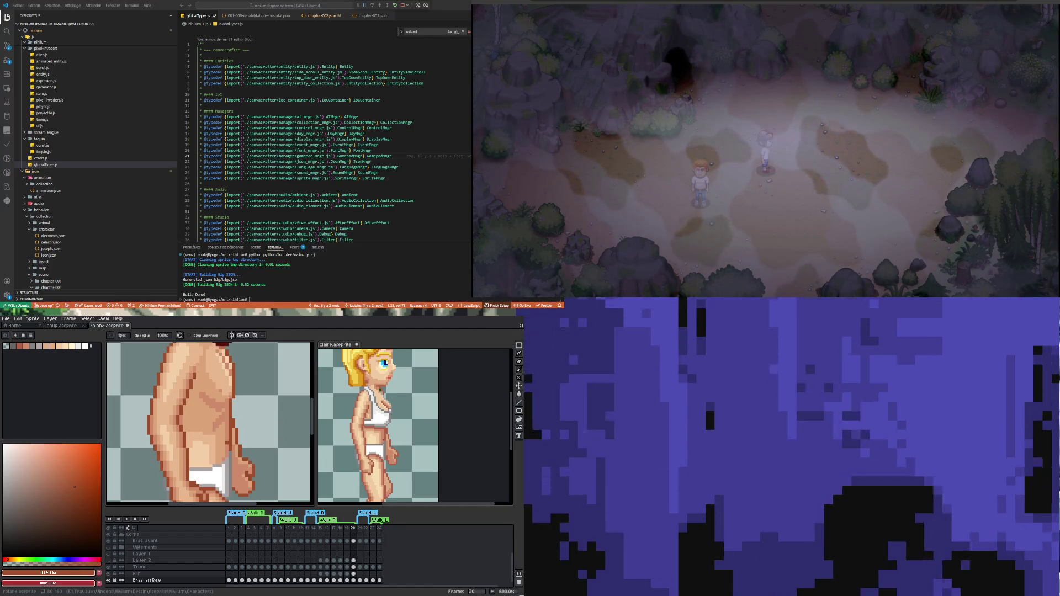
Step: Zoom out from the shaded arm and hand on frame 20
scroll(233, 445, down, 1)
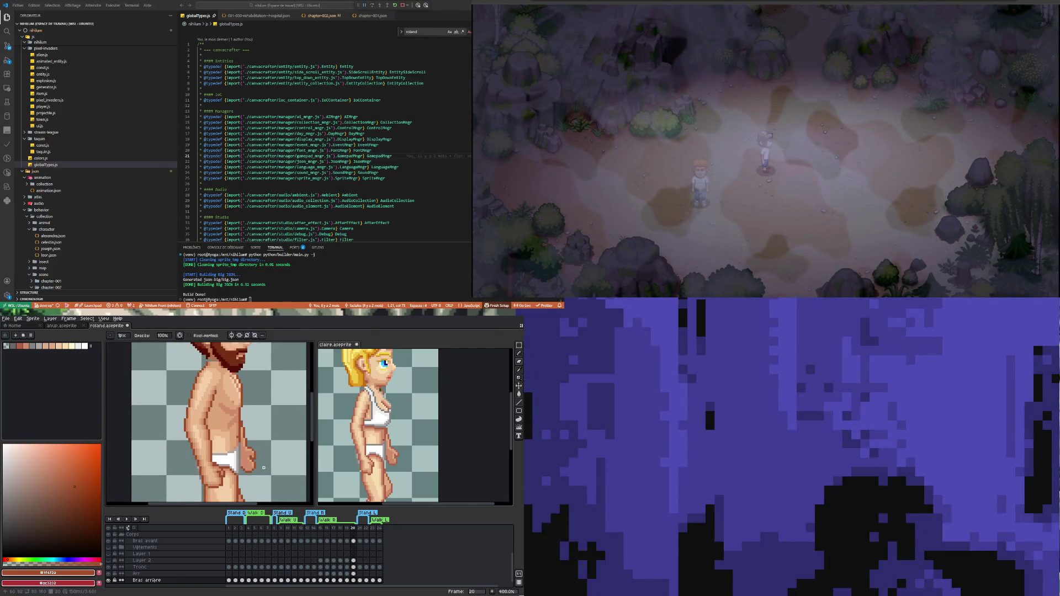
Step: Zoom to show the whole bearded man and play his walk cycle animation
scroll(232, 445, up, 5)
scroll(224, 484, down, 7)
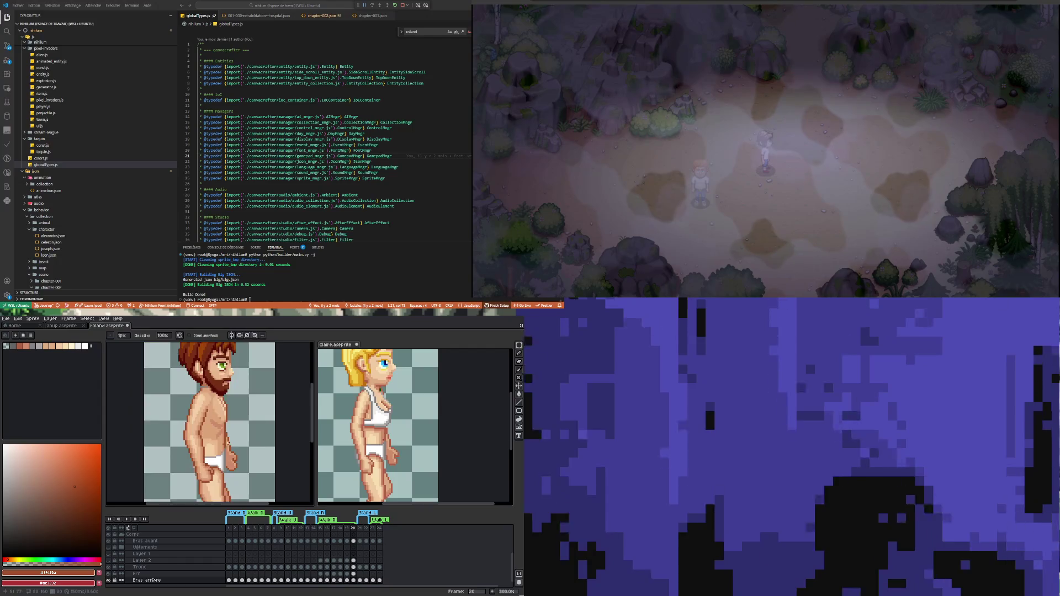
scroll(228, 441, down, 3)
scroll(229, 449, up, 6)
scroll(229, 451, up, 4)
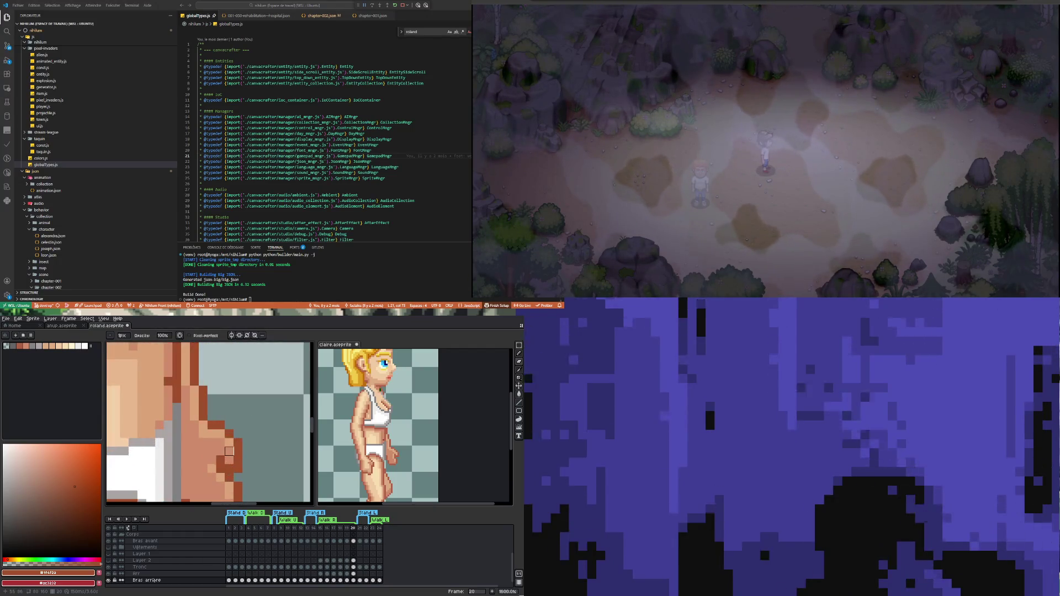
scroll(229, 451, down, 7)
scroll(225, 473, down, 1)
scroll(223, 476, down, 2)
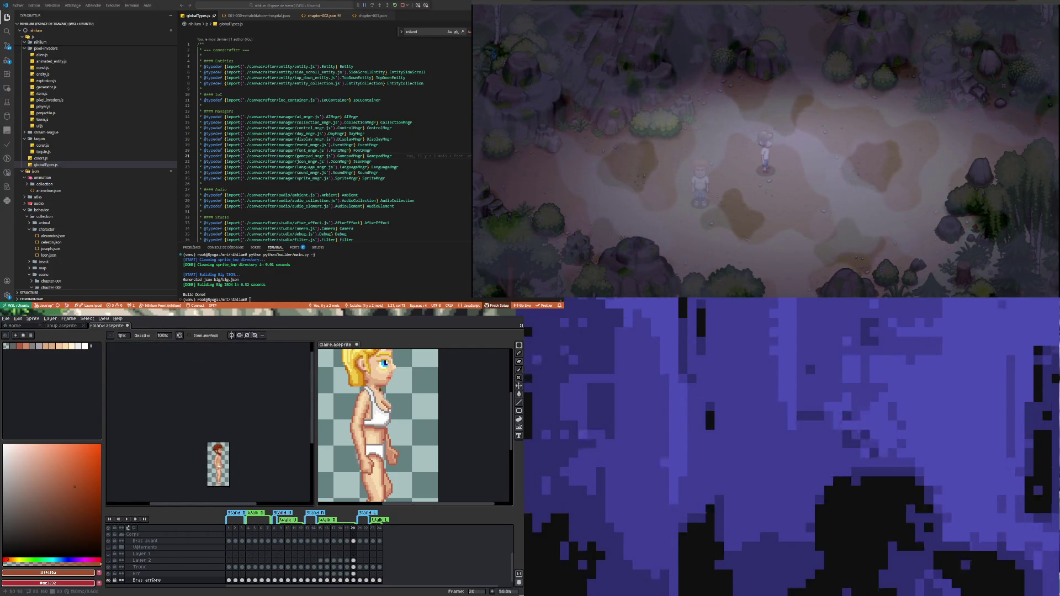
scroll(223, 476, up, 2)
scroll(224, 470, down, 1)
scroll(224, 469, up, 1)
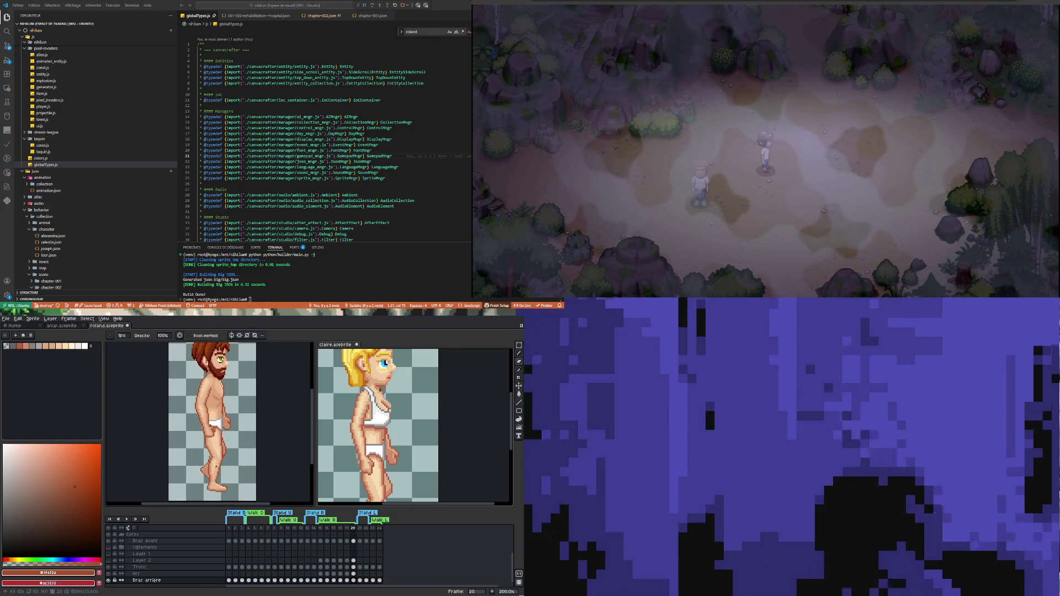
click(126, 519)
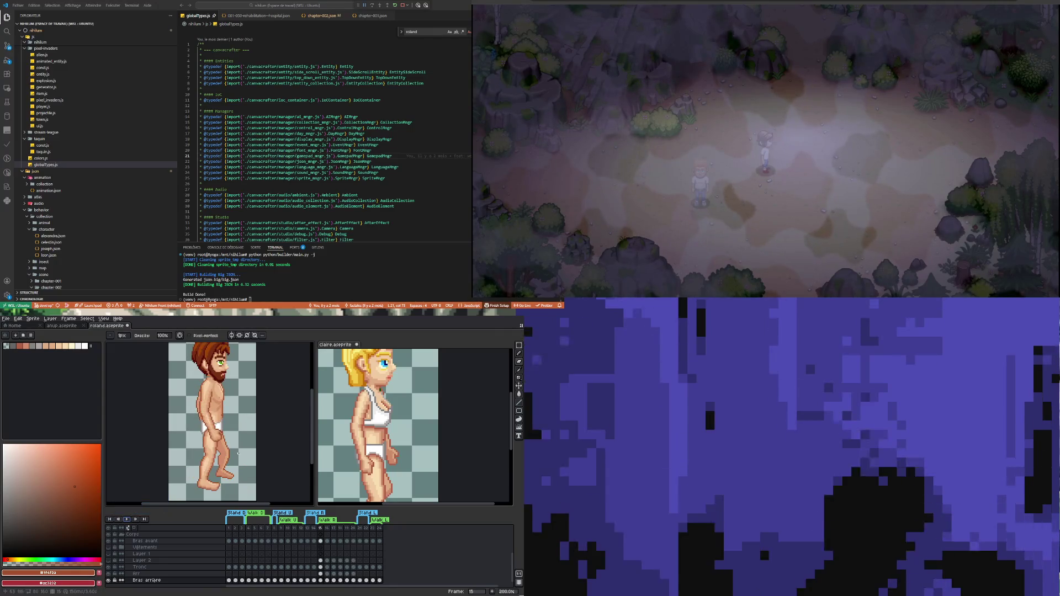
Step: Go to frame 15, select the Crâne layer and zoom onto the neck under the beard
click(322, 556)
scroll(323, 552, up, 3)
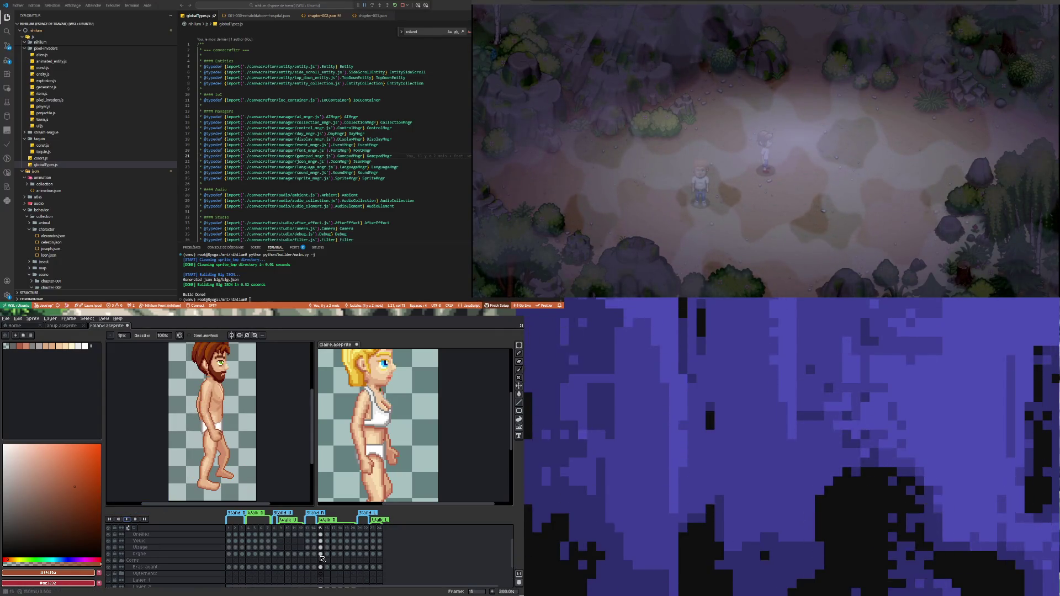
click(322, 542)
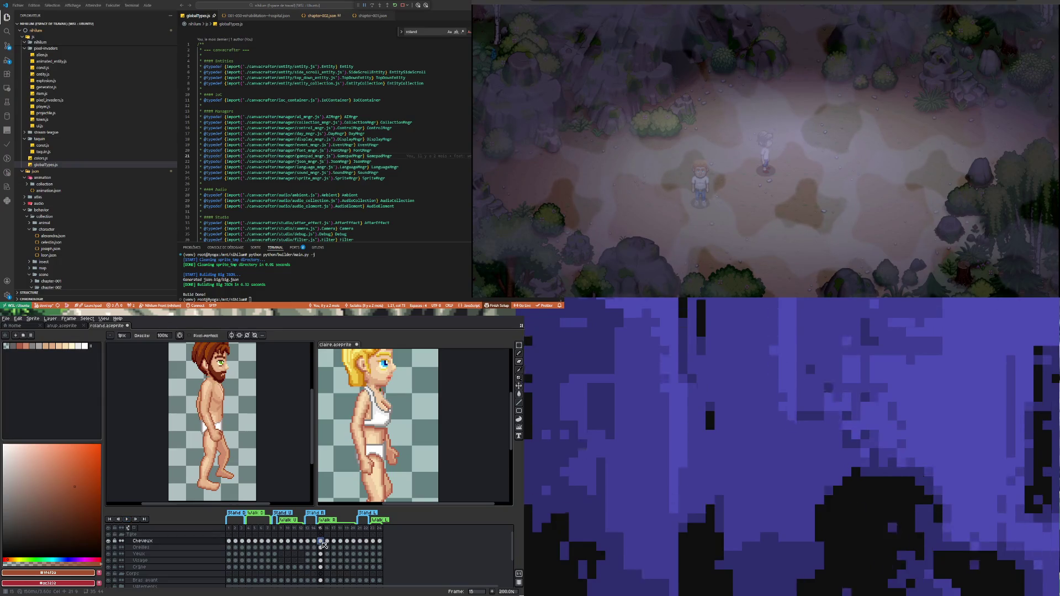
click(322, 567)
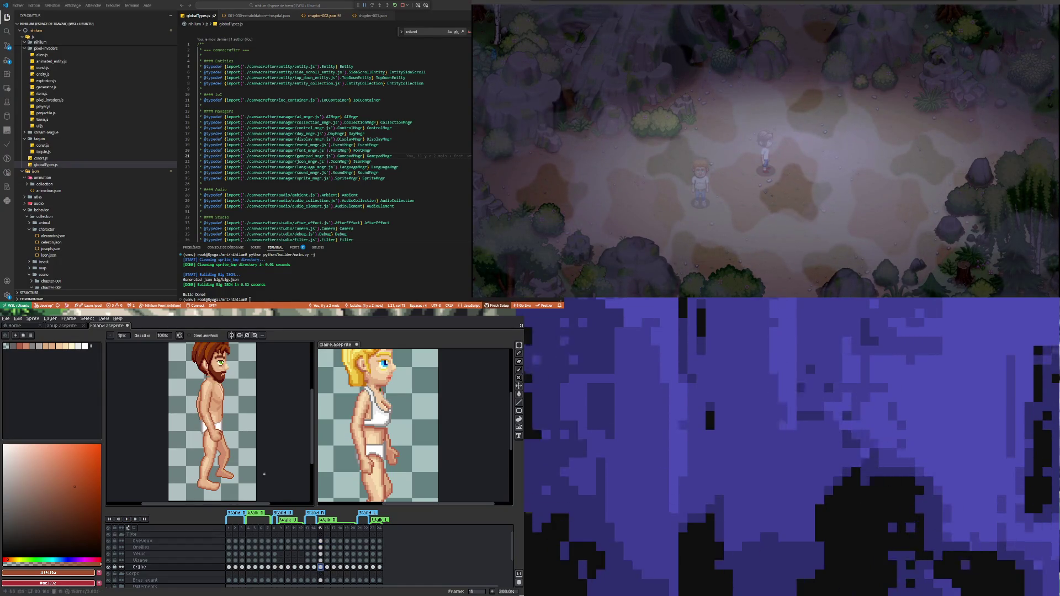
scroll(209, 414, down, 2)
scroll(213, 387, up, 1)
scroll(213, 387, up, 1)
scroll(212, 387, up, 3)
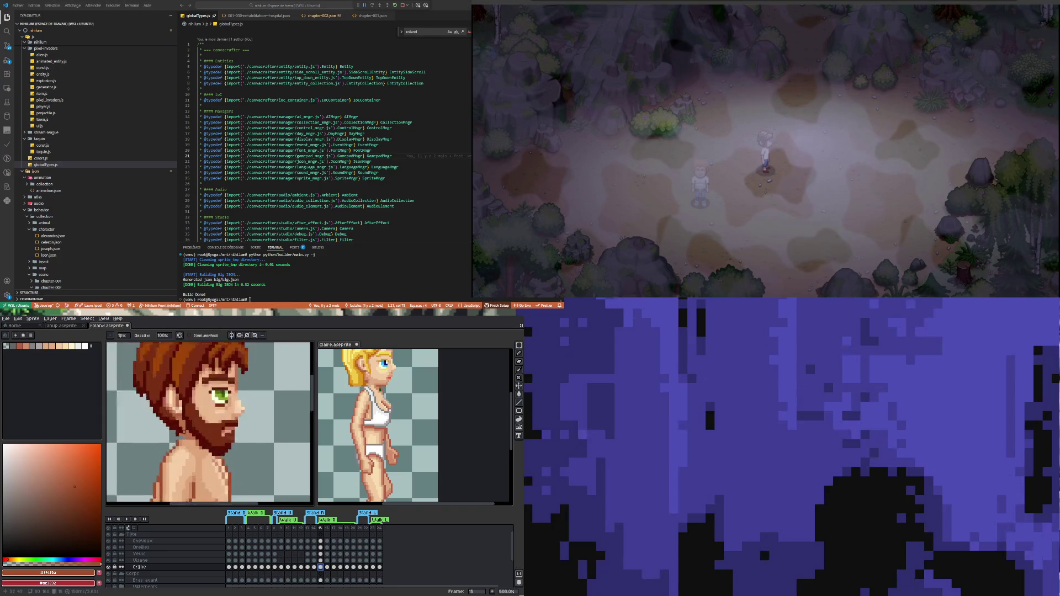
scroll(187, 442, up, 3)
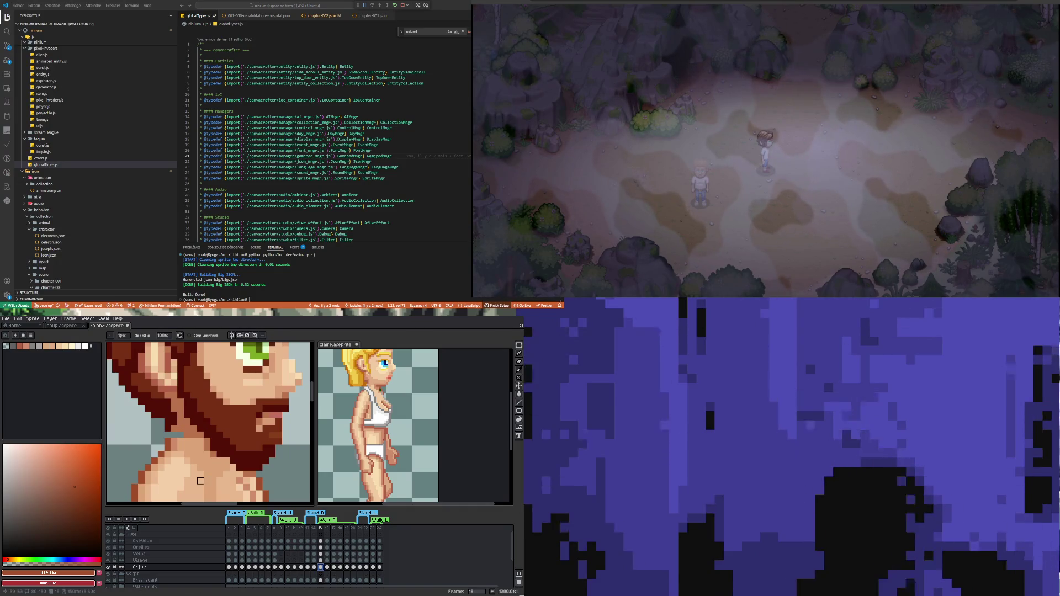
Step: Sample the mid skin tone #bb734c from the neck for the shading
key(i)
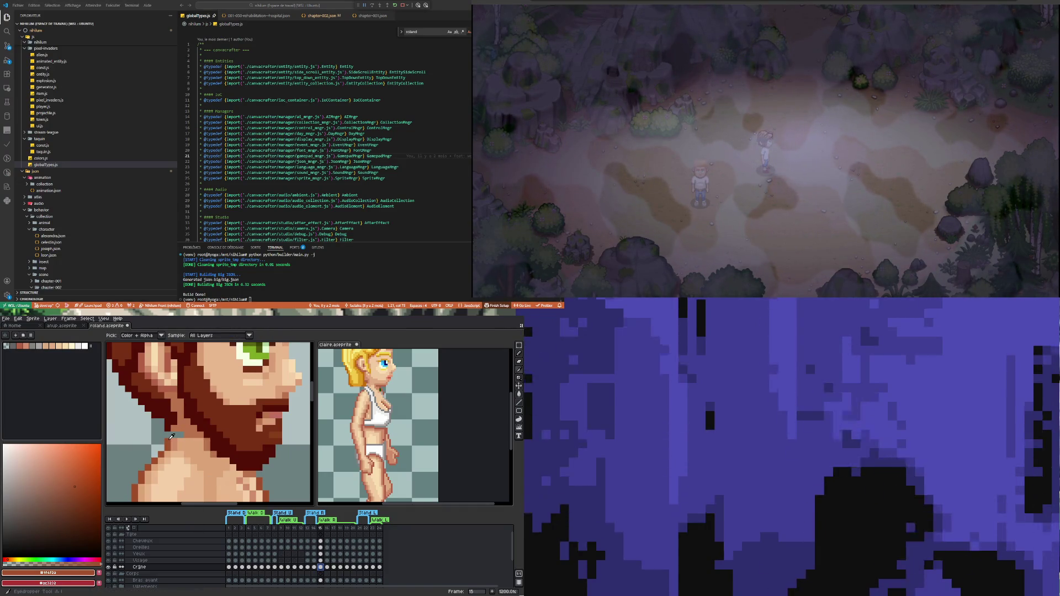
key(b)
scroll(266, 555, down, 2)
scroll(266, 555, up, 2)
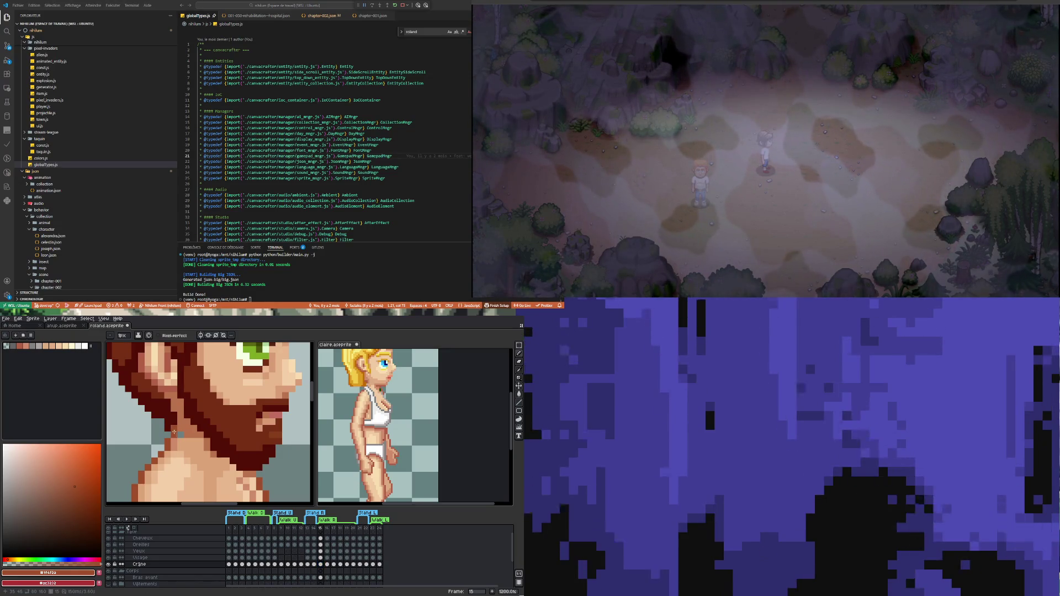
scroll(174, 432, down, 3)
scroll(176, 428, up, 2)
scroll(177, 425, up, 1)
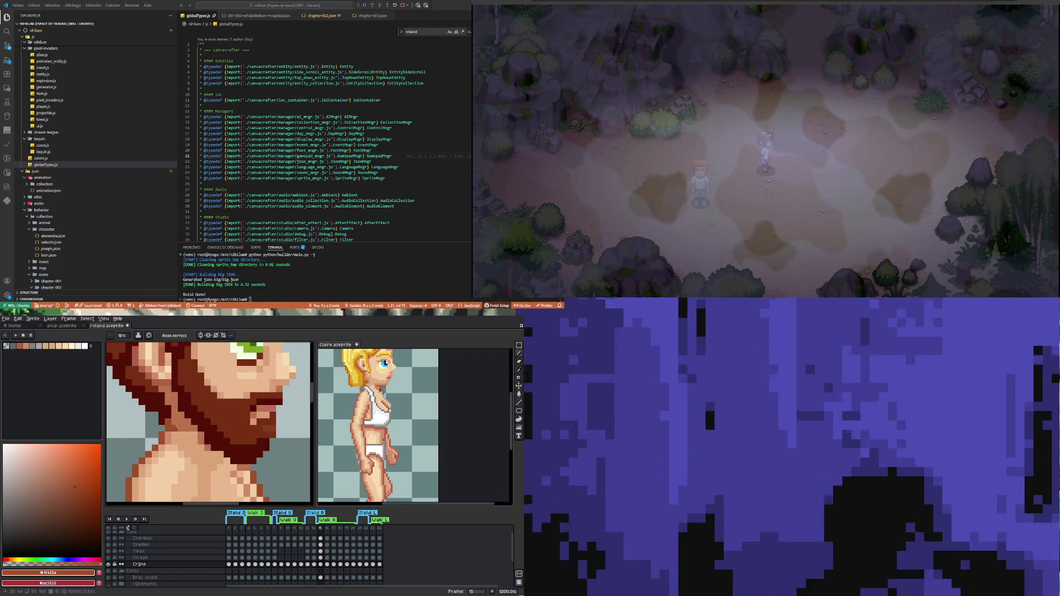
alt+click(186, 417)
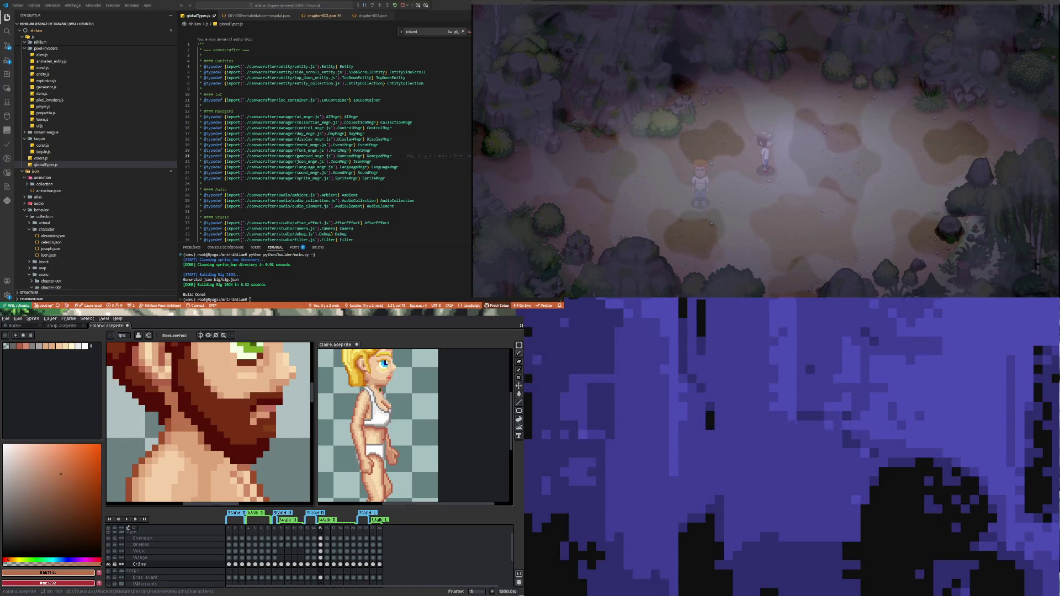
Step: Undo the last neck stroke, sample the beard brown #9f4f2a and select the Paint Bucket
scroll(197, 460, down, 5)
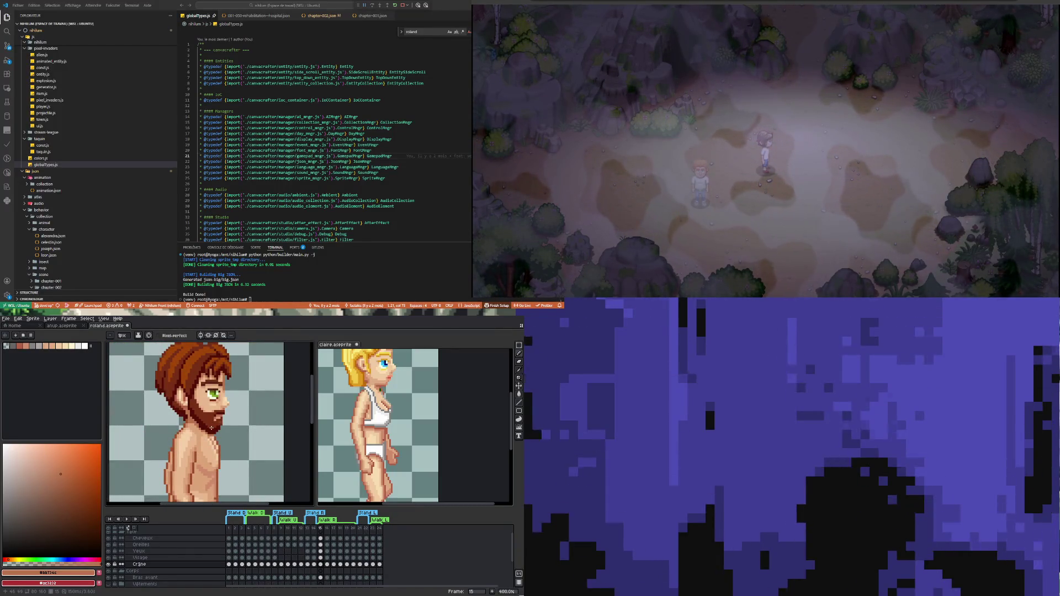
key(ctrl+z)
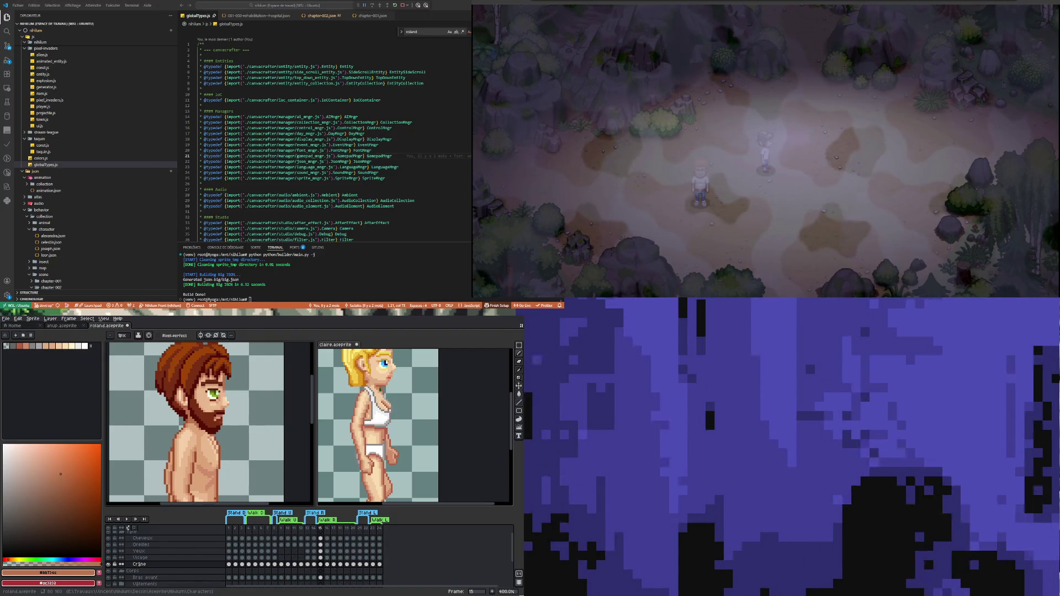
scroll(195, 417, up, 2)
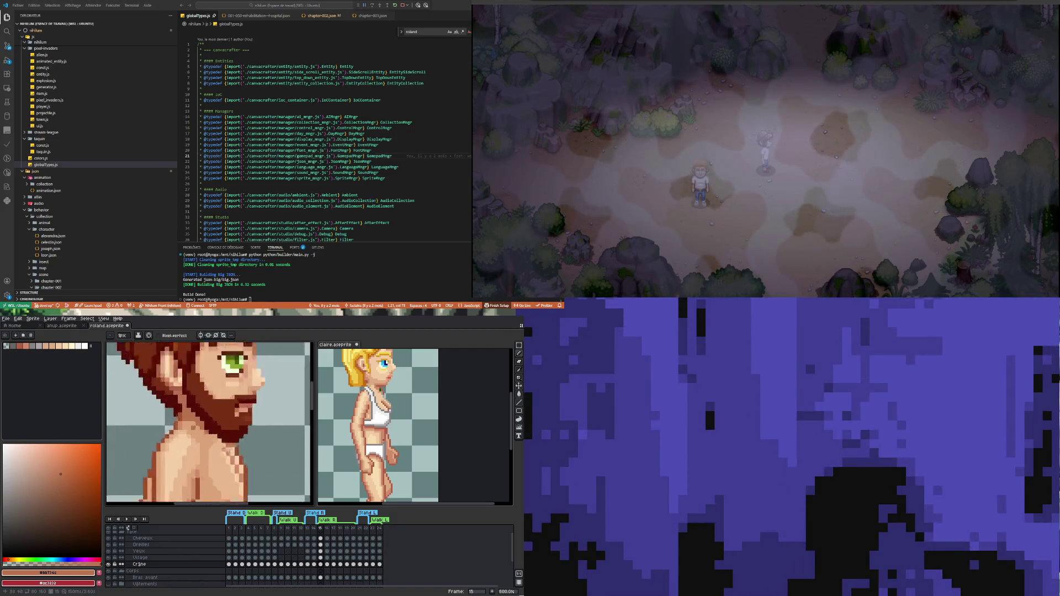
scroll(196, 417, up, 3)
scroll(196, 417, down, 4)
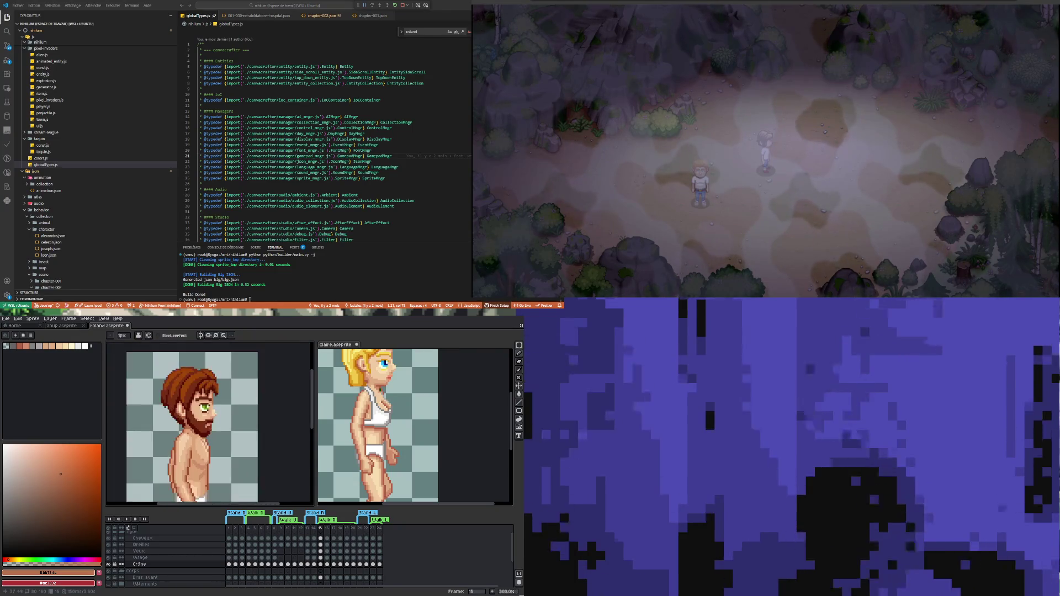
scroll(196, 416, up, 3)
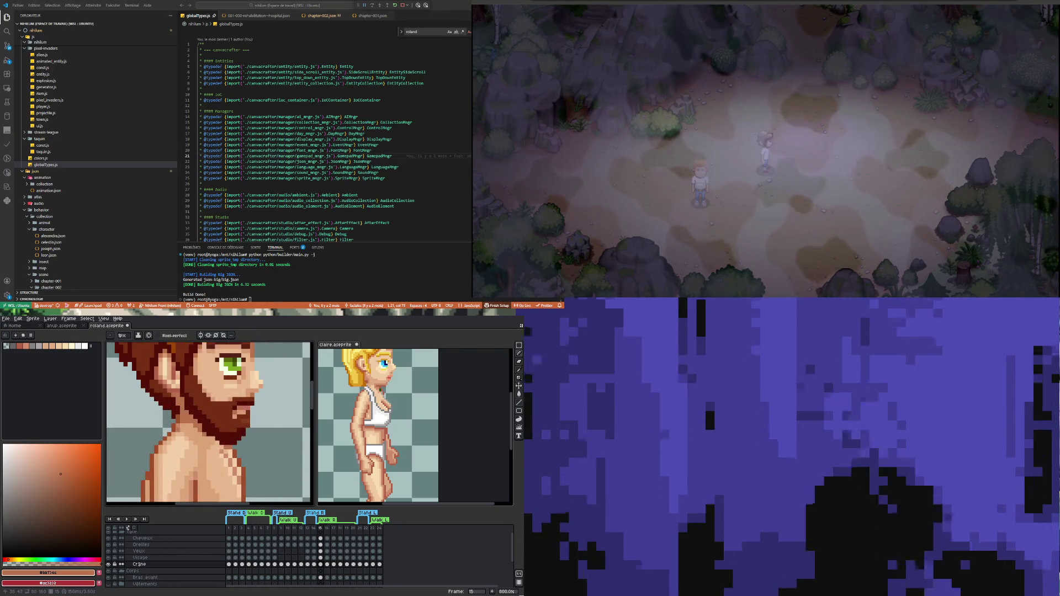
alt+click(171, 433)
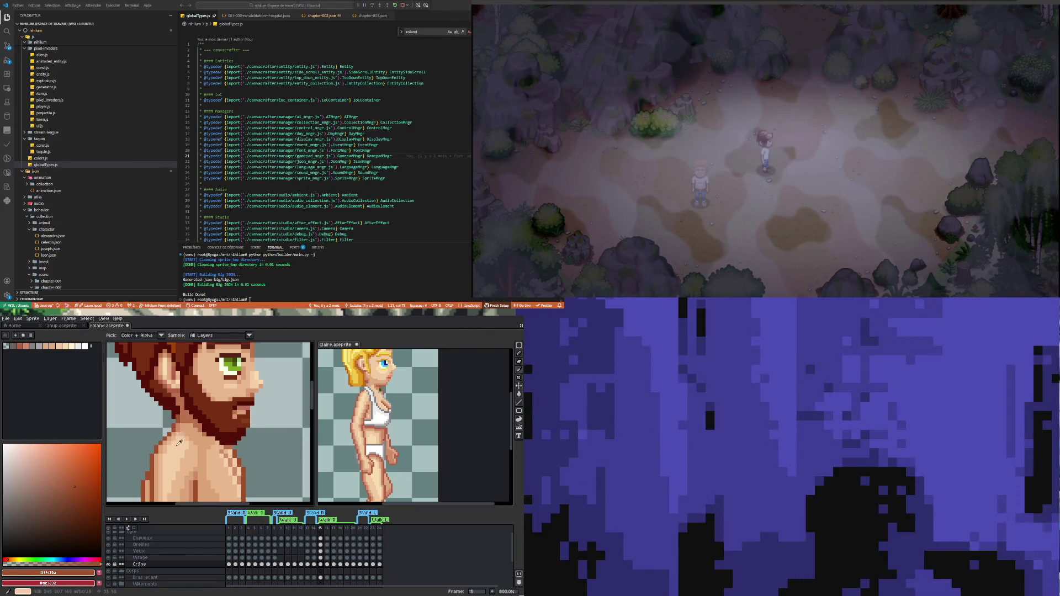
scroll(199, 430, up, 1)
scroll(209, 439, up, 1)
scroll(224, 449, up, 1)
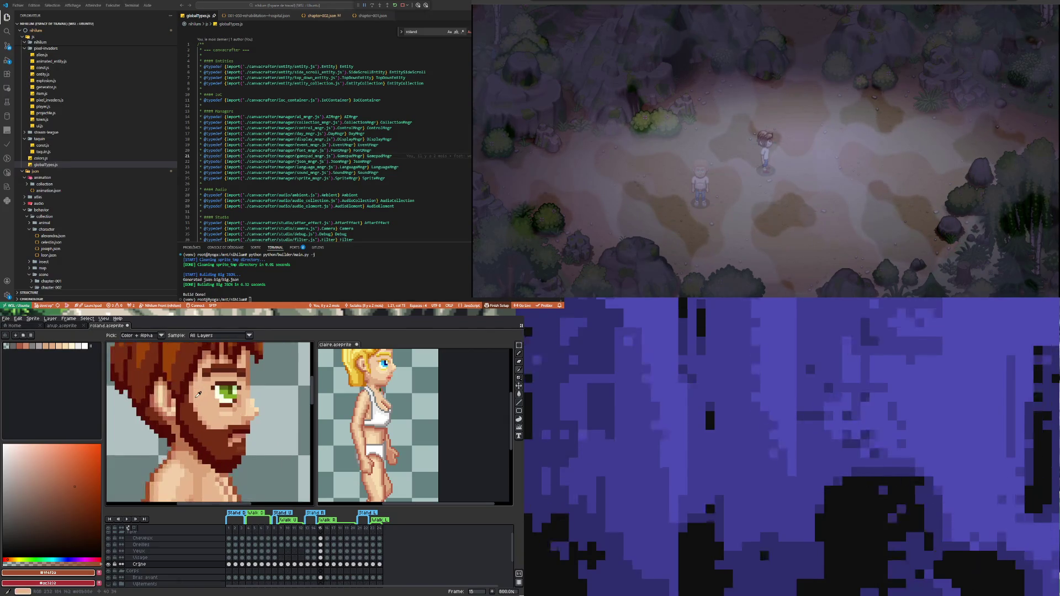
click(519, 394)
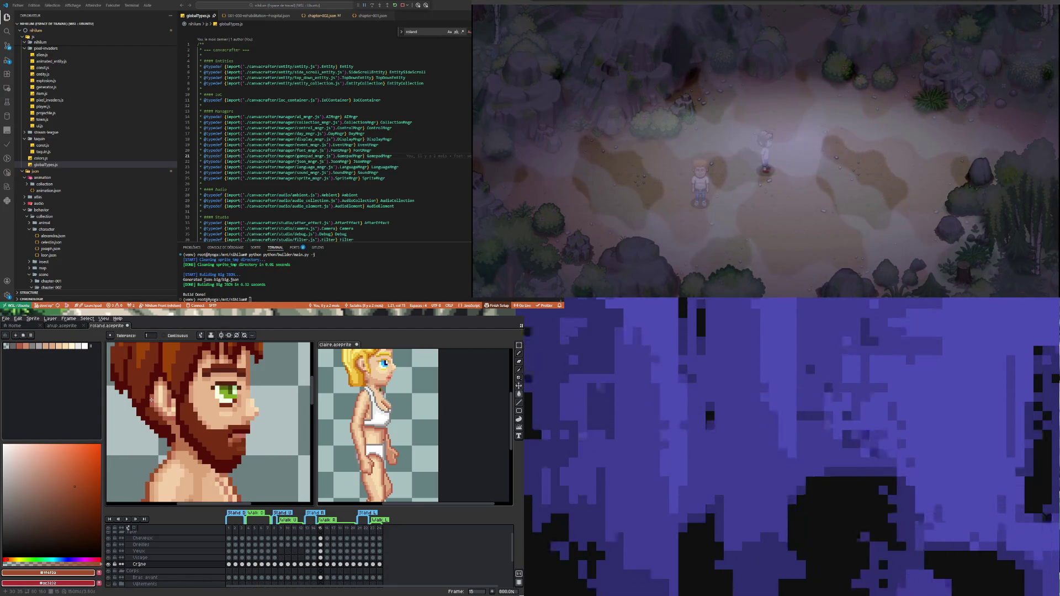
Step: Undo a fill by the ear and hide the Cheveux, Oreilles and Yeux layers
click(153, 402)
key(ctrl+z)
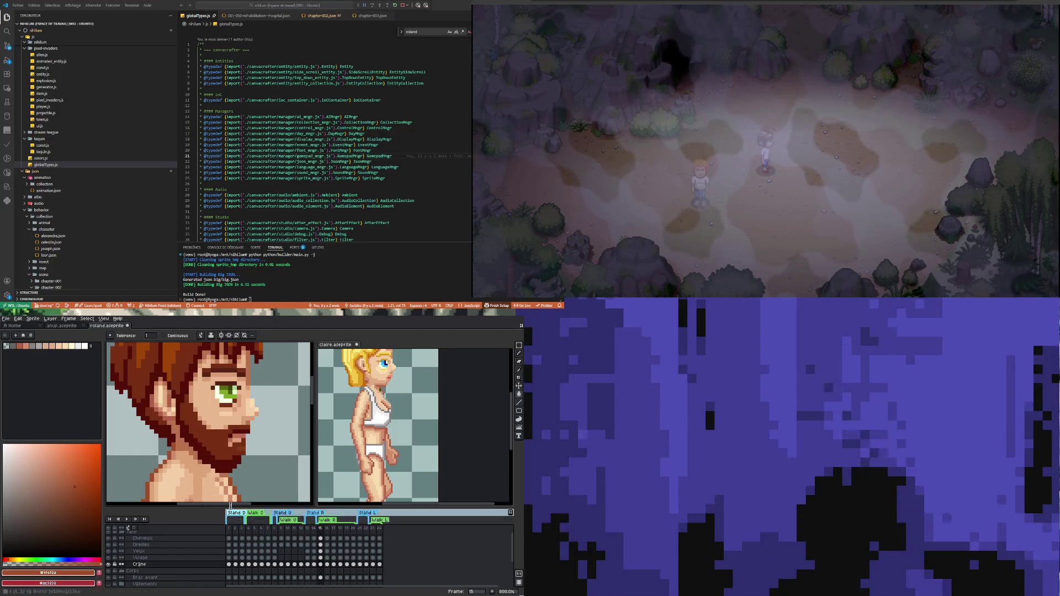
scroll(207, 464, down, 2)
scroll(208, 465, up, 2)
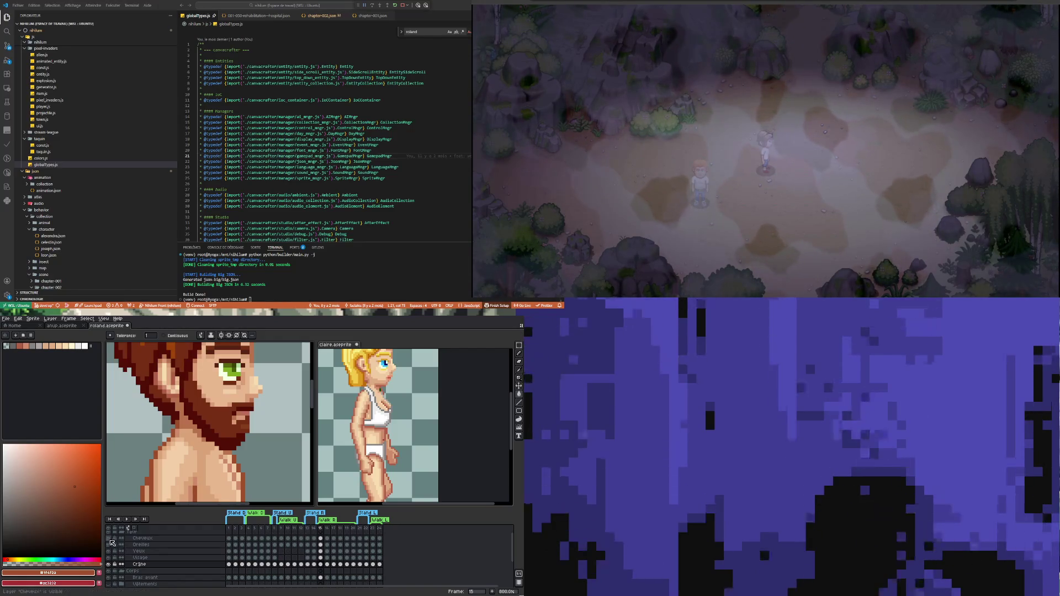
click(109, 538)
scroll(188, 423, down, 1)
scroll(189, 423, down, 1)
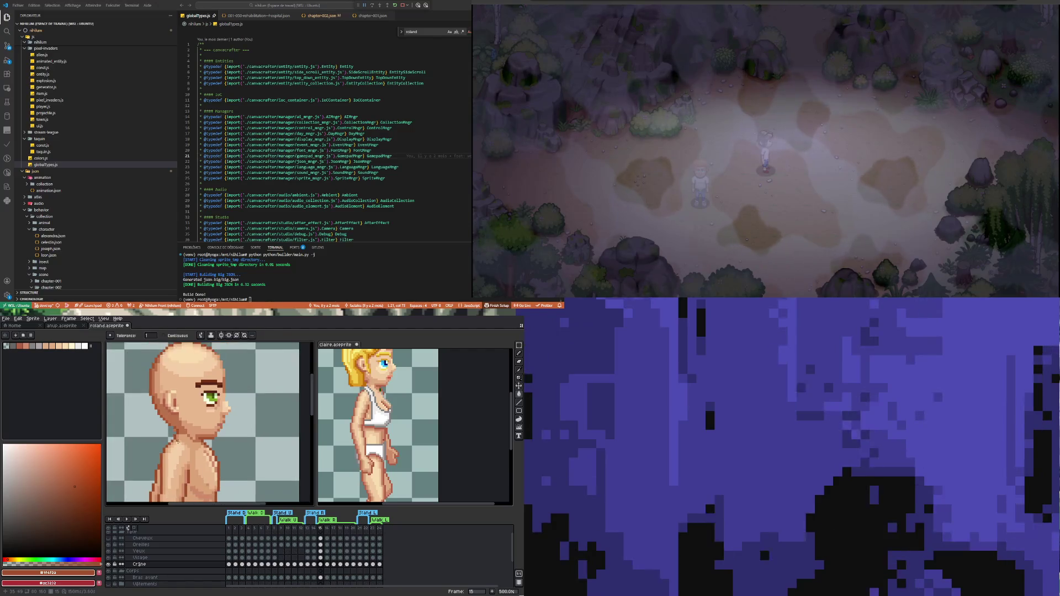
click(110, 544)
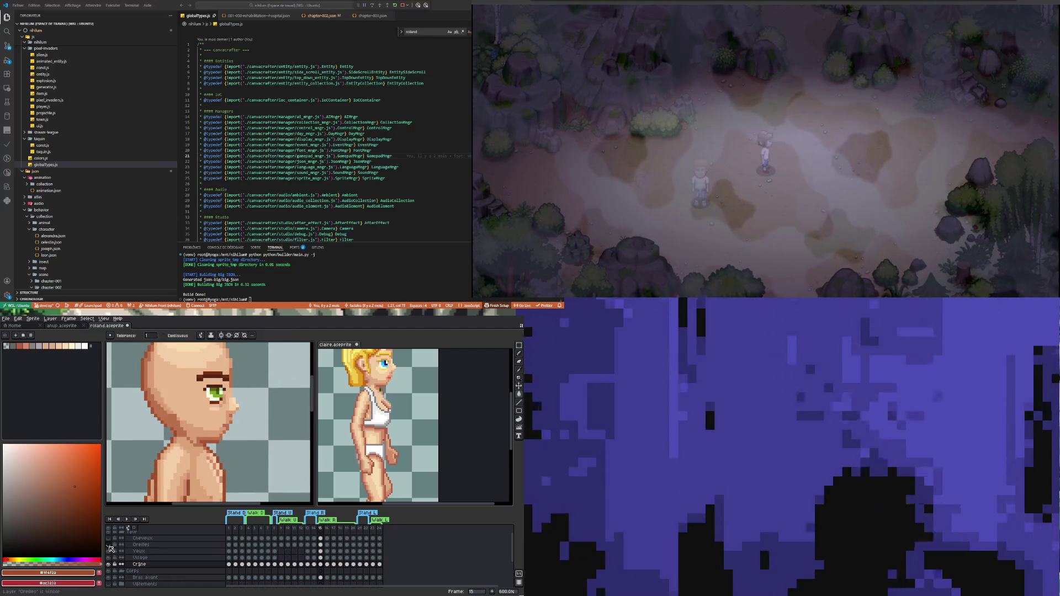
click(109, 552)
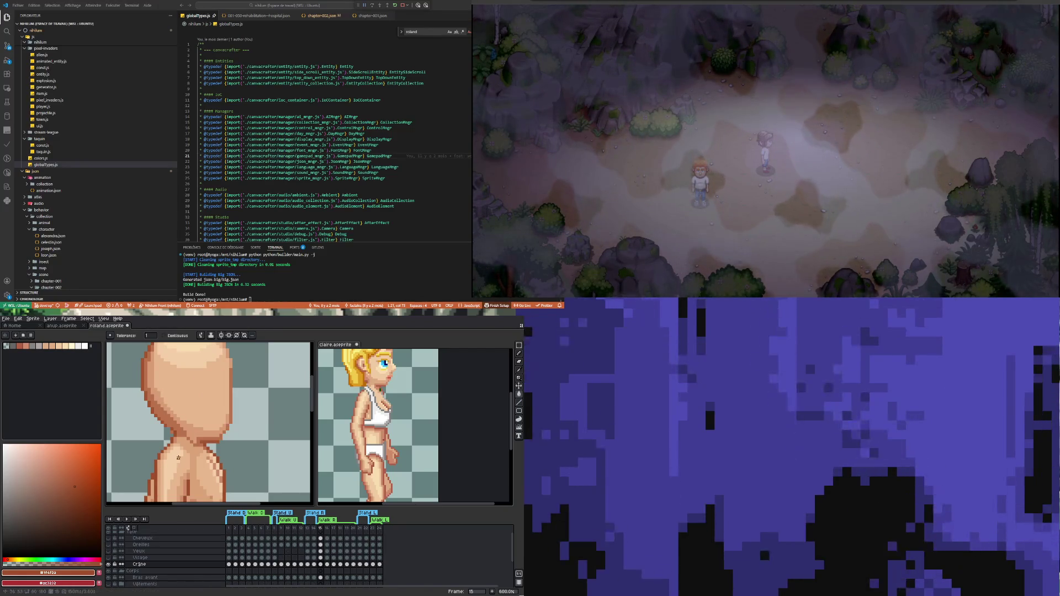
scroll(175, 434, up, 2)
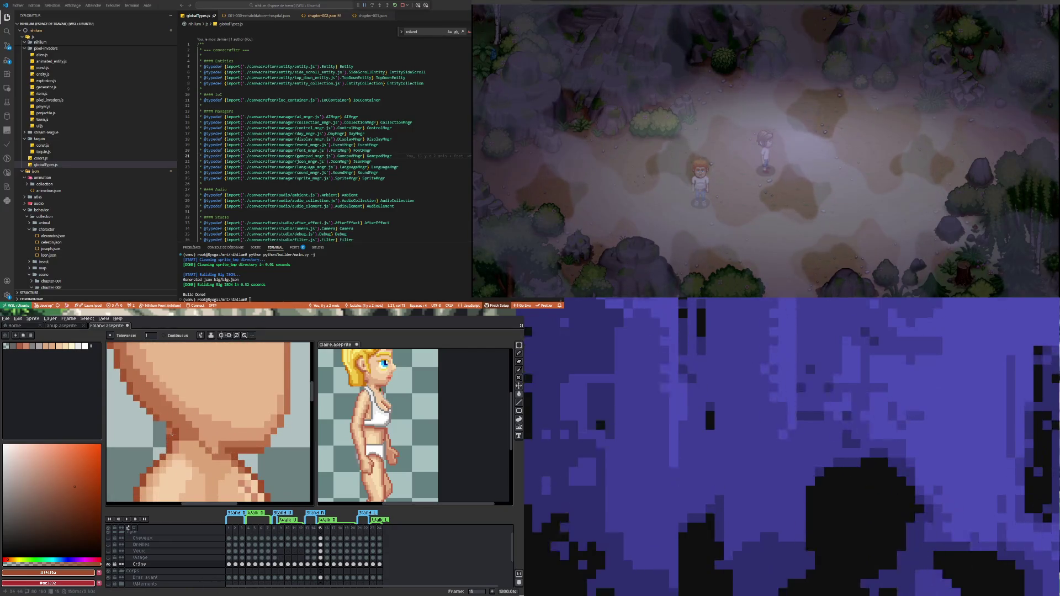
scroll(161, 423, up, 2)
Step: Pick the dark brown #a45531 and flip between frames 15 and 16 to compare
key(b)
alt+click(161, 422)
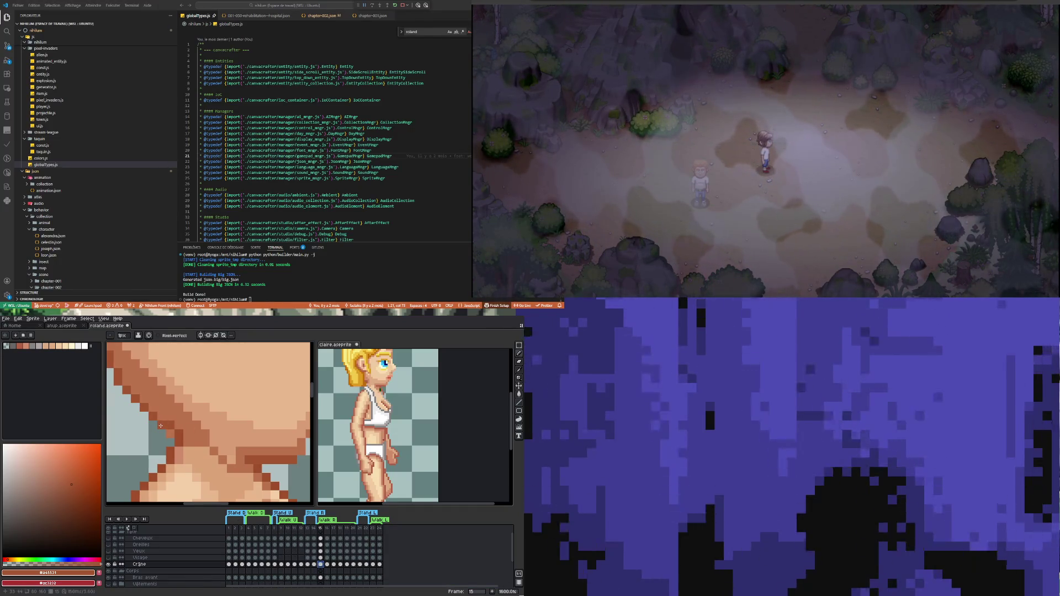
scroll(163, 425, down, 4)
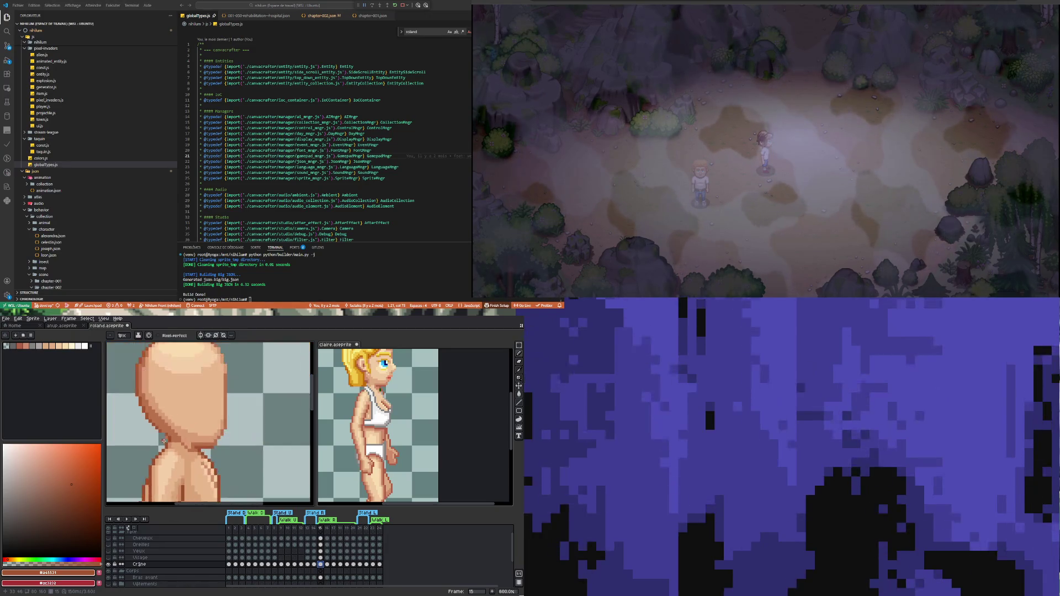
scroll(163, 433, up, 3)
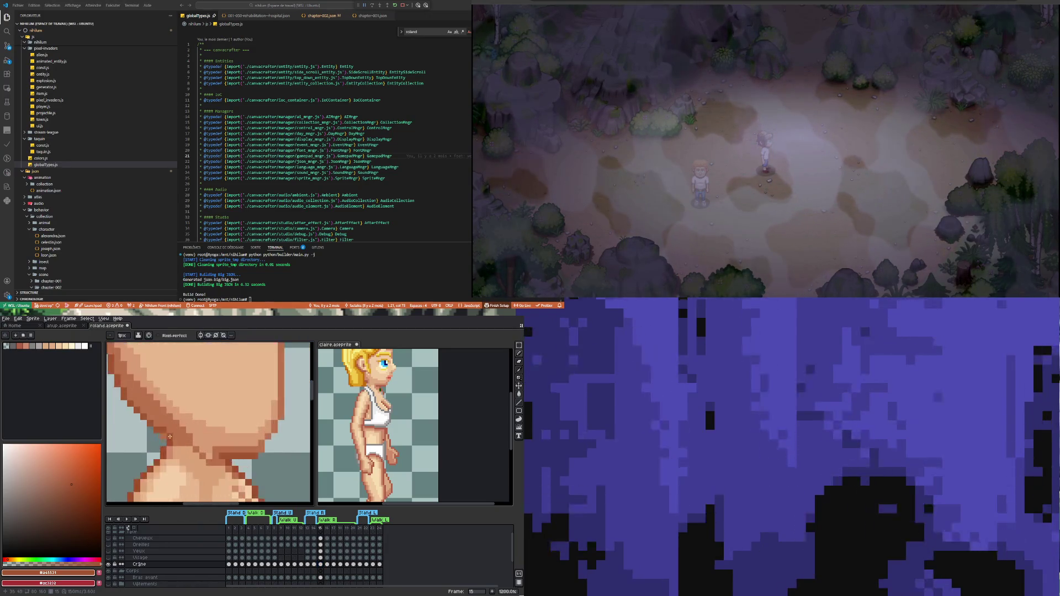
scroll(164, 437, down, 4)
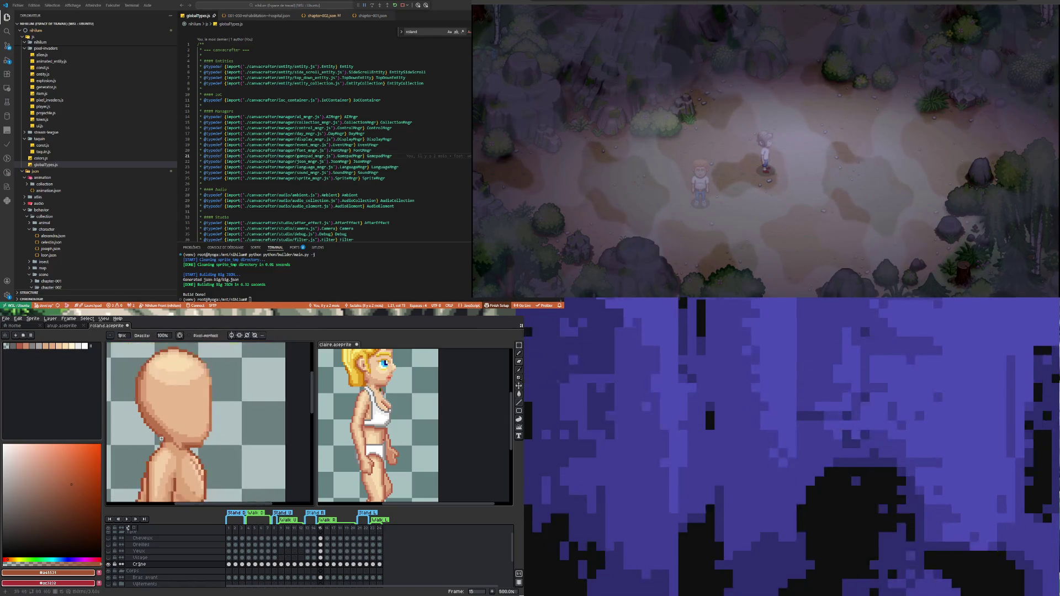
click(327, 565)
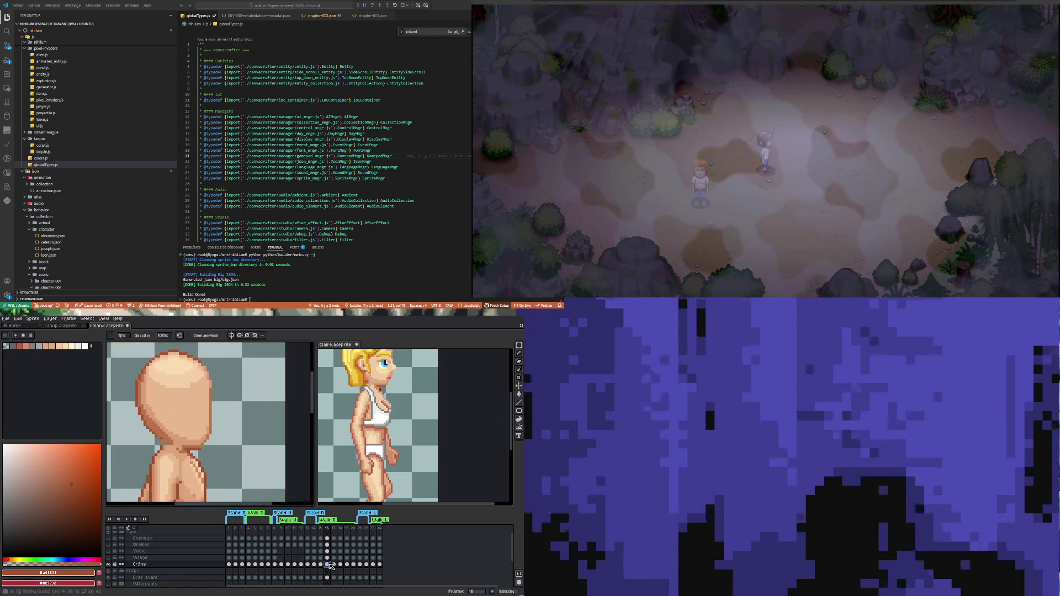
click(321, 564)
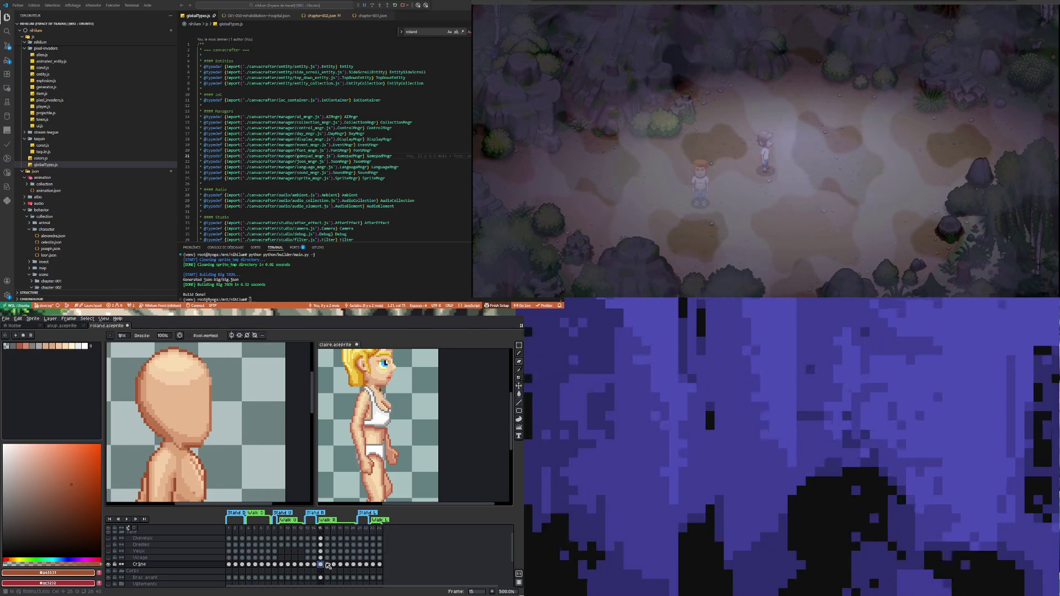
key(Right)
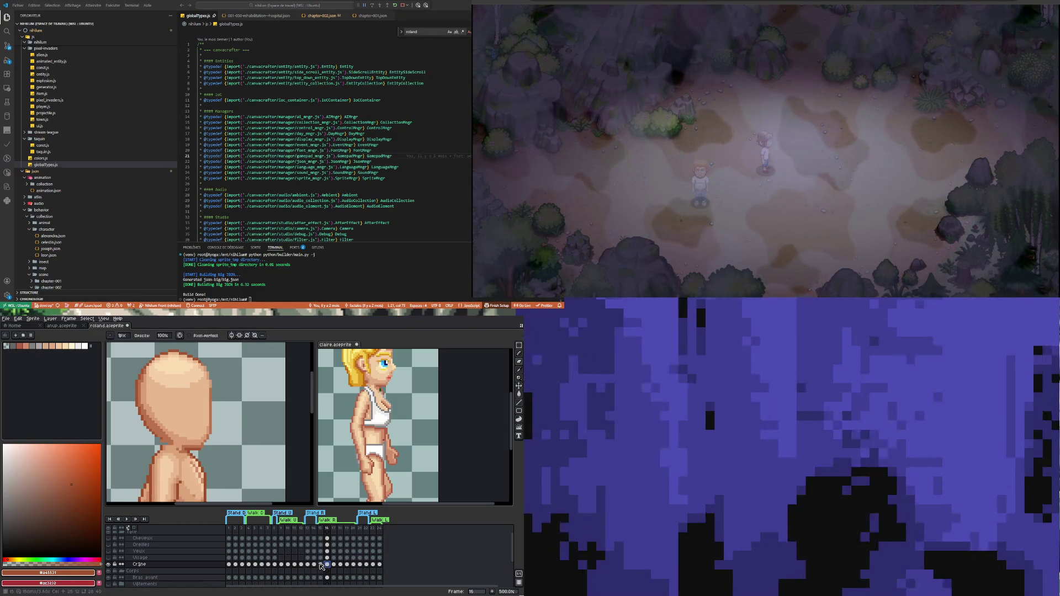
click(321, 565)
scroll(164, 450, up, 2)
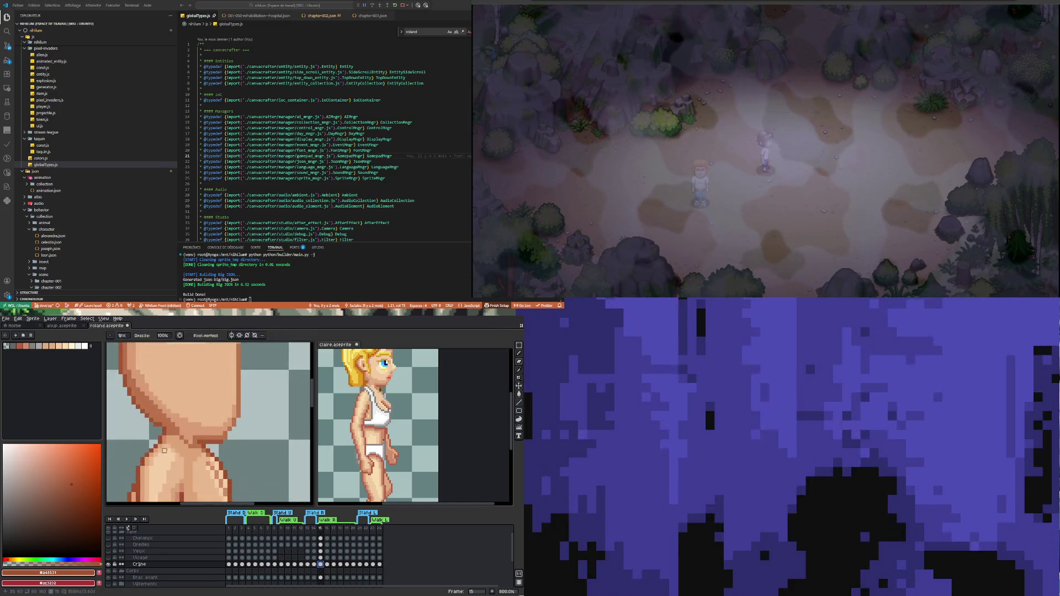
scroll(167, 439, up, 3)
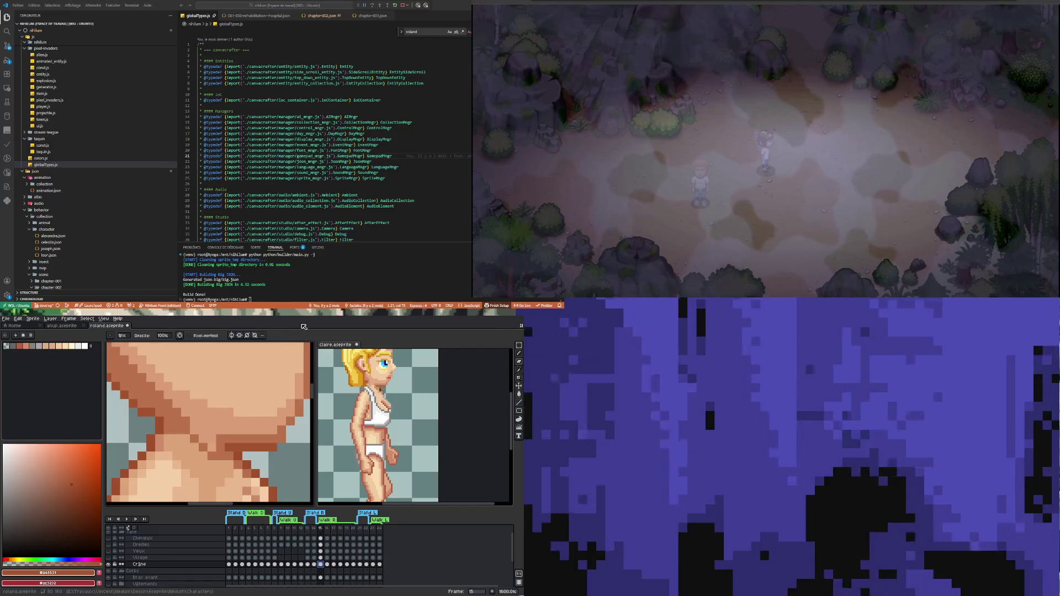
Step: Try a skin fill beside the neck, undo it, and pick the lighter tone #dba378
key(i)
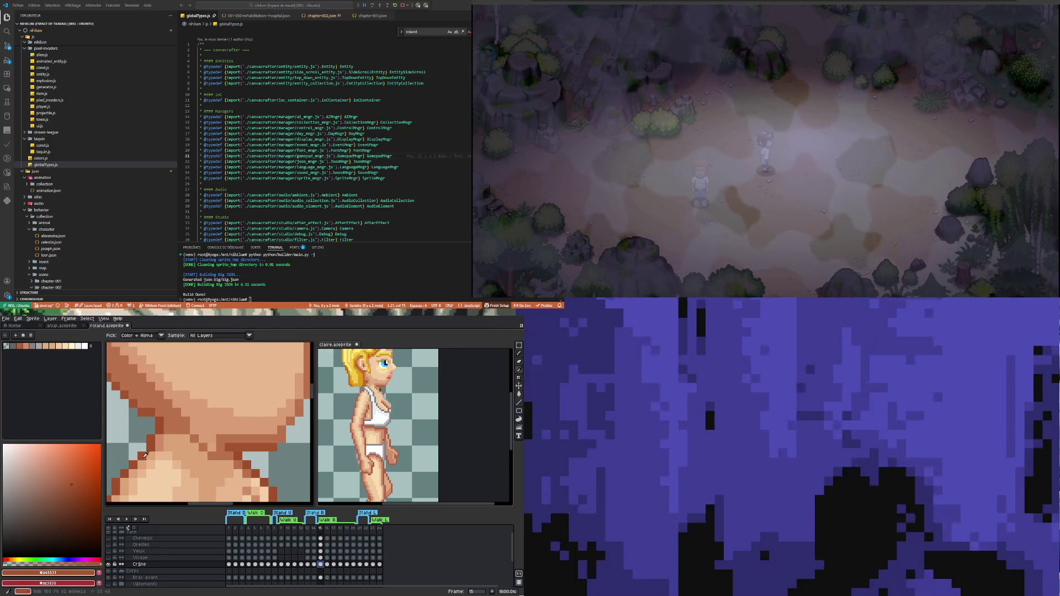
scroll(145, 454, down, 3)
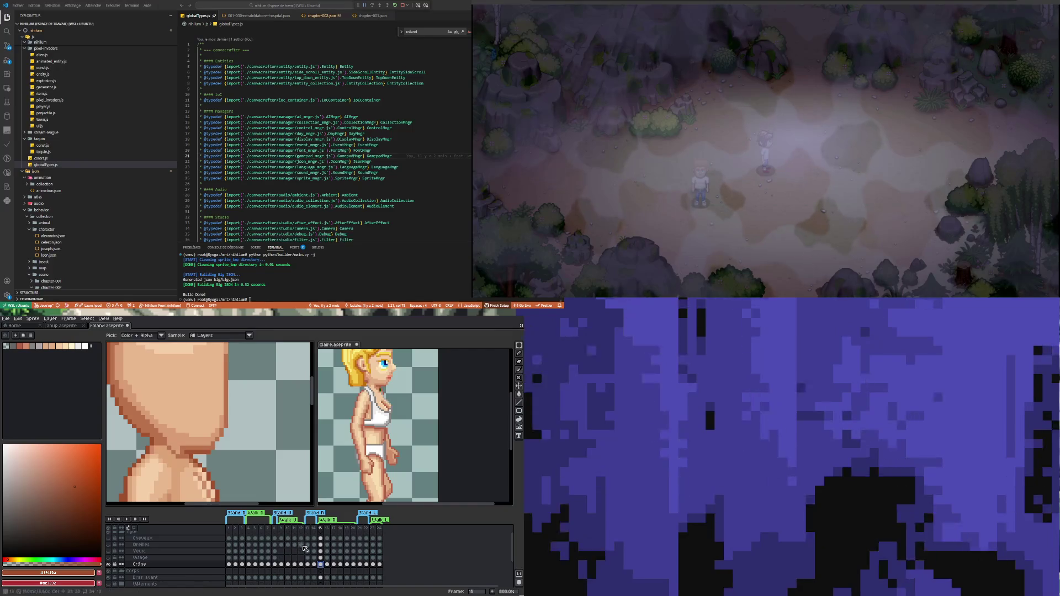
drag(519, 395, 511, 396)
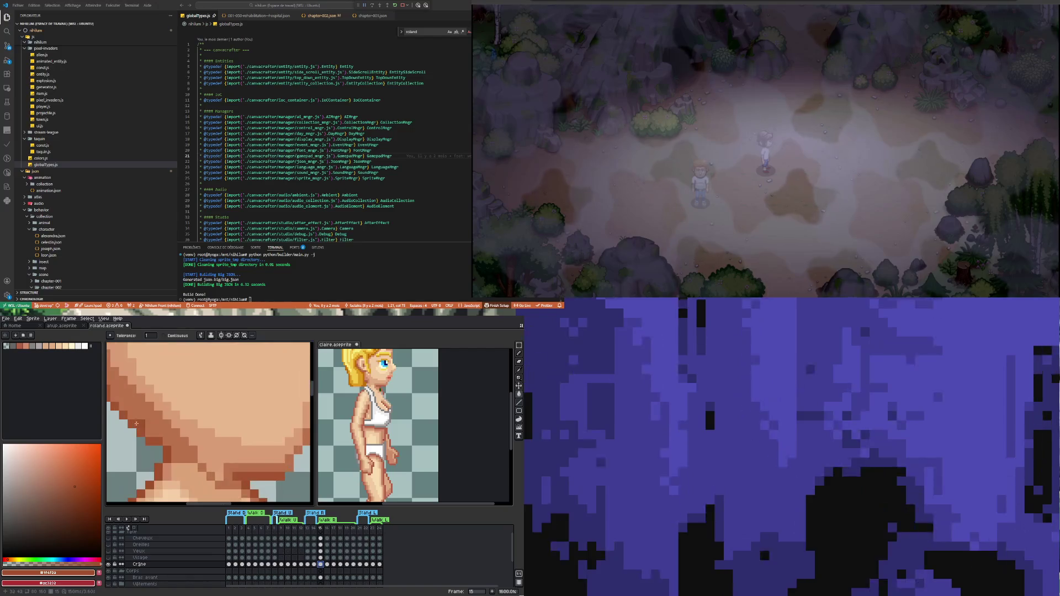
scroll(139, 444, up, 2)
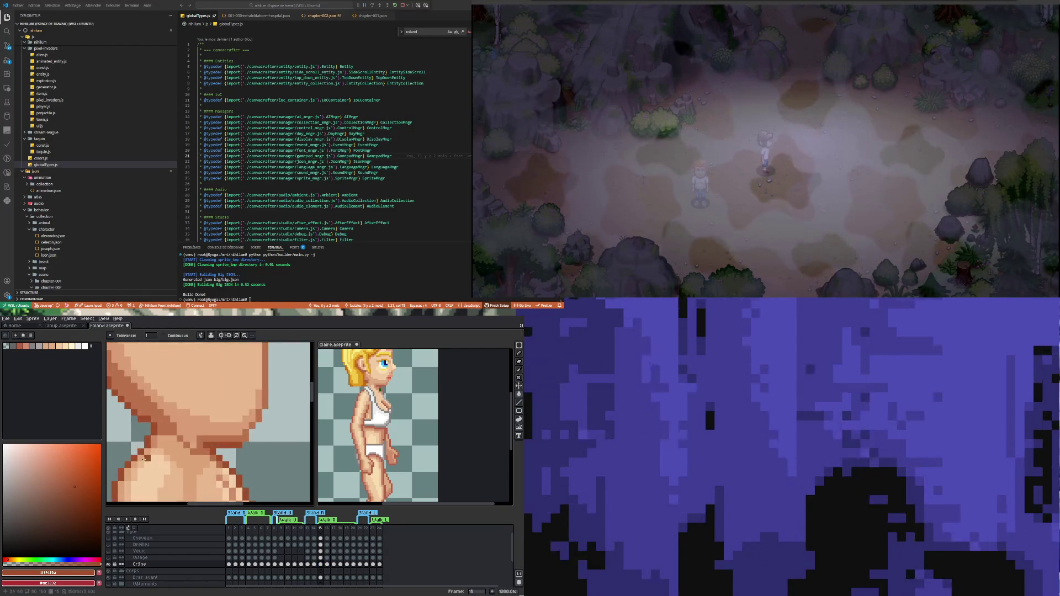
click(212, 485)
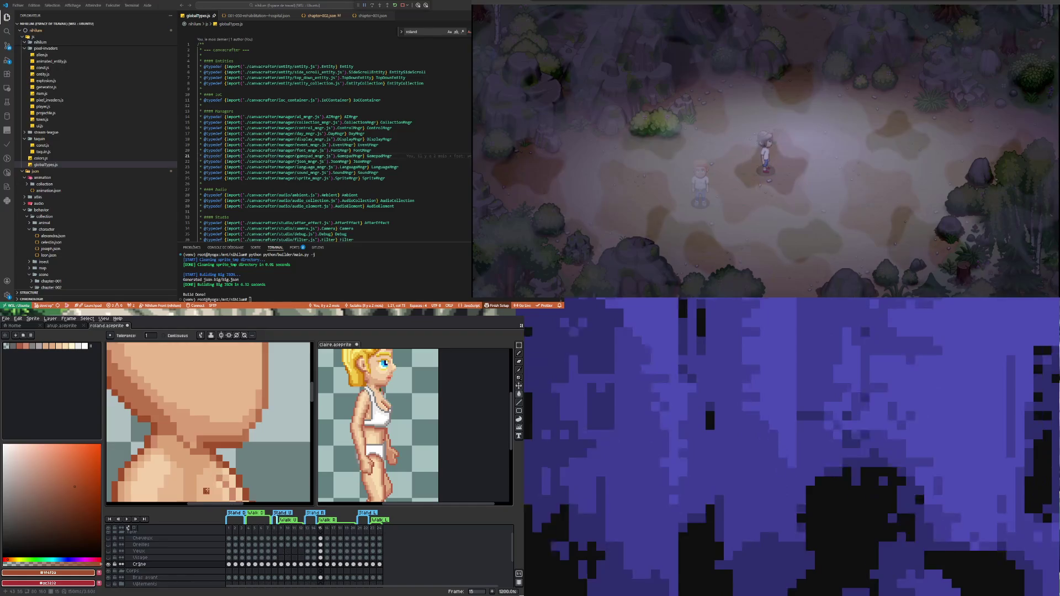
alt+click(221, 476)
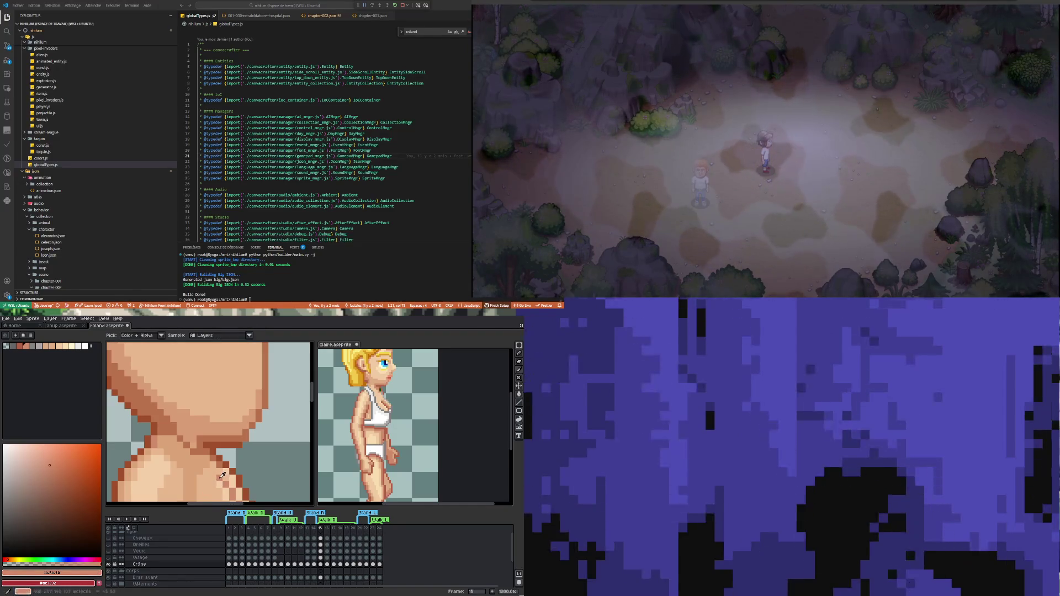
click(518, 393)
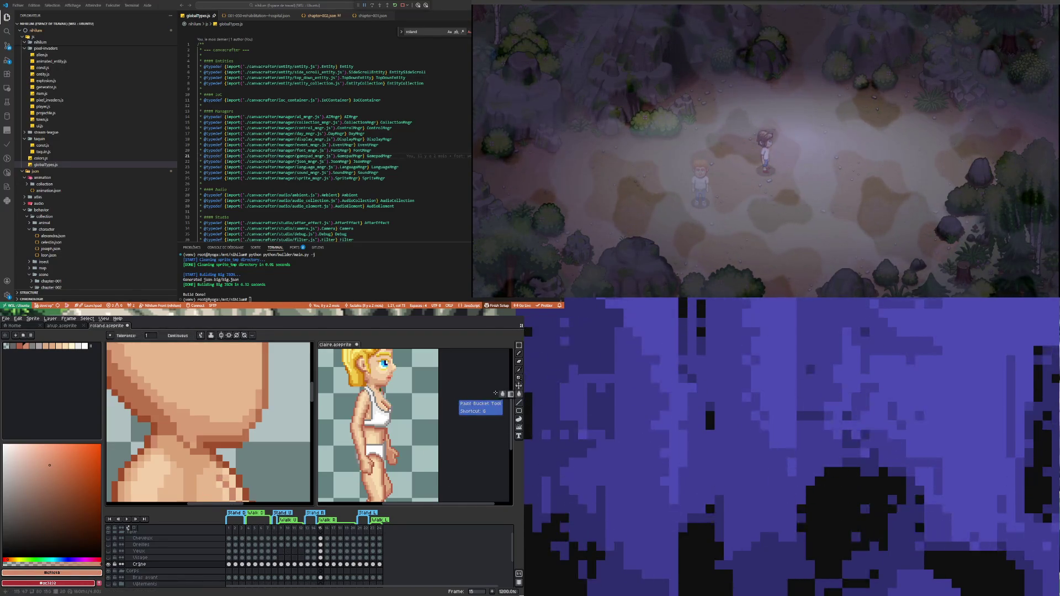
key(ctrl+z)
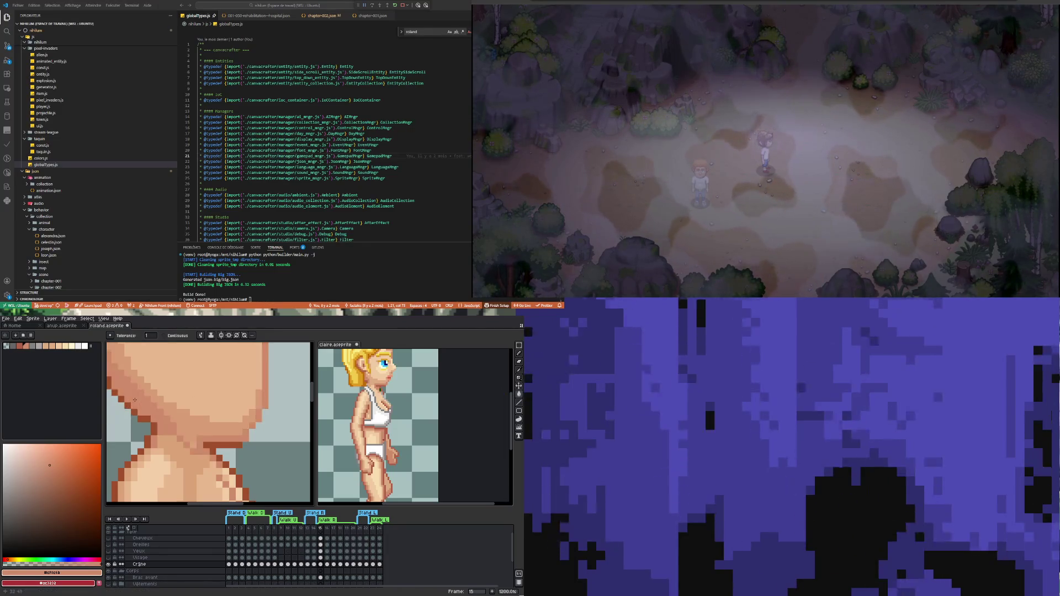
key(i)
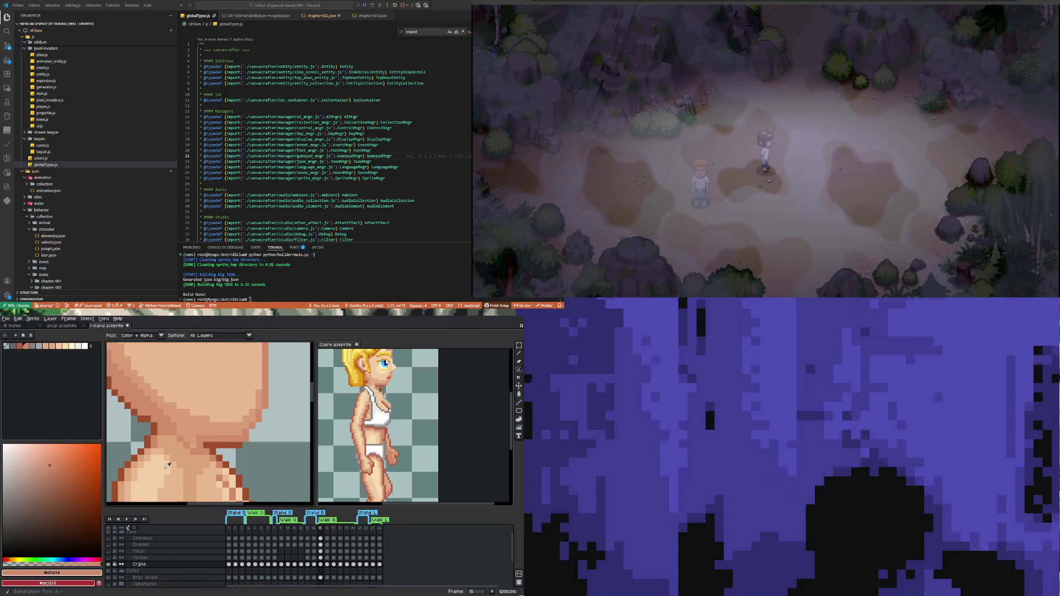
click(151, 449)
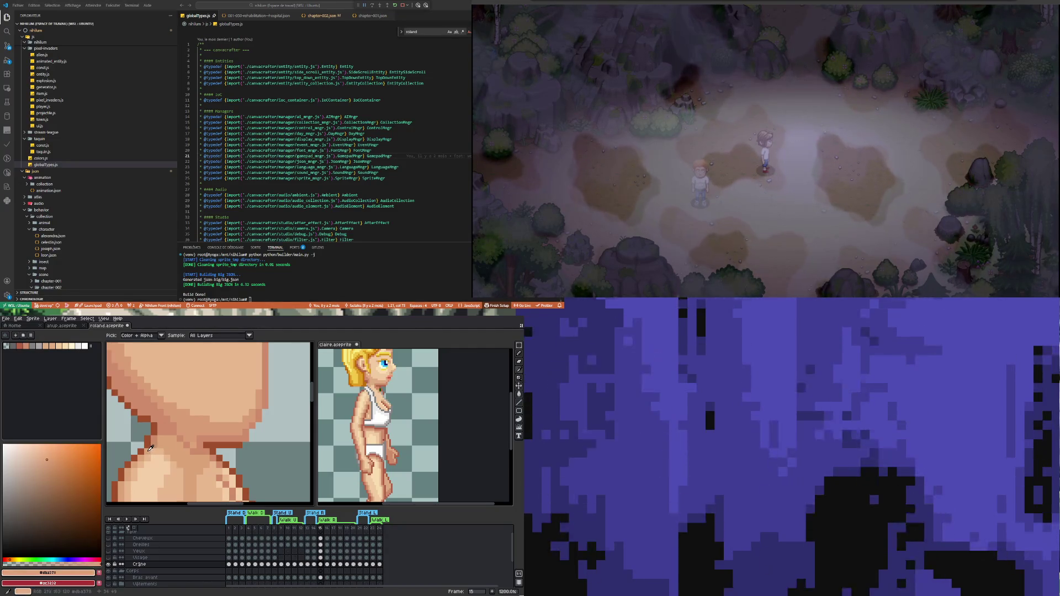
click(519, 393)
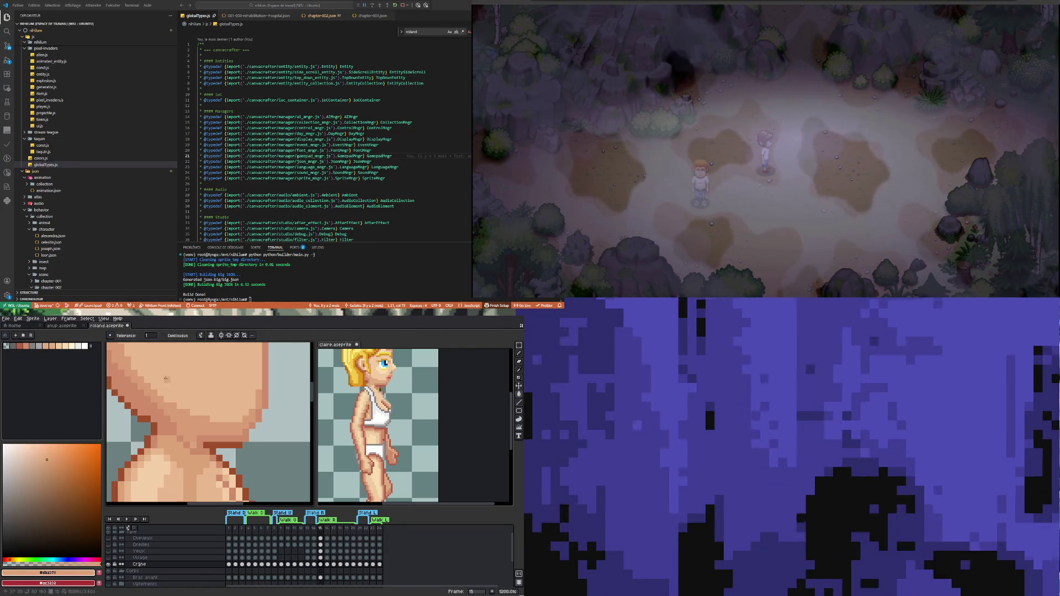
scroll(160, 400, down, 3)
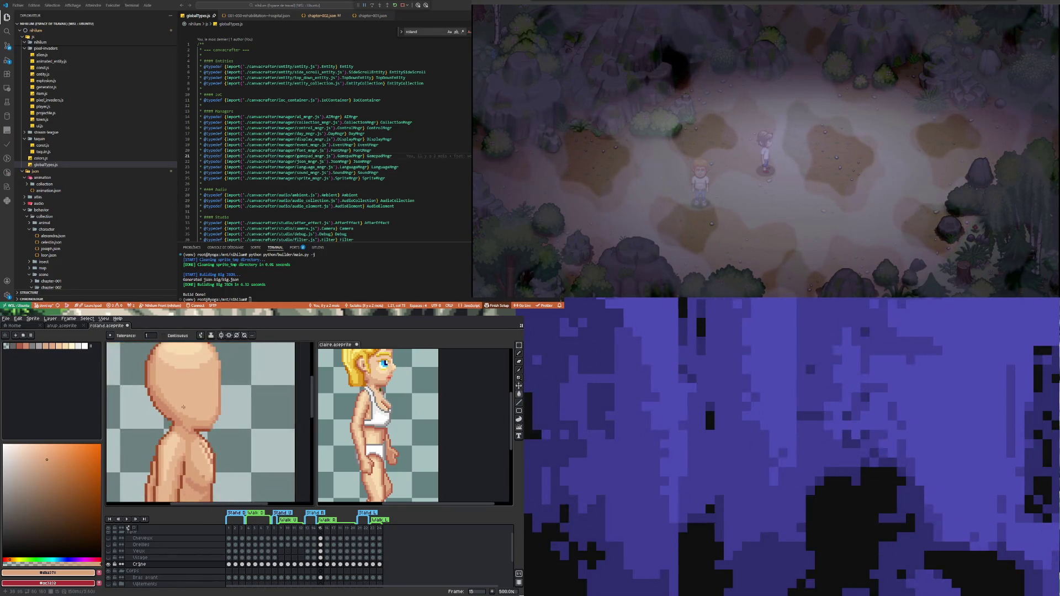
Step: Sample the light skin tone #f5cfa9 from the sprite
key(i)
click(184, 462)
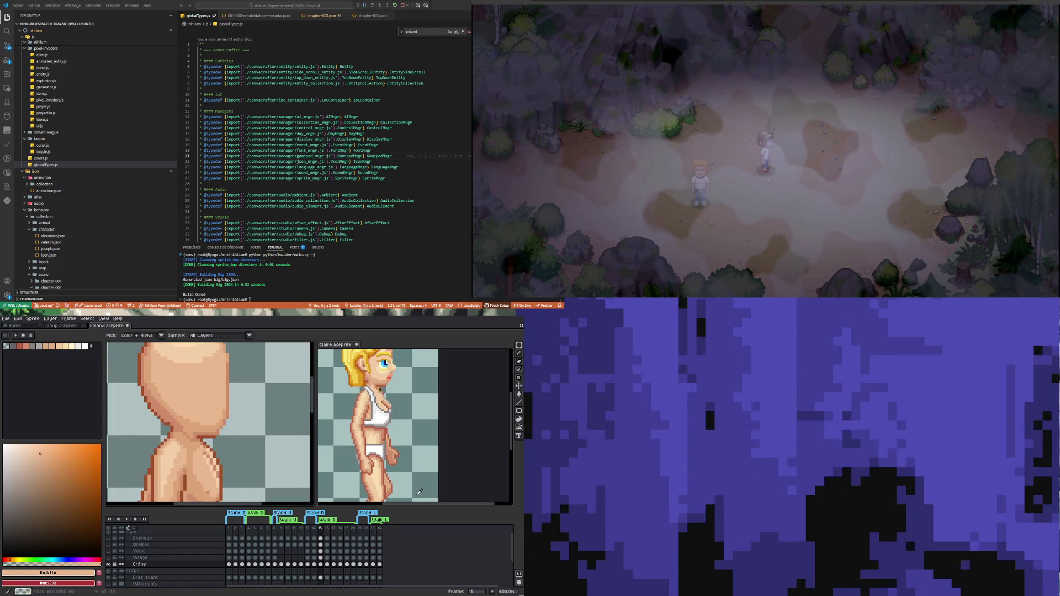
click(519, 395)
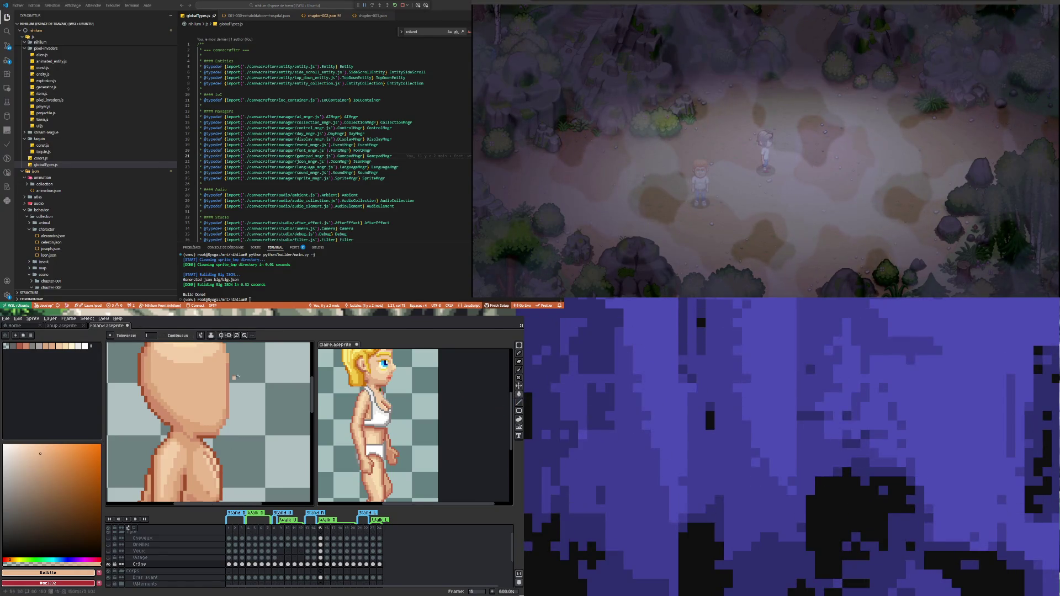
key(i)
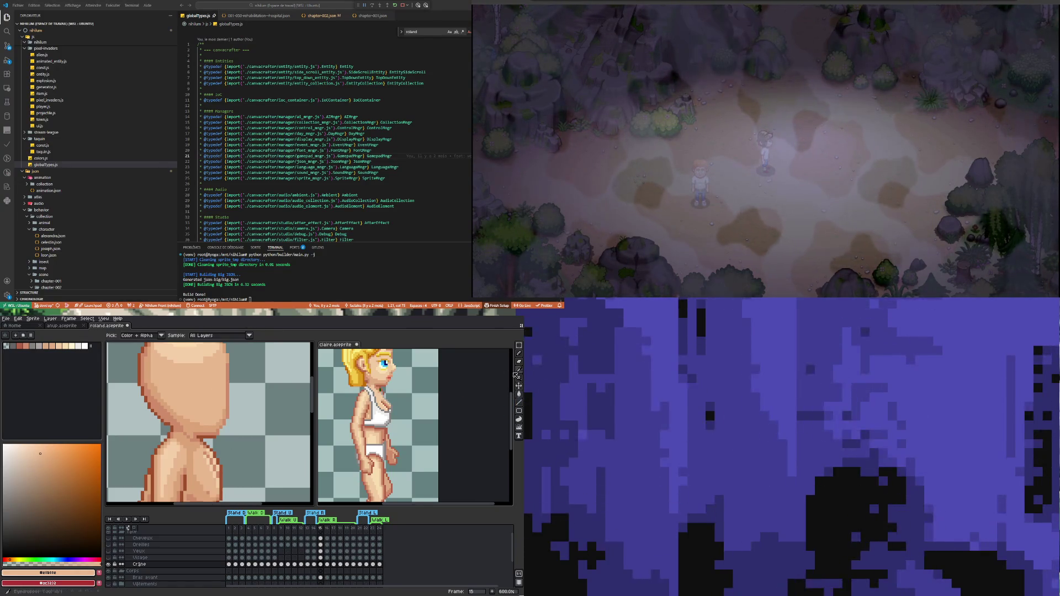
click(168, 447)
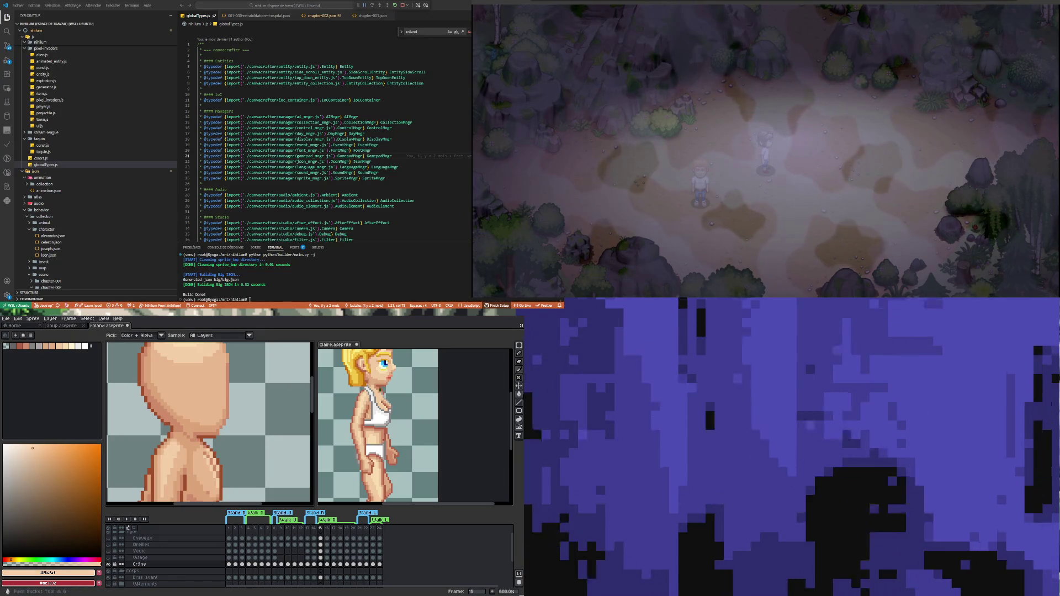
click(518, 394)
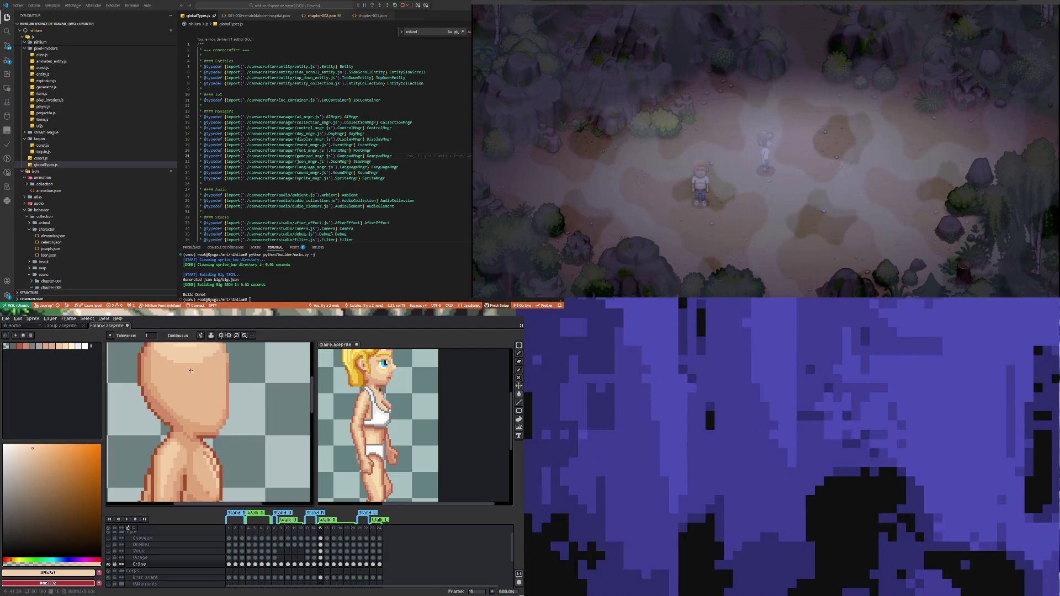
Step: Go to frame 16 and paste the copied arm there
scroll(185, 353, down, 1)
scroll(185, 367, up, 1)
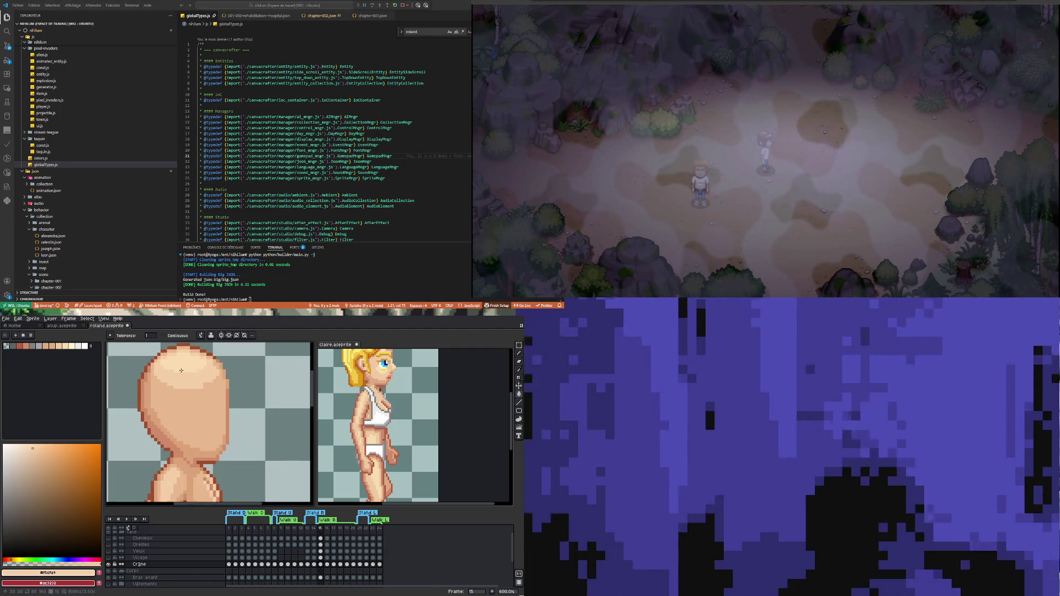
scroll(184, 434, down, 3)
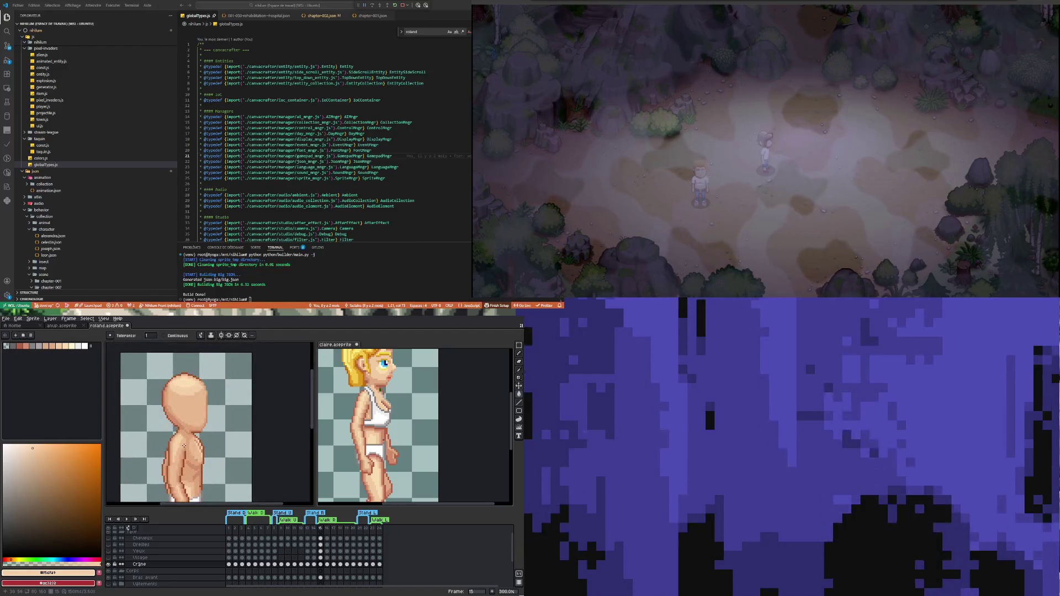
scroll(184, 436, up, 2)
scroll(185, 439, up, 1)
scroll(186, 442, up, 2)
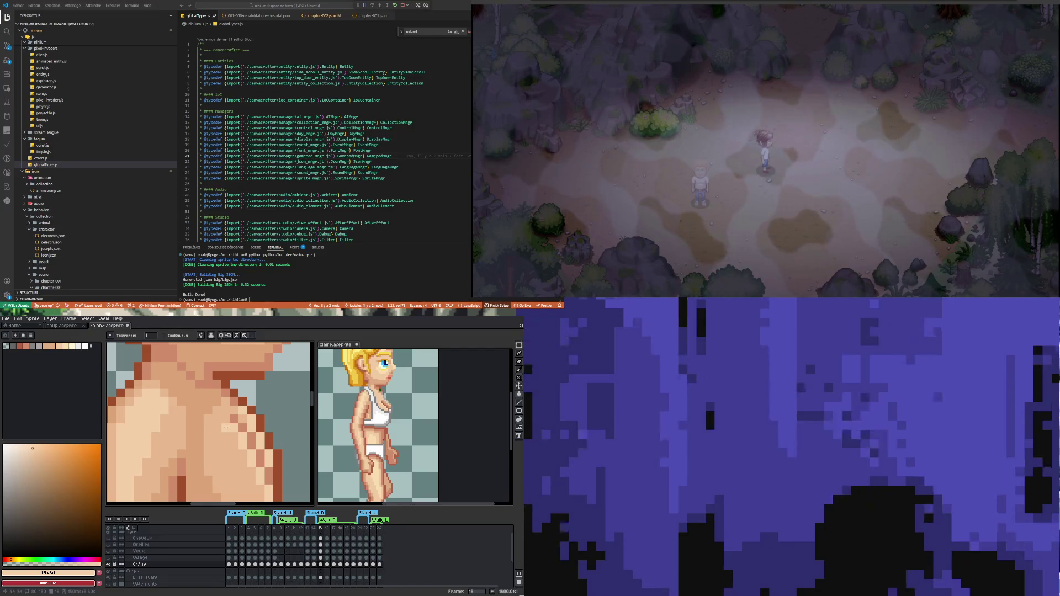
scroll(199, 426, down, 2)
scroll(183, 425, down, 1)
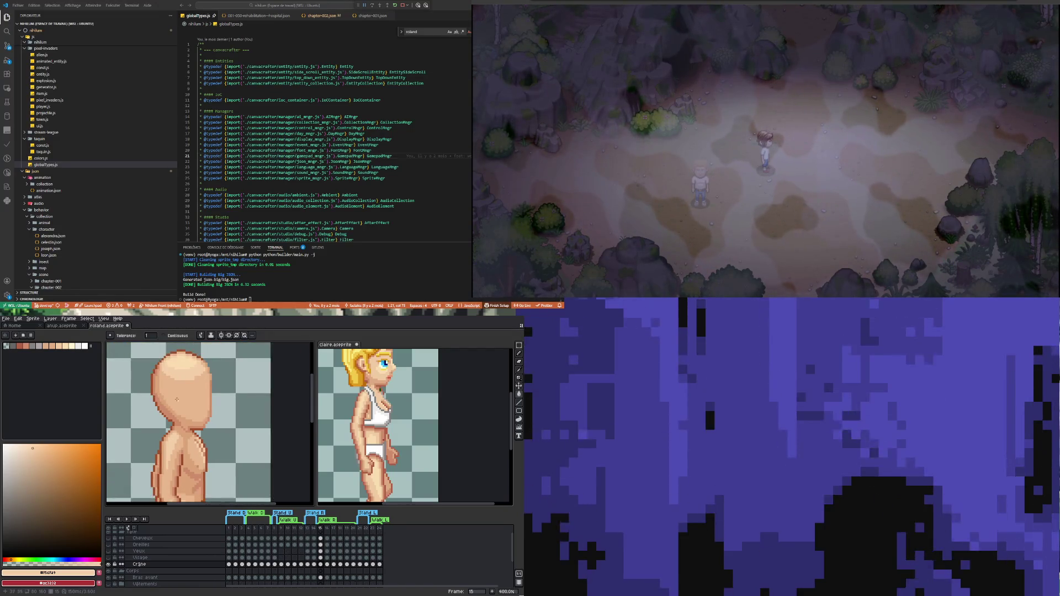
scroll(177, 399, up, 1)
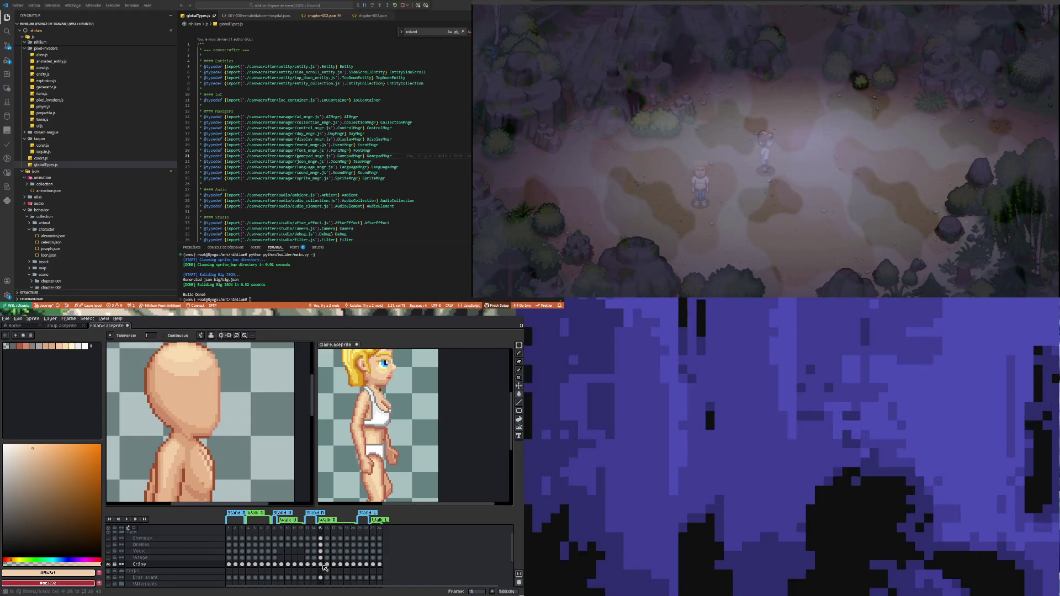
click(328, 564)
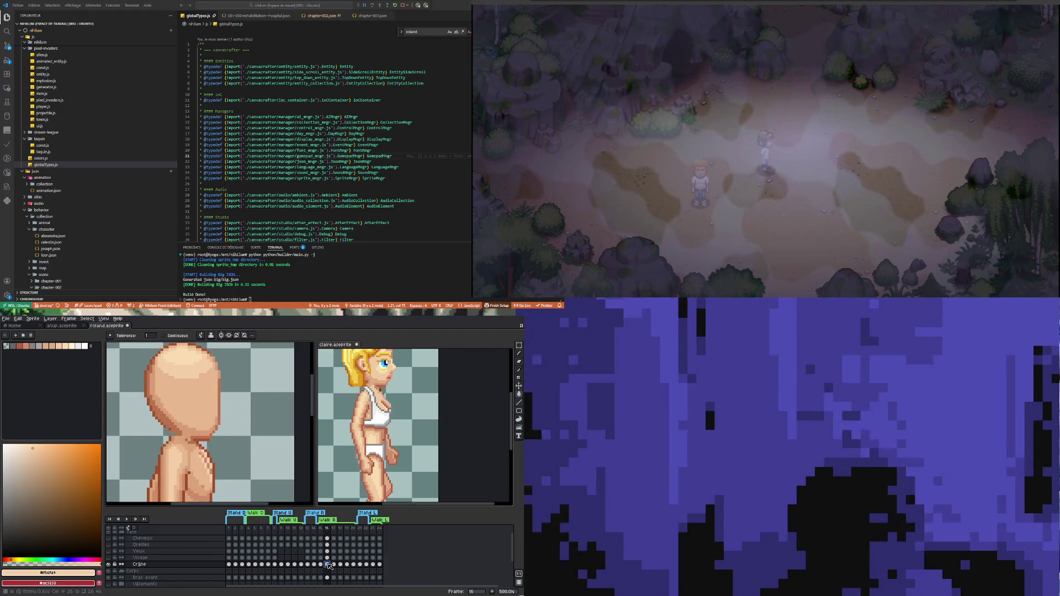
key(ctrl+v)
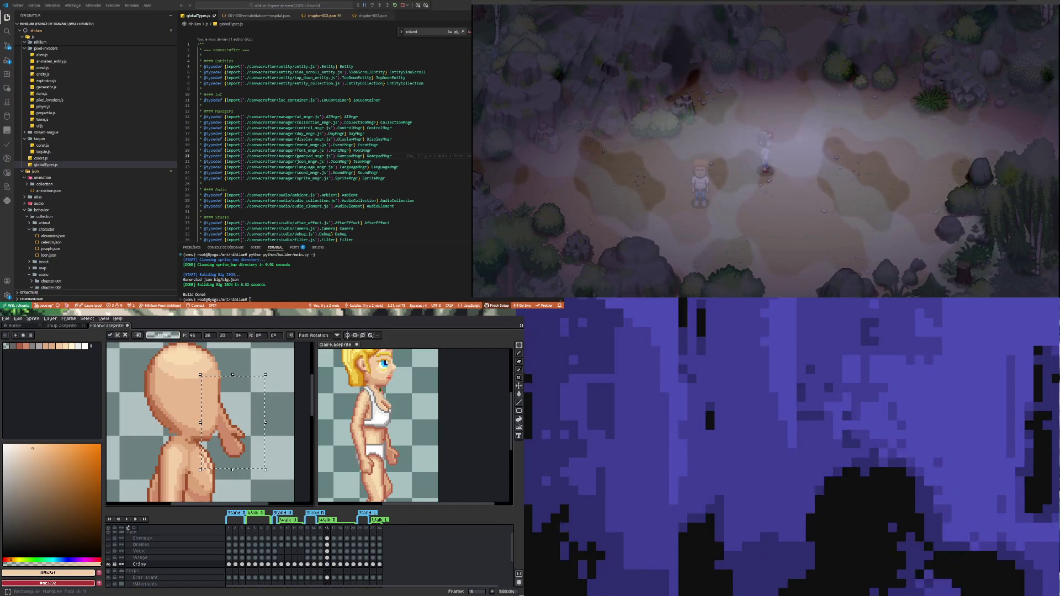
Step: Undo the stray arm paste, then select and copy the bald head and upper torso on frame 15
key(Escape)
key(Left)
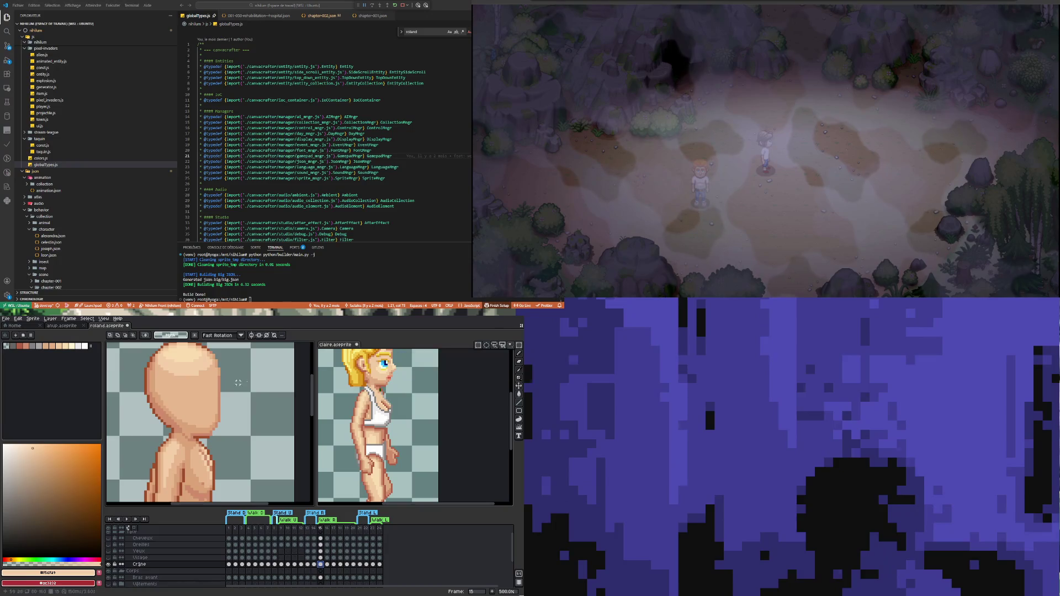
scroll(130, 357, down, 2)
drag(127, 354, 218, 453)
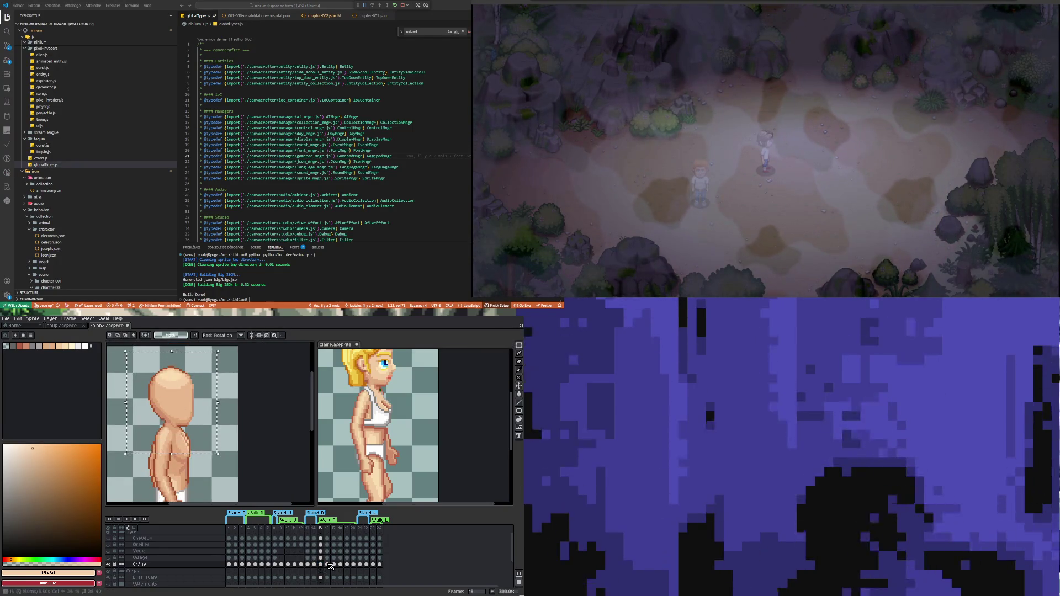
key(Right)
Step: Paste the bald head onto frame 16, nudged down one pixel
click(183, 396)
key(Down)
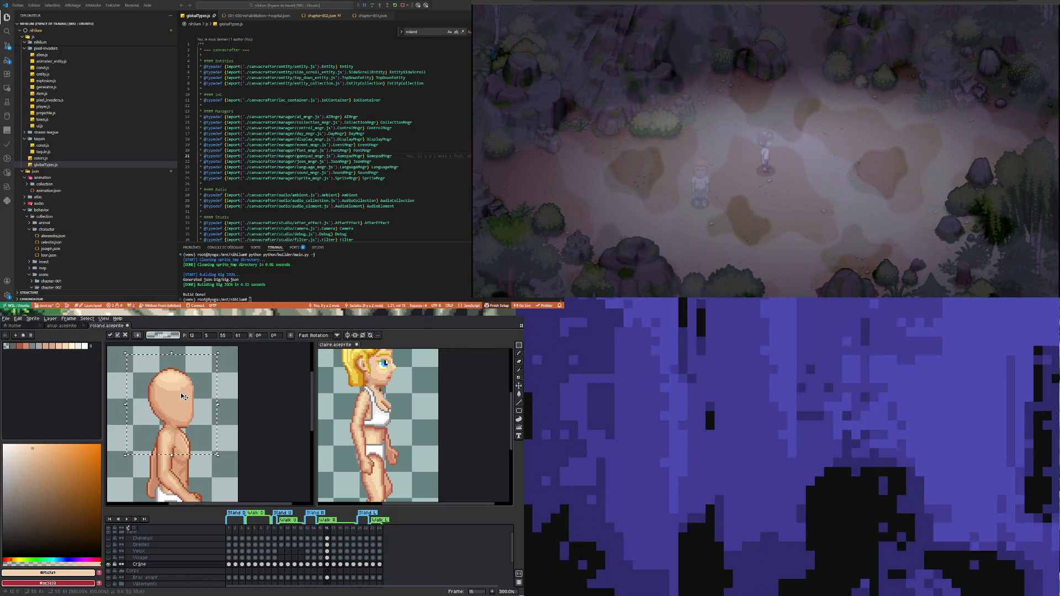
key(ctrl+d)
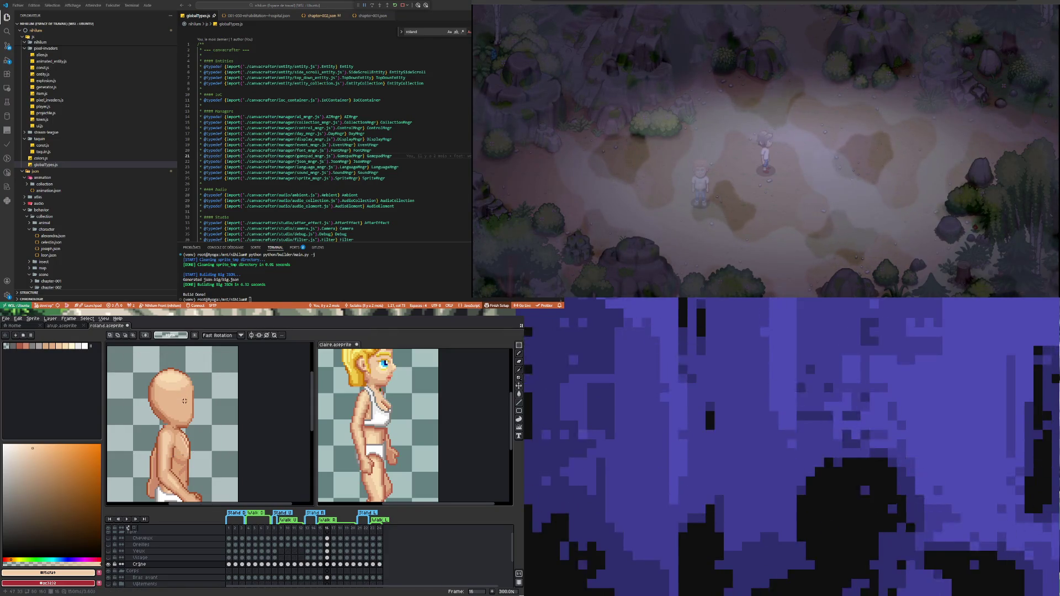
click(334, 564)
click(340, 564)
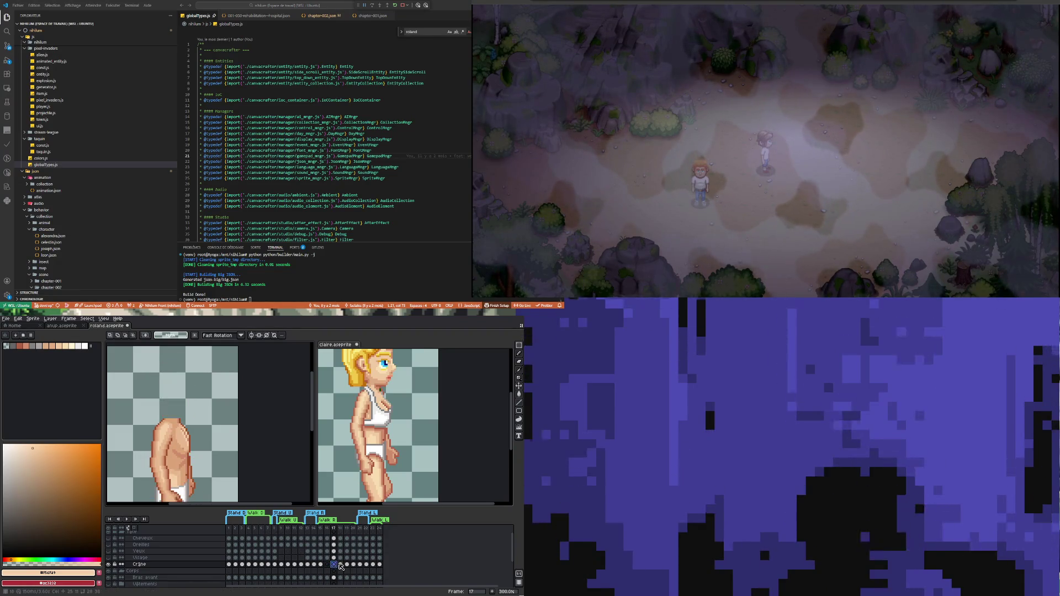
click(347, 564)
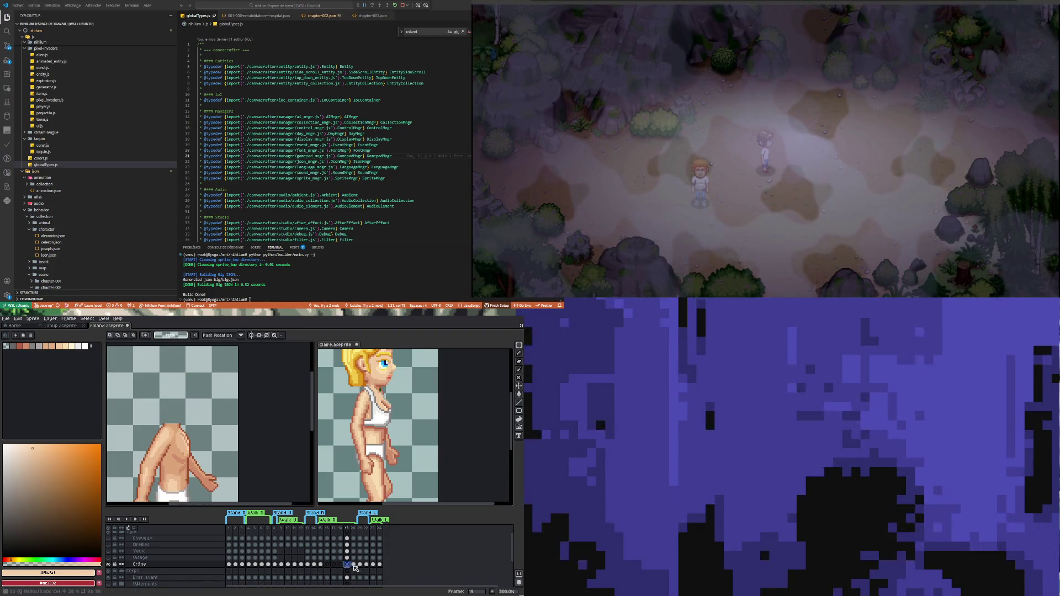
click(353, 565)
click(328, 565)
key(ctrl+v)
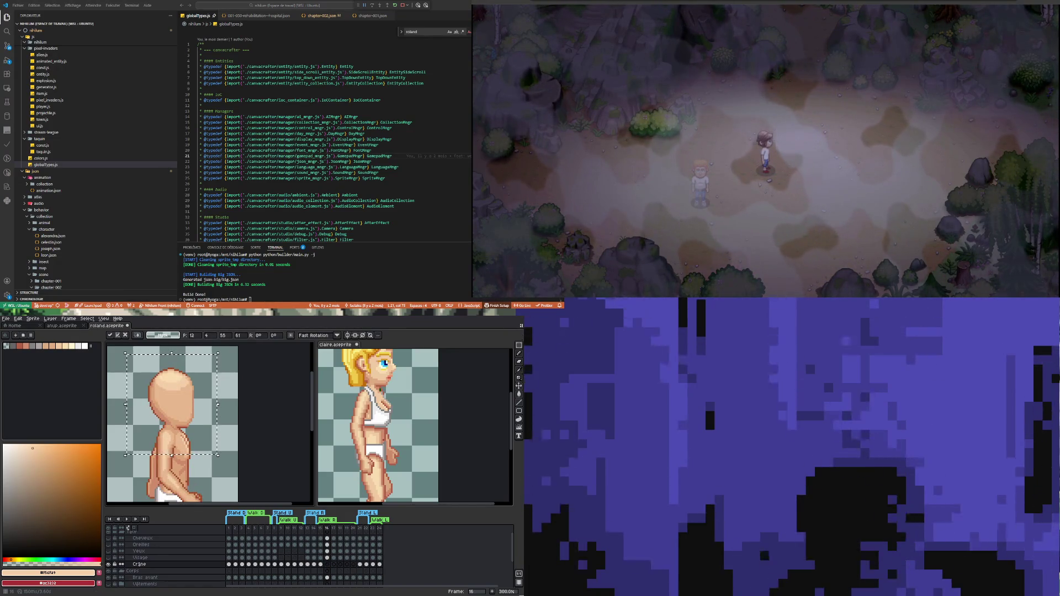
Step: Paste the head onto frame 17 raised two pixels, and raise frame 18's head one pixel
click(334, 564)
key(ctrl+v)
key(Up)
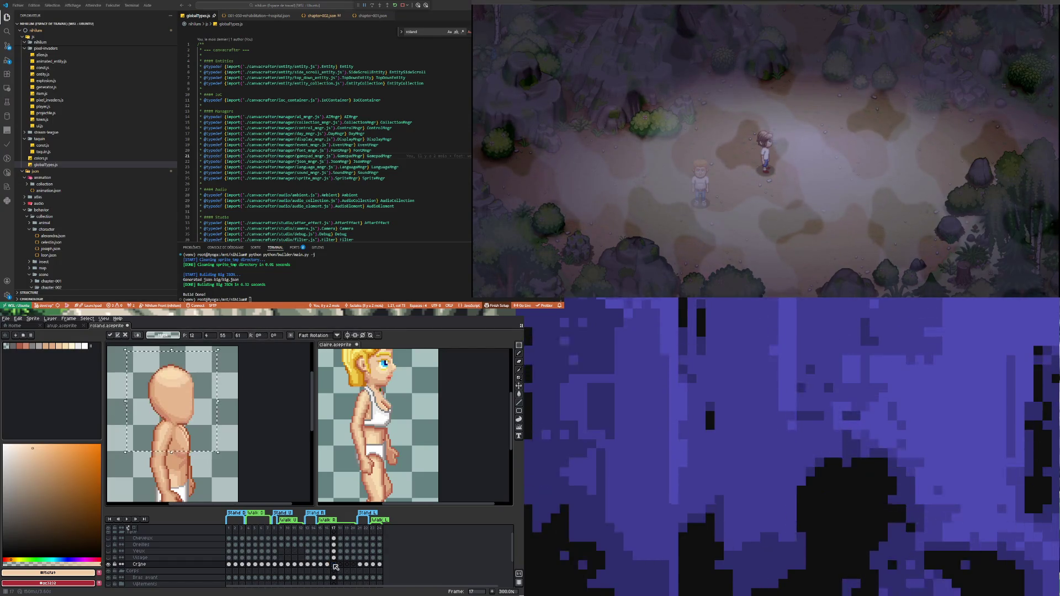
key(Up)
key(Up)
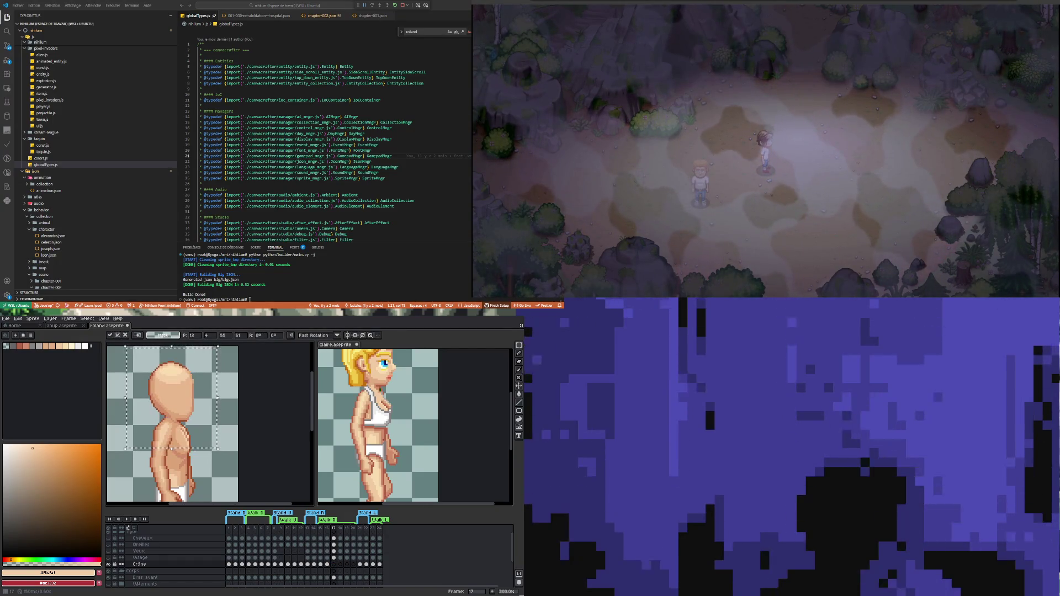
click(328, 564)
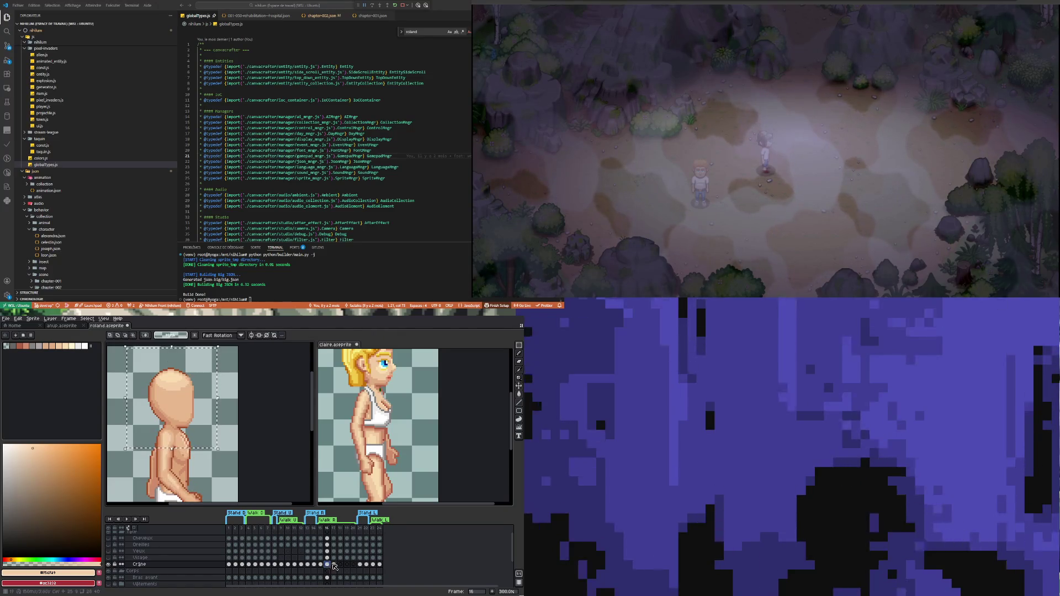
click(334, 564)
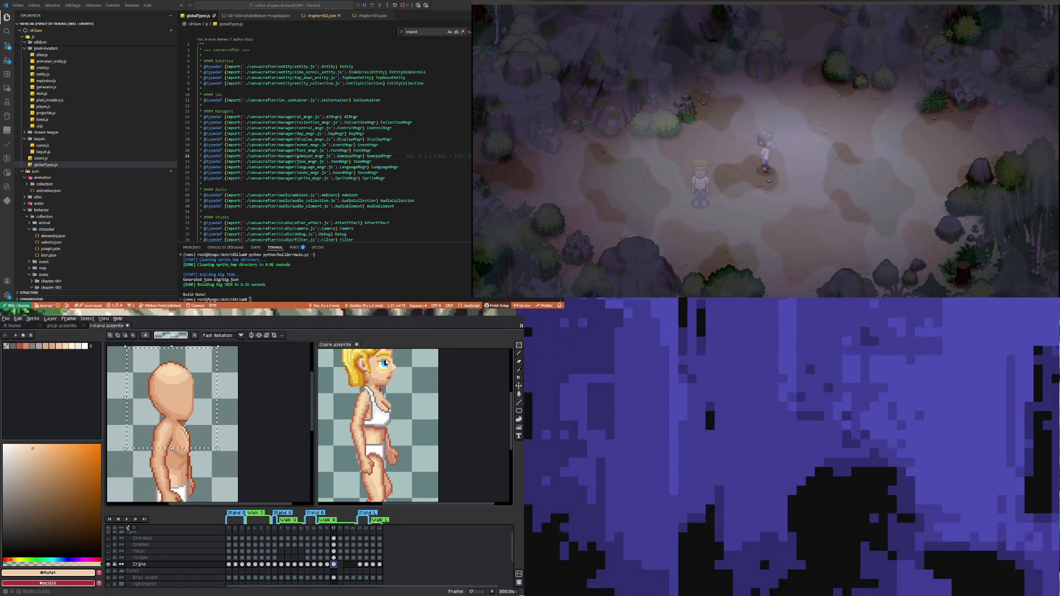
click(340, 564)
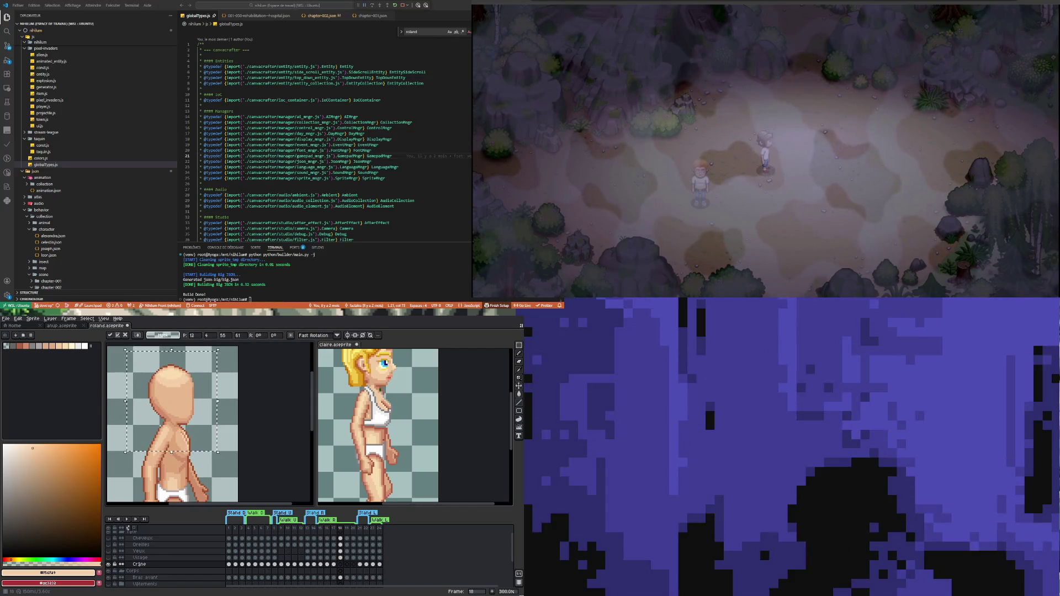
key(Up)
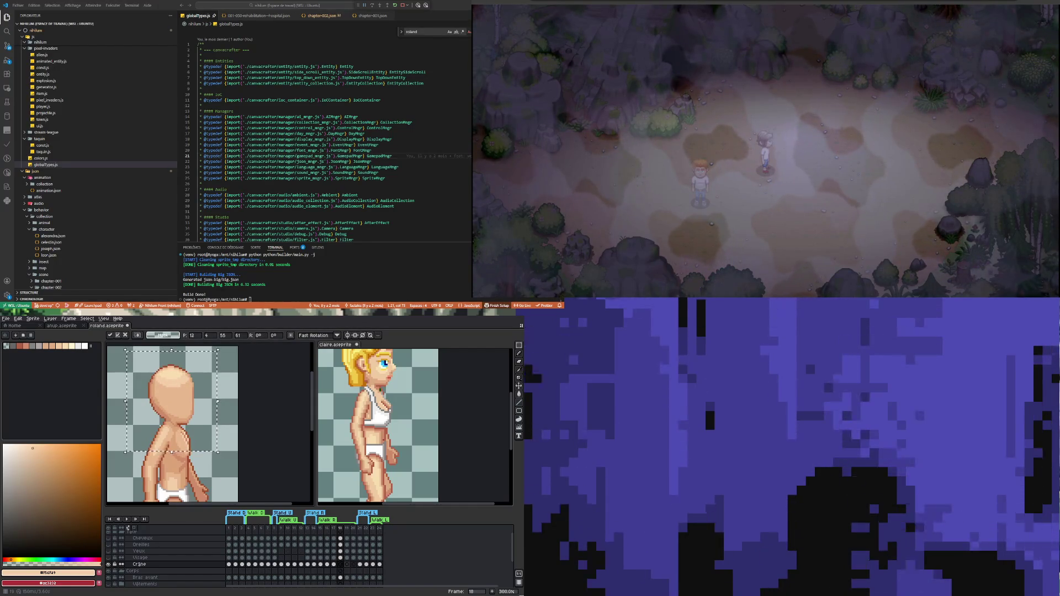
Step: Paste the bald head onto frames 19 and 20, nudging frame 20's head one pixel down
click(347, 564)
key(ctrl+v)
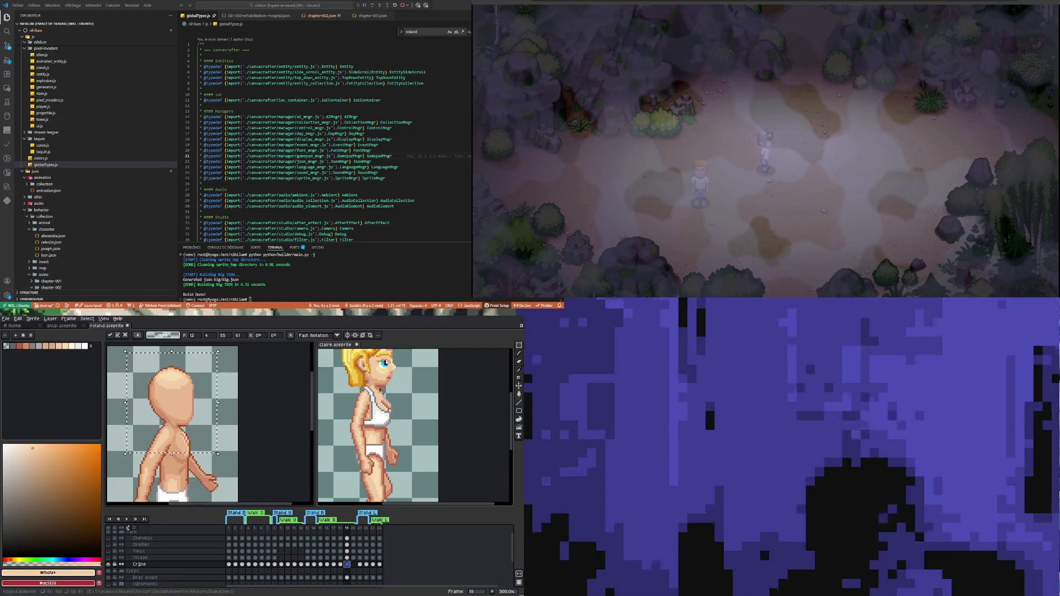
click(354, 564)
key(ctrl+v)
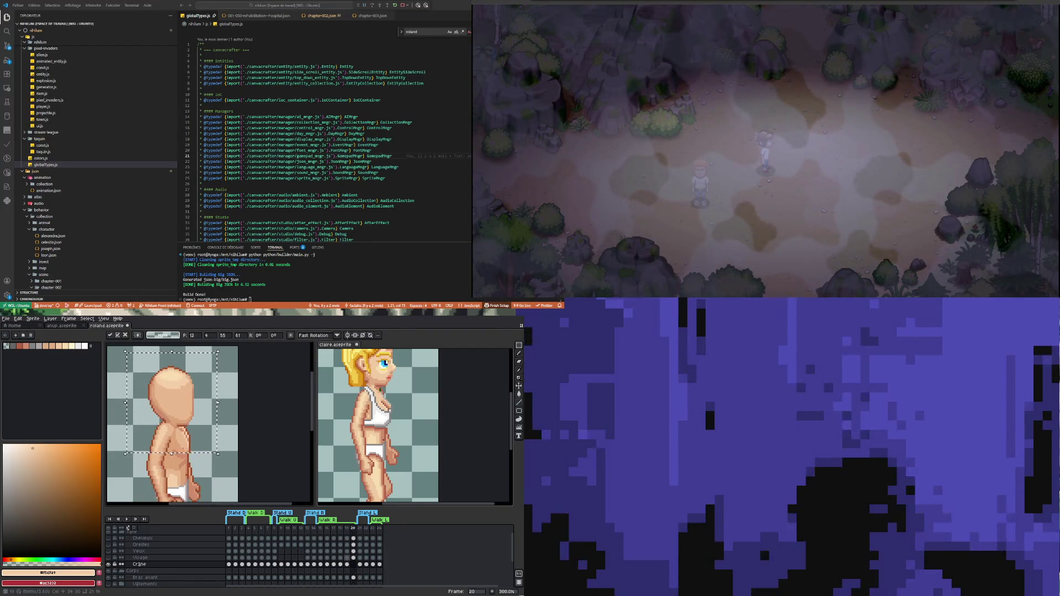
key(Down)
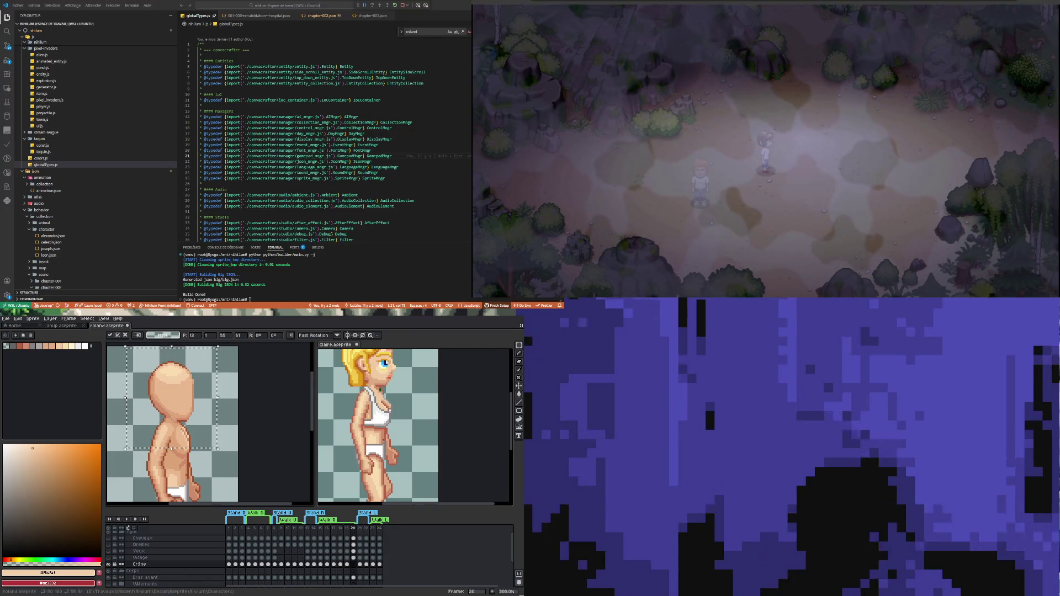
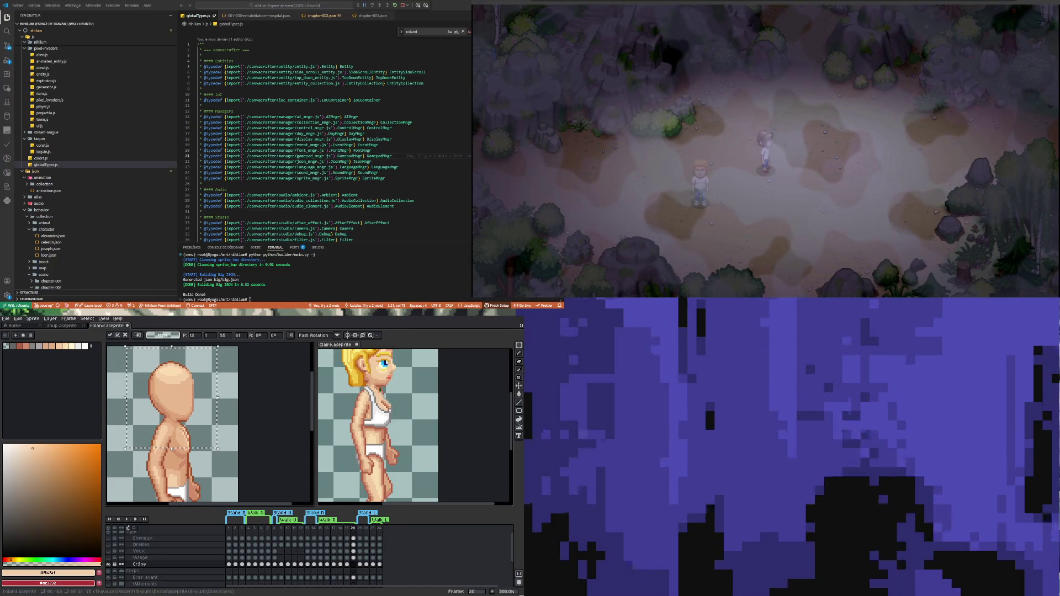
Step: Compare the arm pose on frames 19 and 20, then turn the Visage face layer back on
click(346, 564)
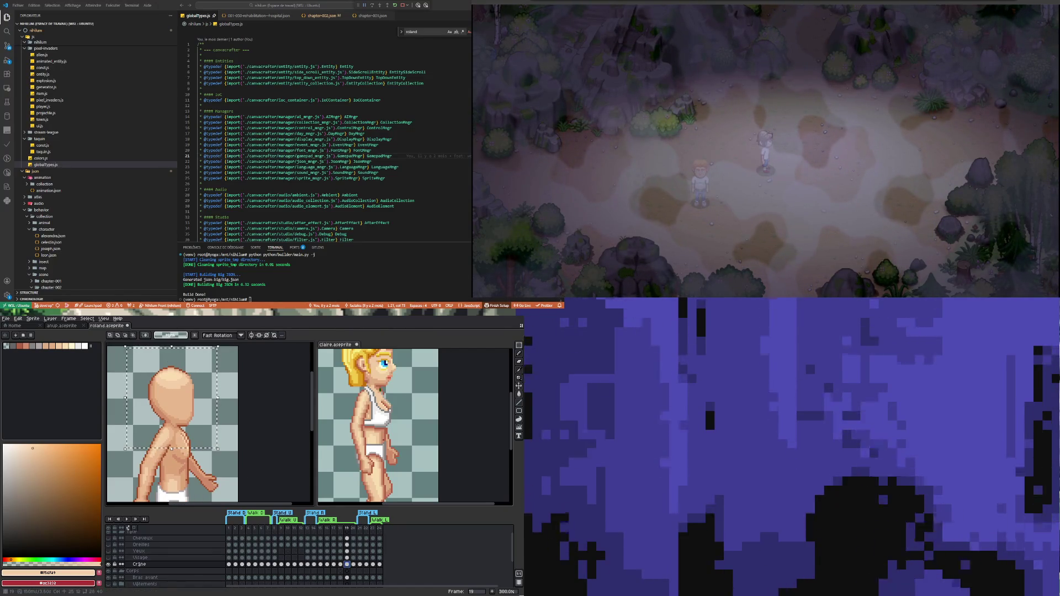
click(353, 564)
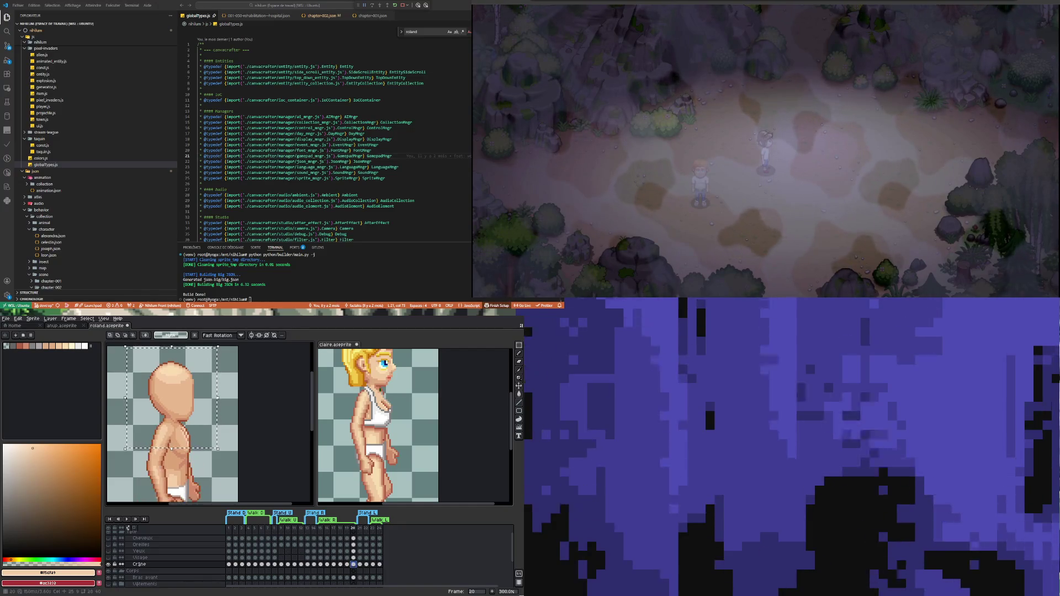
click(346, 564)
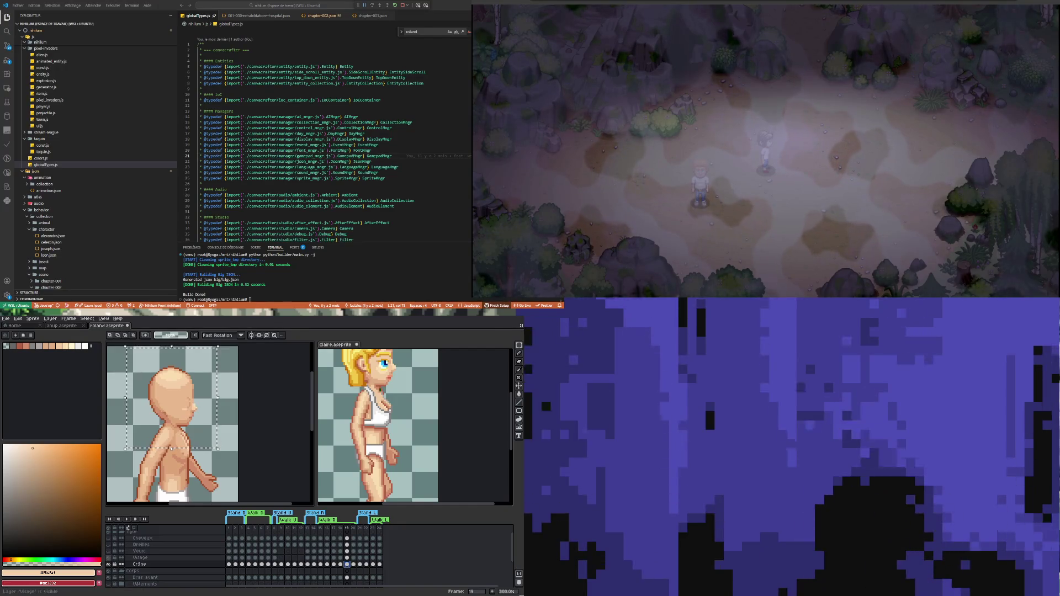
click(108, 558)
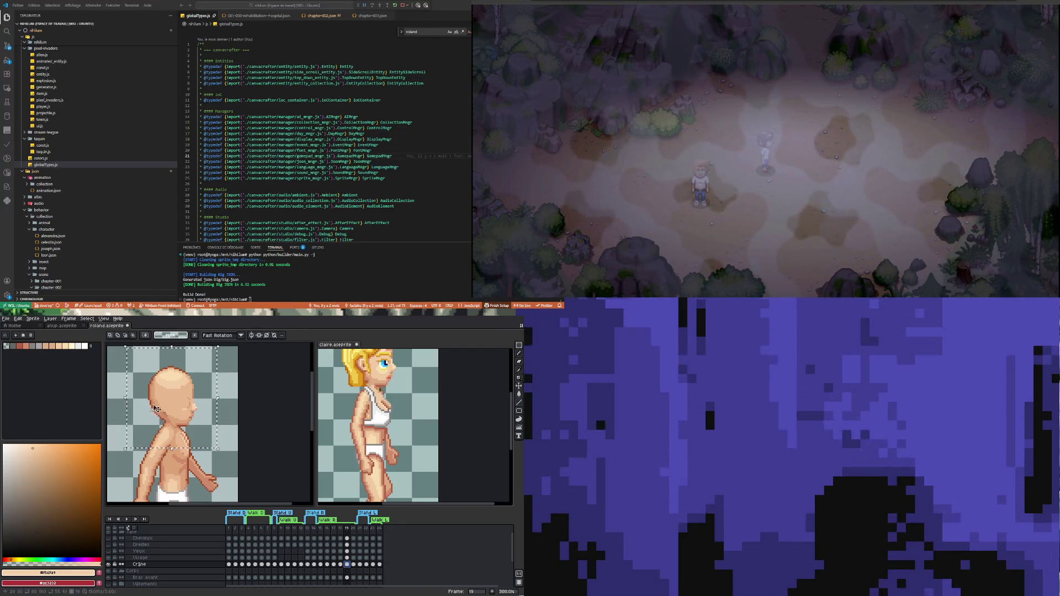
scroll(157, 409, up, 1)
scroll(177, 419, up, 1)
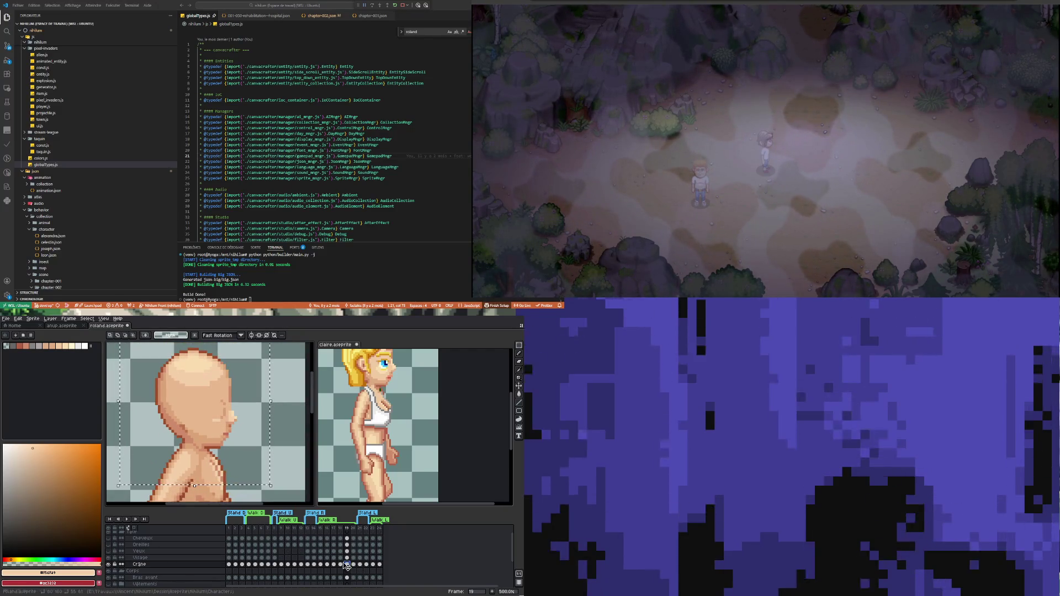
Step: Review the head across frames 13 to 16, ending on frame 14
click(314, 564)
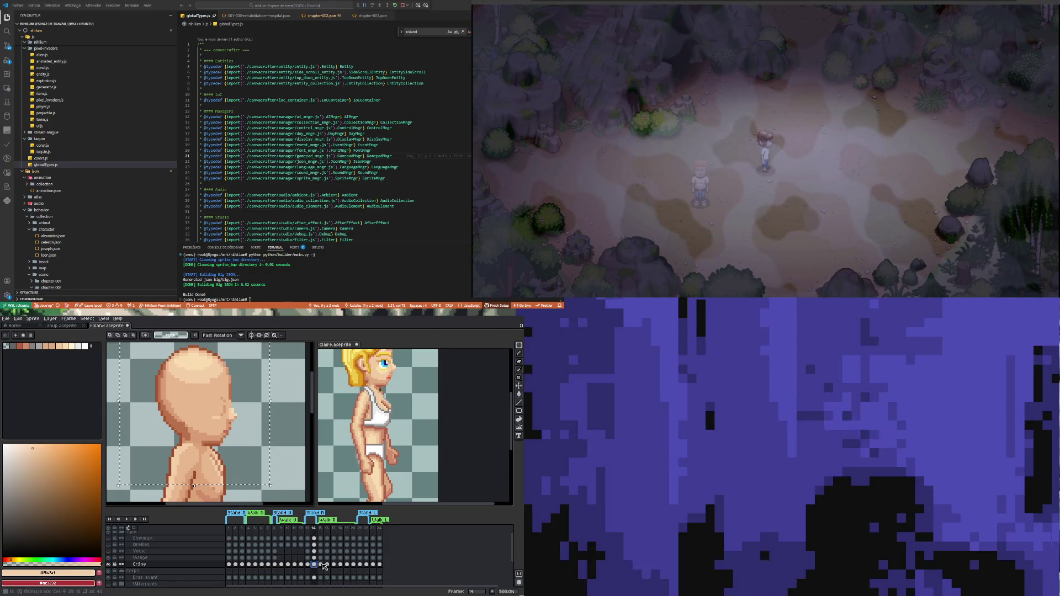
click(328, 565)
click(320, 565)
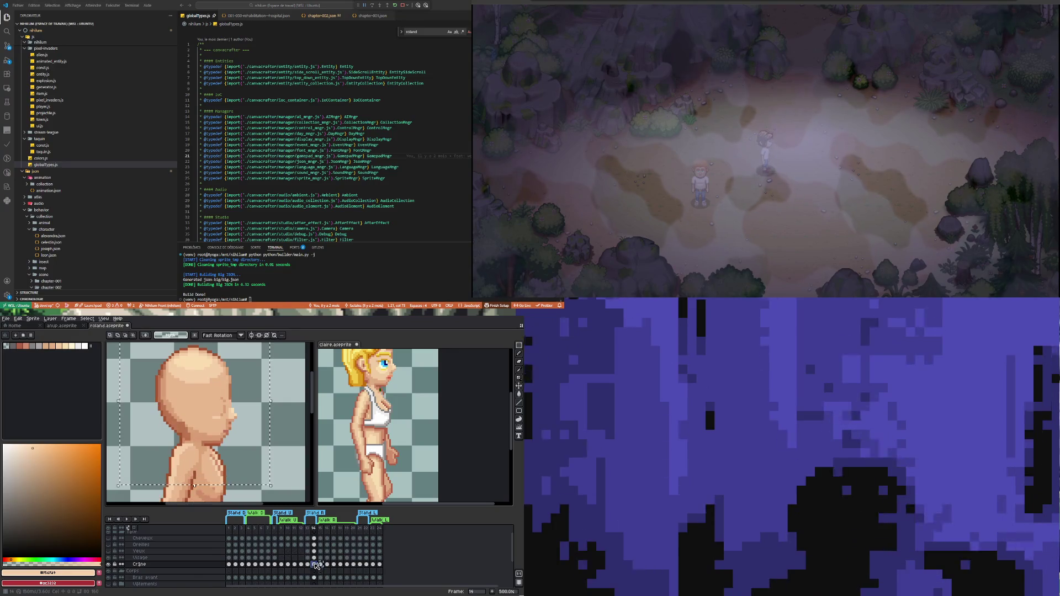
click(314, 564)
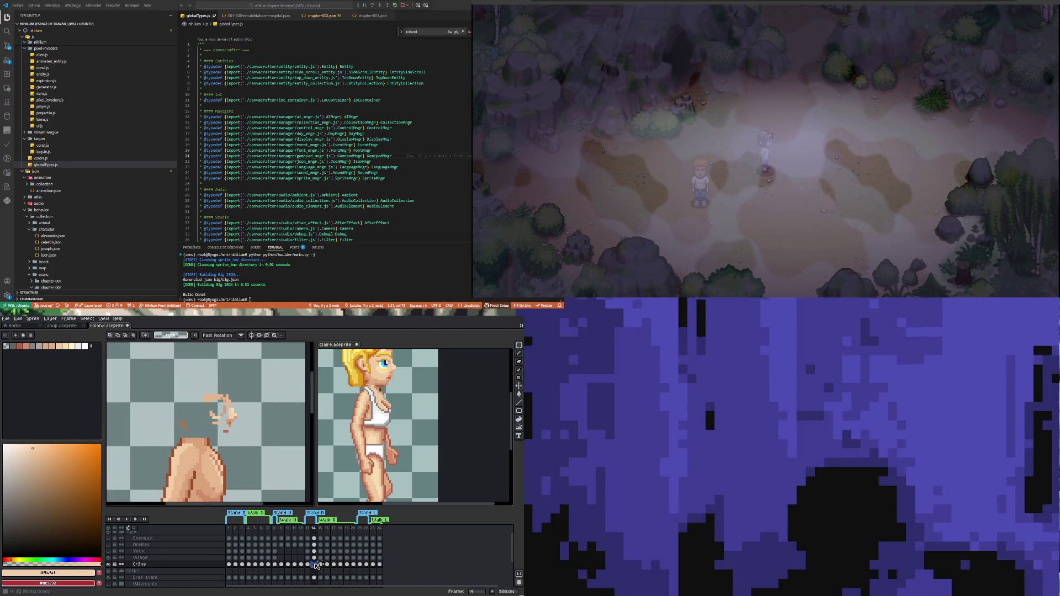
click(315, 564)
click(321, 564)
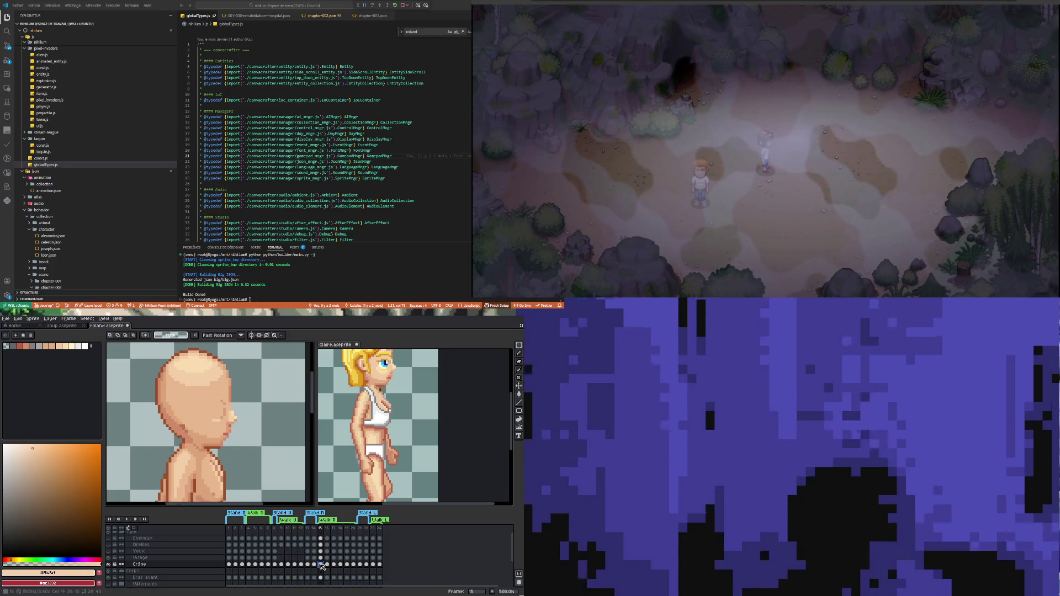
click(310, 565)
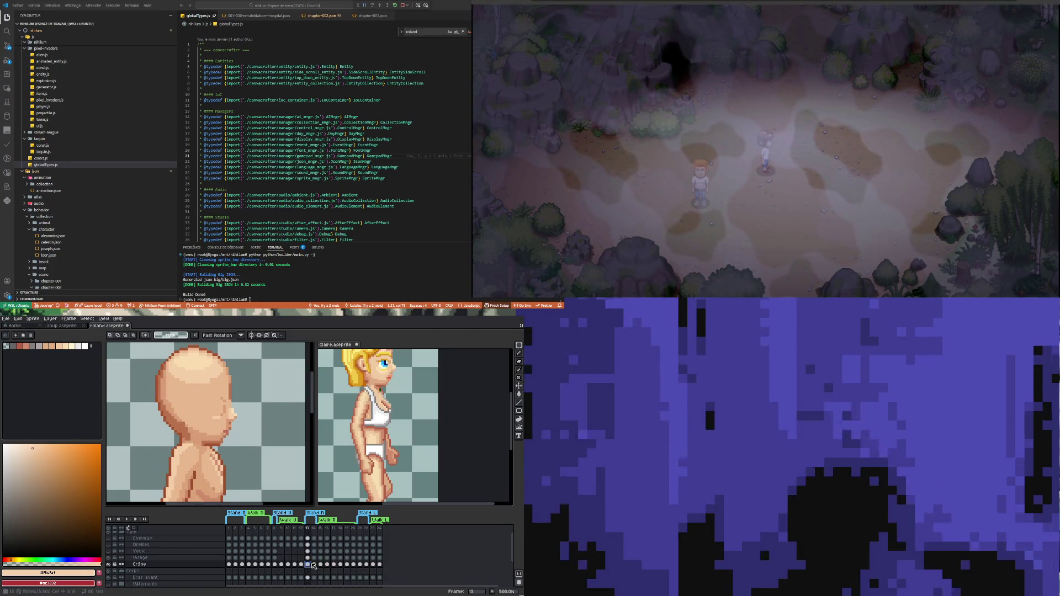
key(Right)
key(Right)
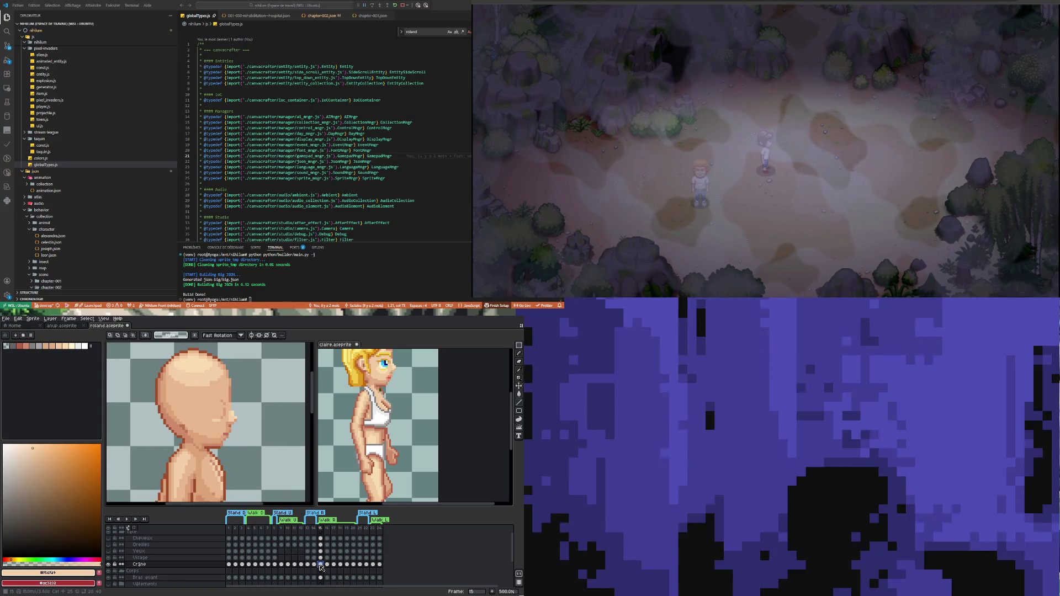
click(314, 565)
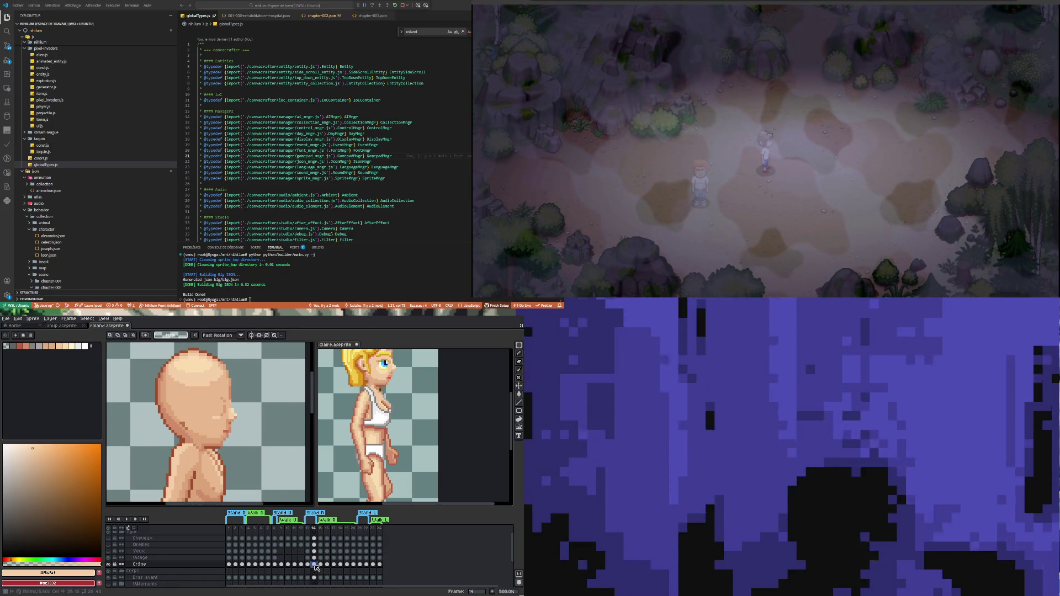
click(321, 564)
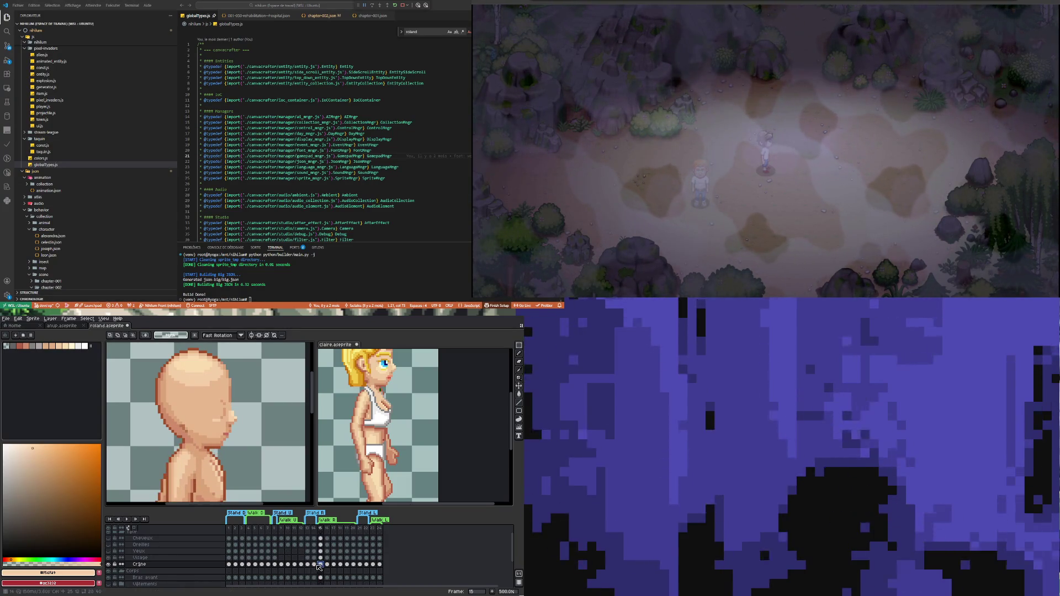
click(314, 565)
scroll(249, 467, down, 2)
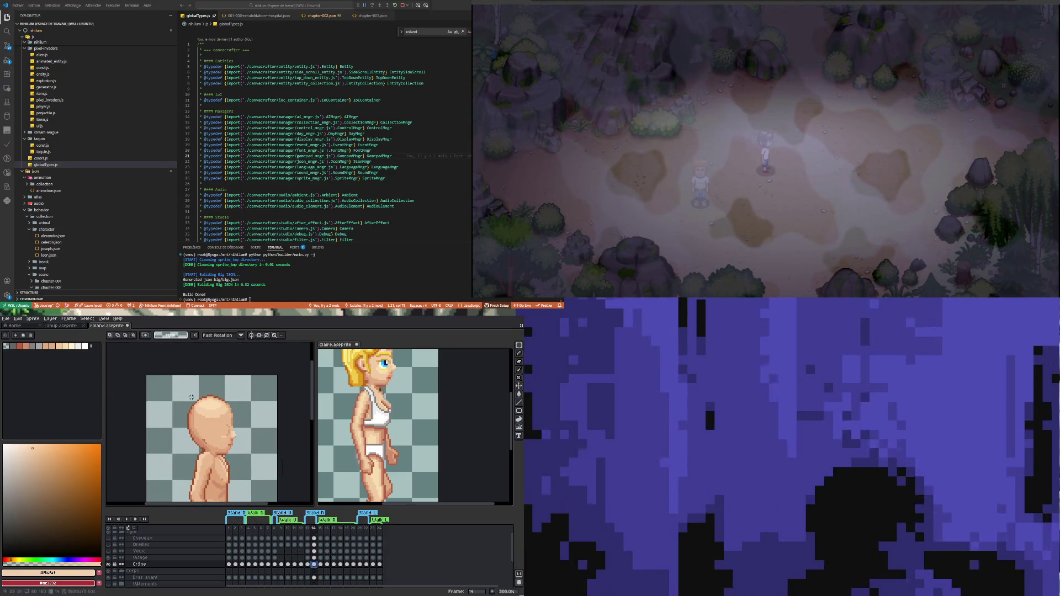
Step: Select the head on frame 14, hide Visage and Yeux, show Cheveux, and nudge it up one pixel
drag(171, 384, 252, 475)
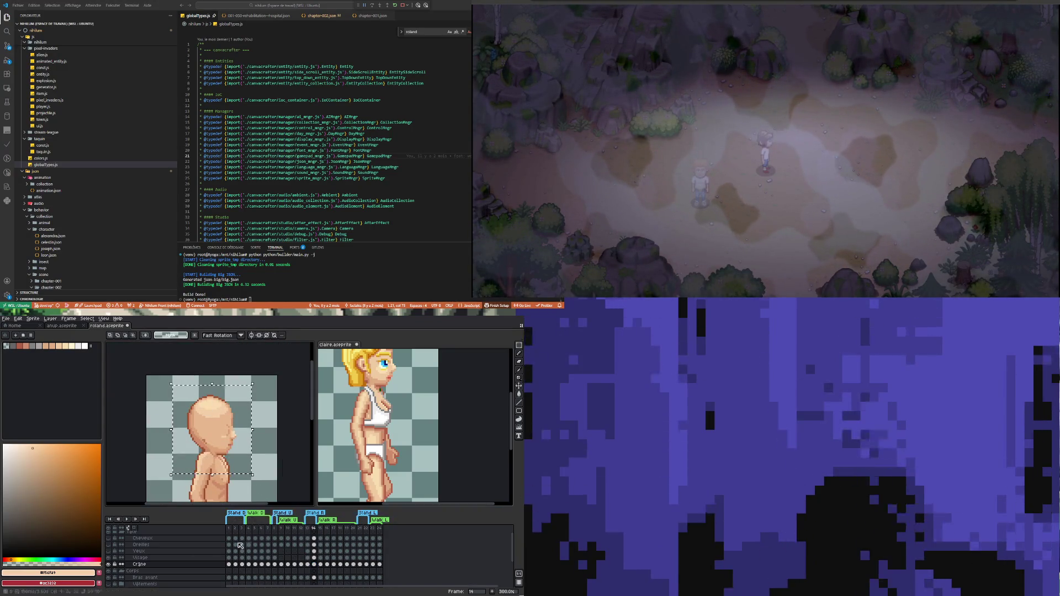
click(110, 558)
click(112, 551)
click(112, 552)
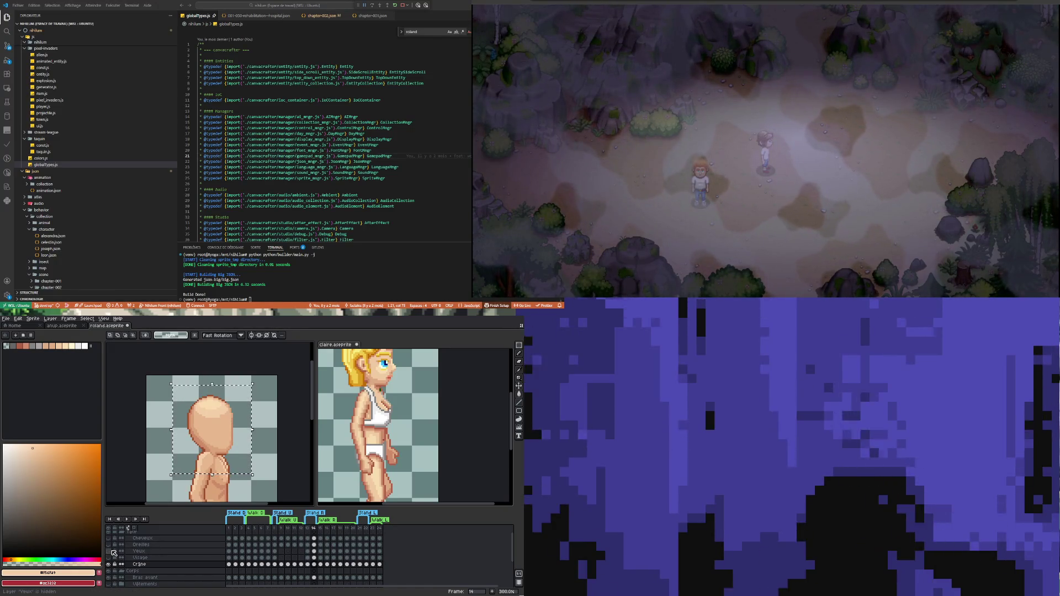
click(108, 538)
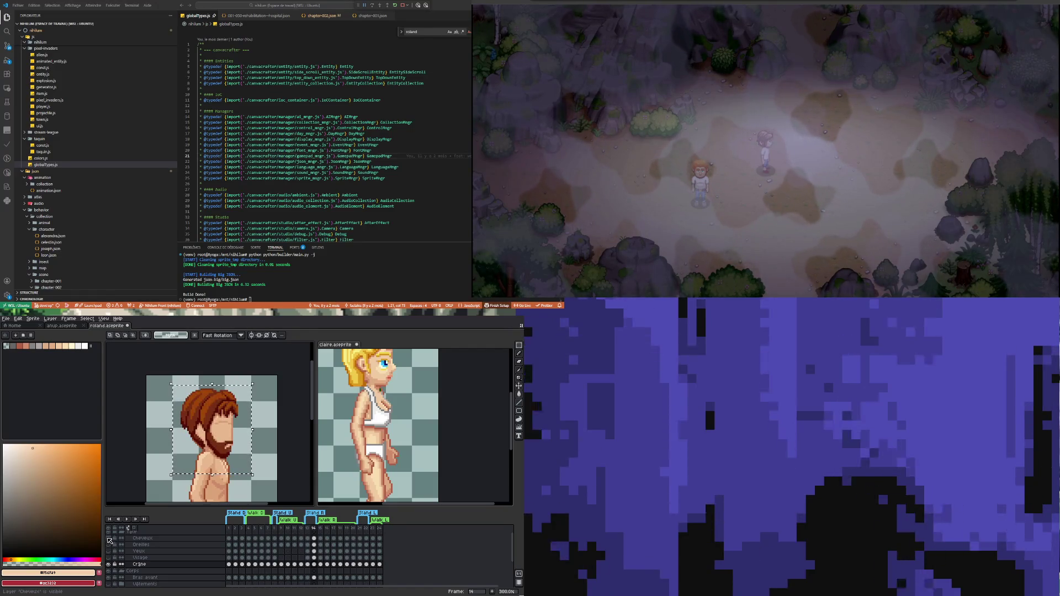
key(Up)
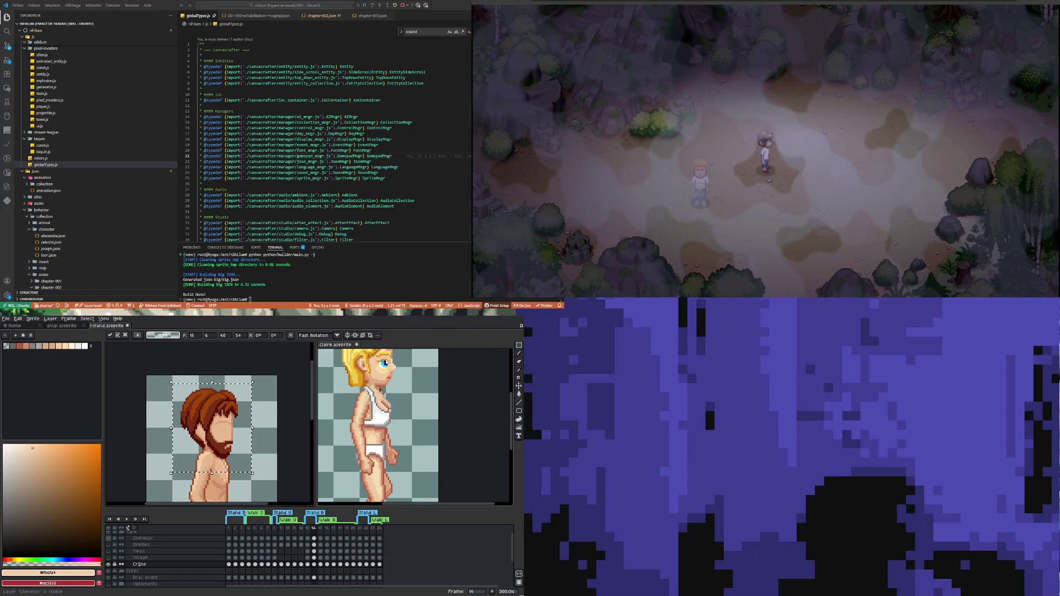
Step: Compare the raised head on frame 14 against frame 15, then hide the Cheveux layer
click(320, 564)
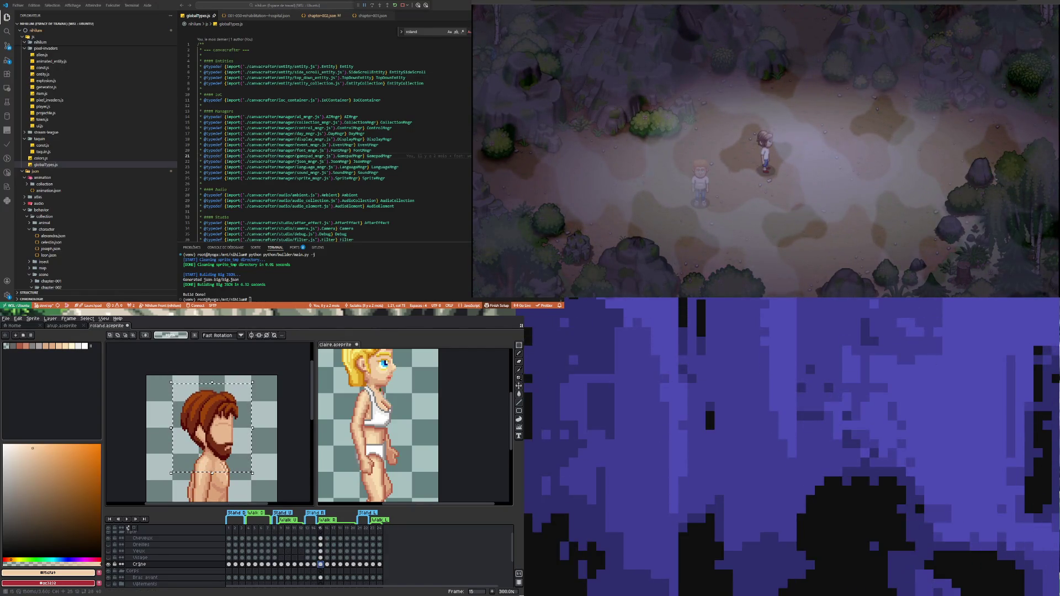
key(Left)
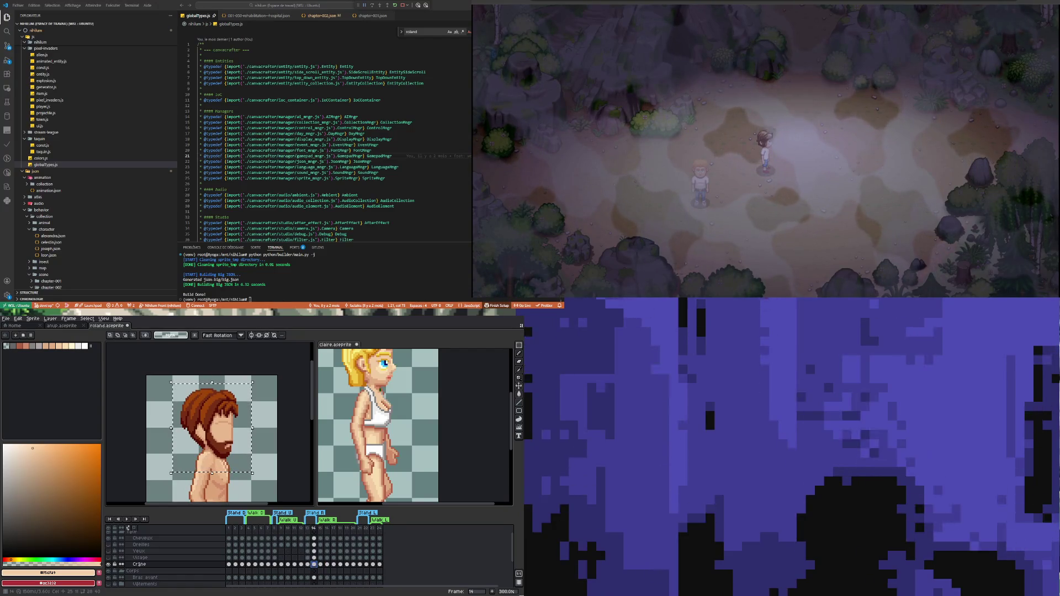
click(320, 564)
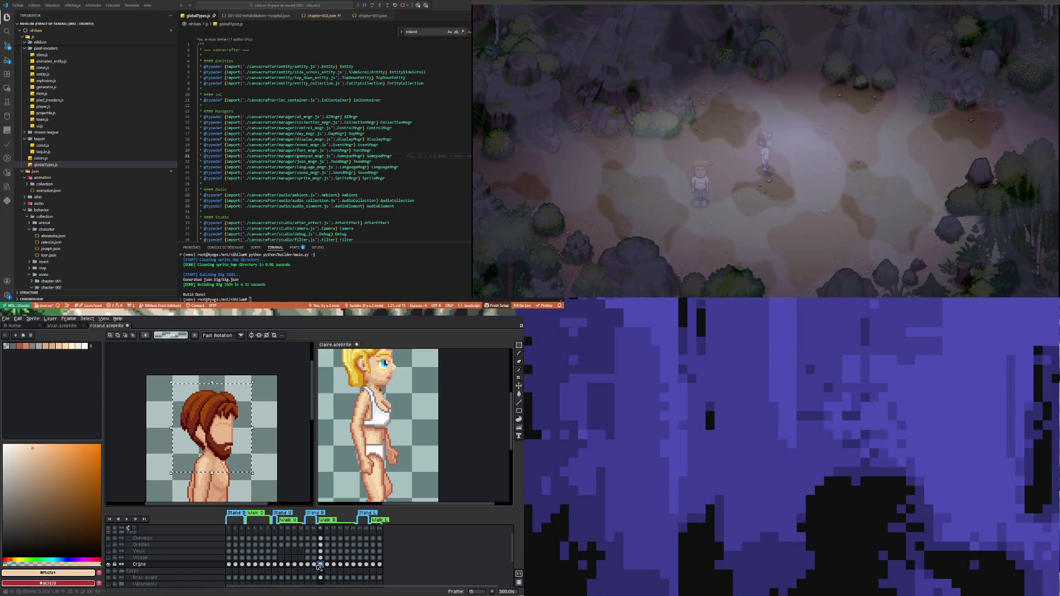
key(Left)
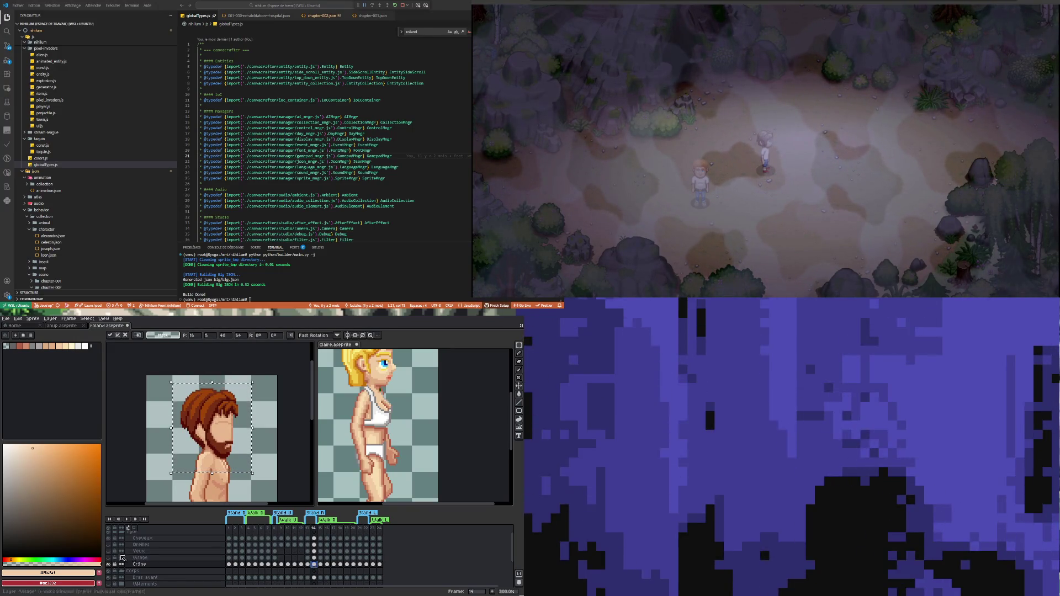
click(113, 539)
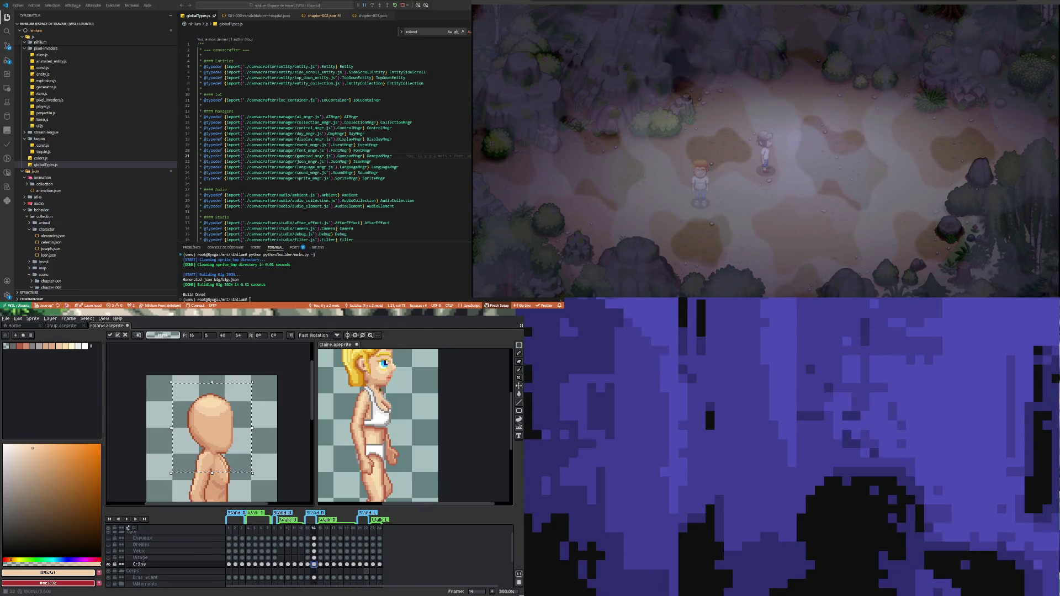
key(Right)
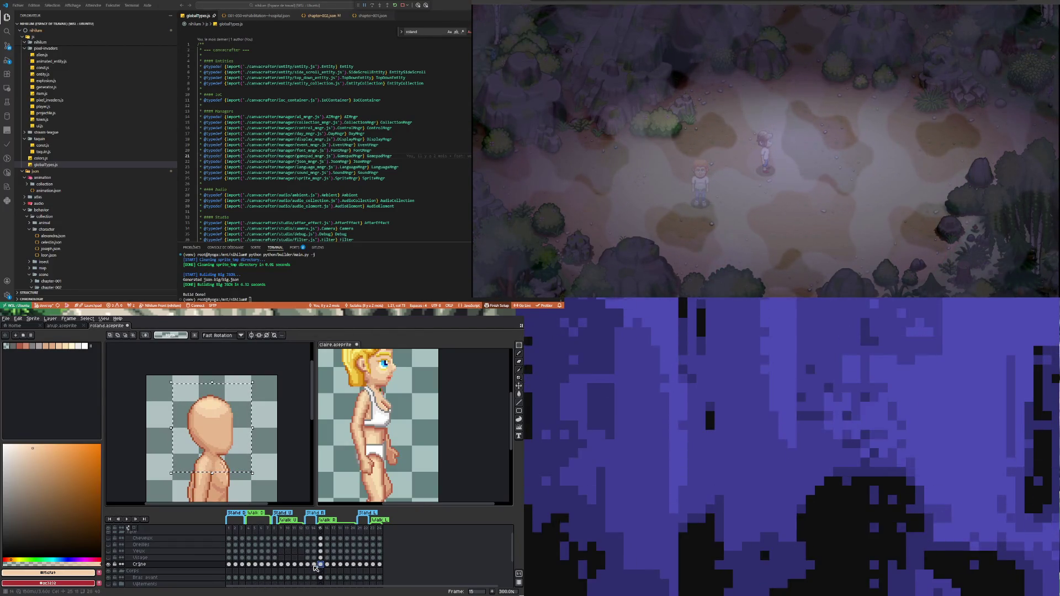
Step: Move to frame 13, clear the selection and select the head area there
click(314, 565)
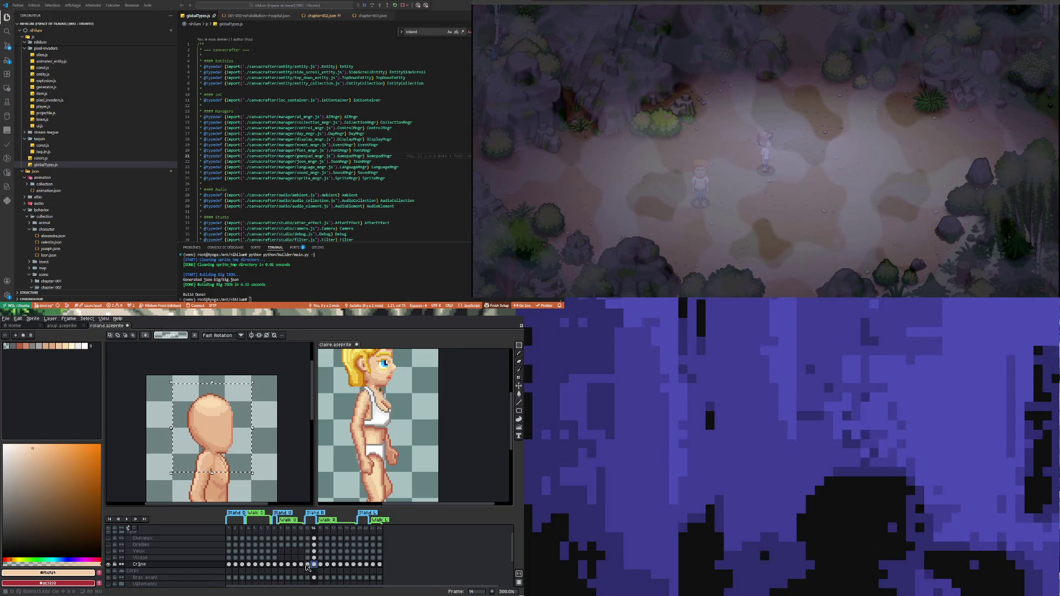
click(308, 565)
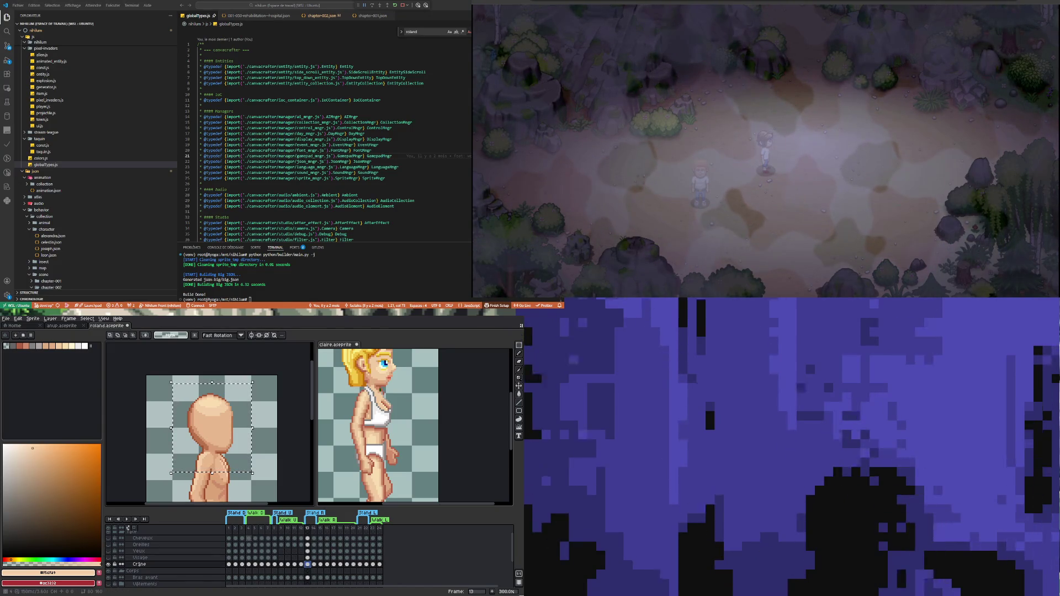
key(ctrl+d)
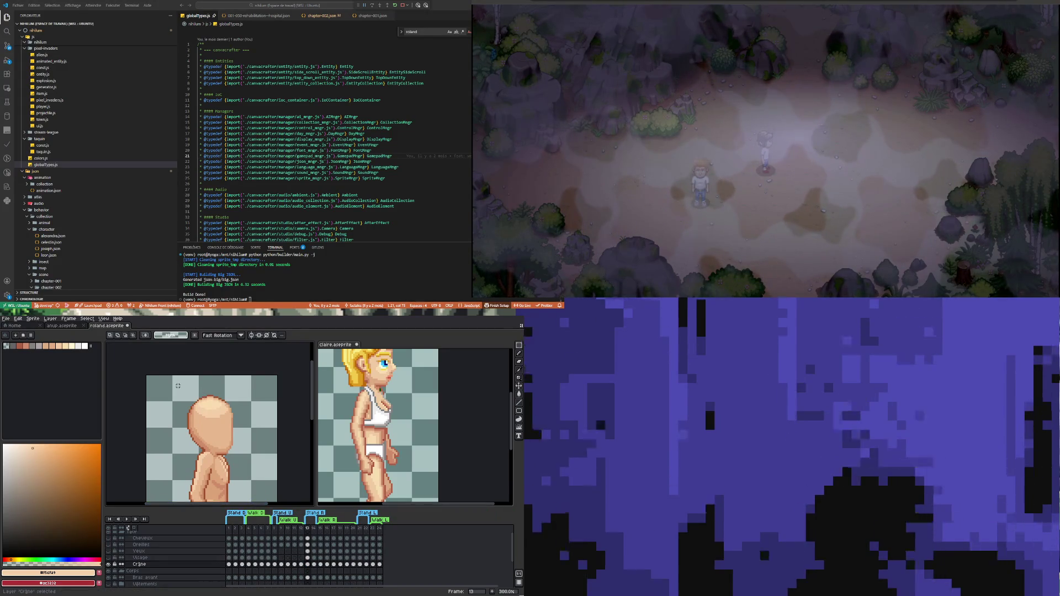
drag(274, 473, 276, 473)
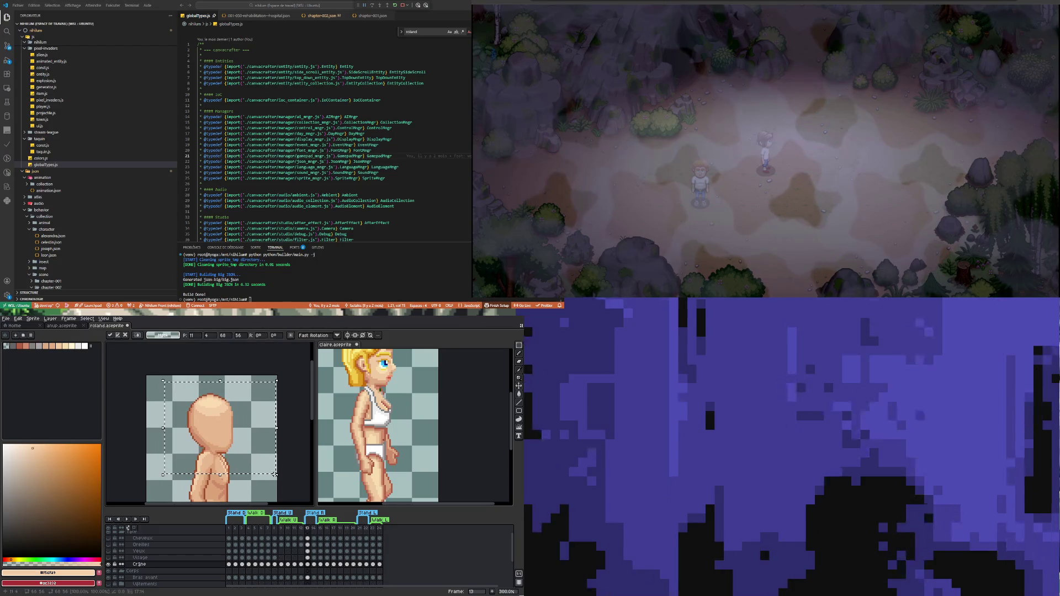
Step: Nudge the selected head up one pixel on frames 13 and 14, then step through frames 13–16
key(Up)
click(314, 564)
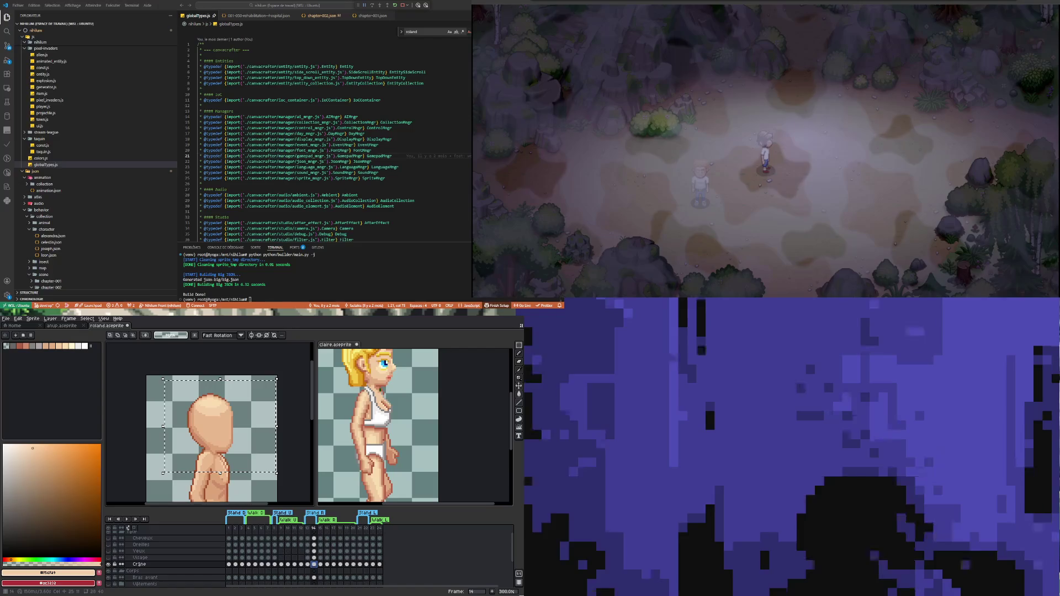
key(Up)
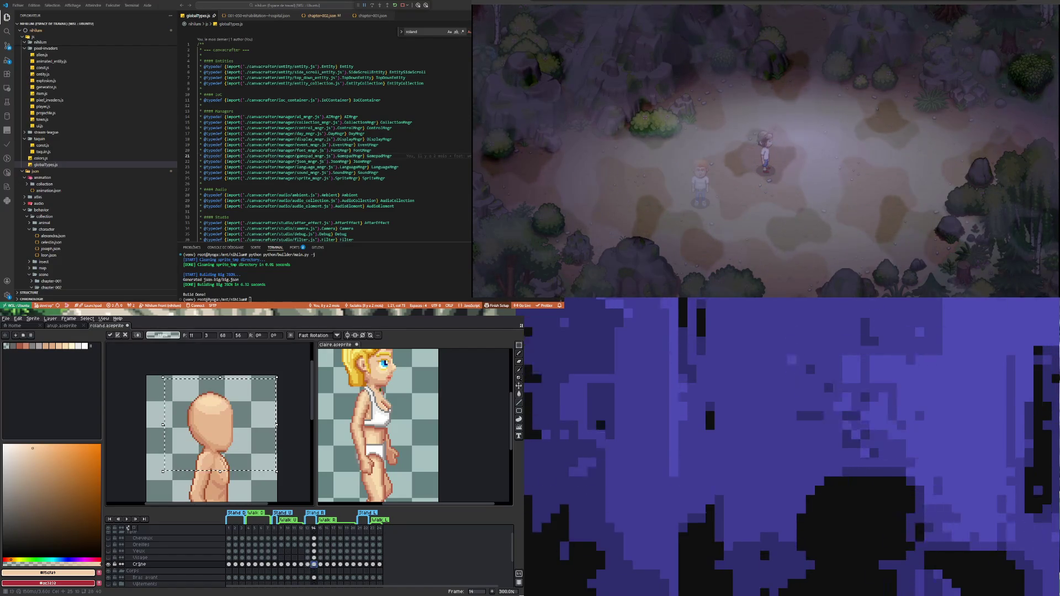
key(period)
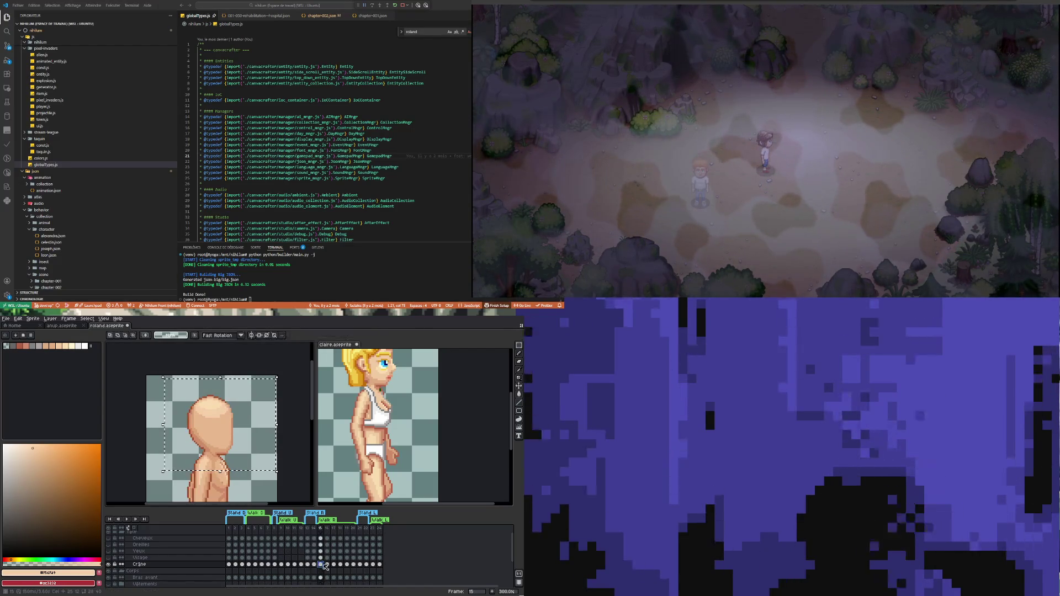
key(comma)
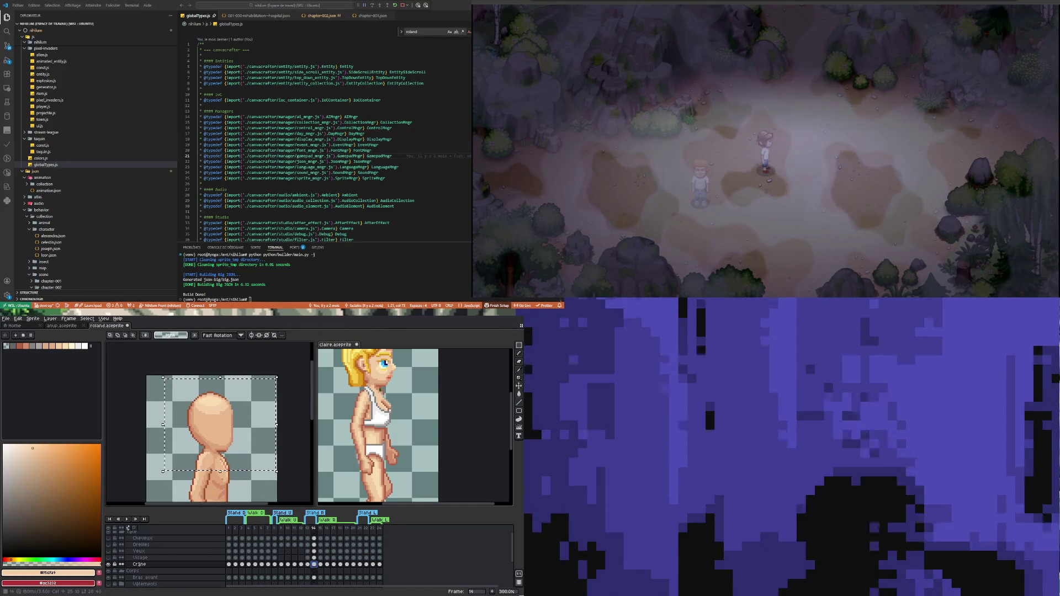
key(period)
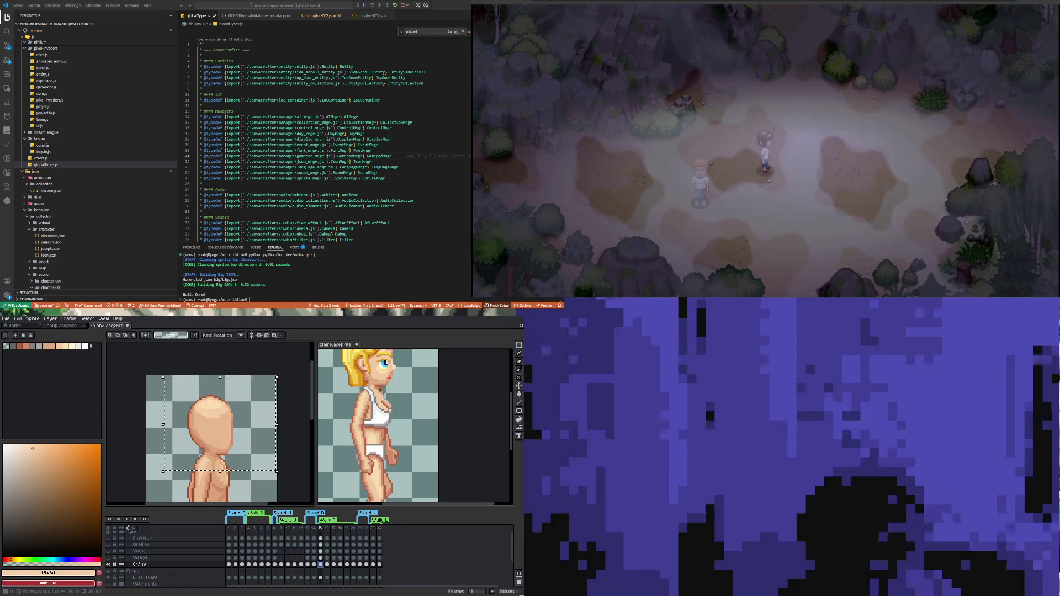
key(period)
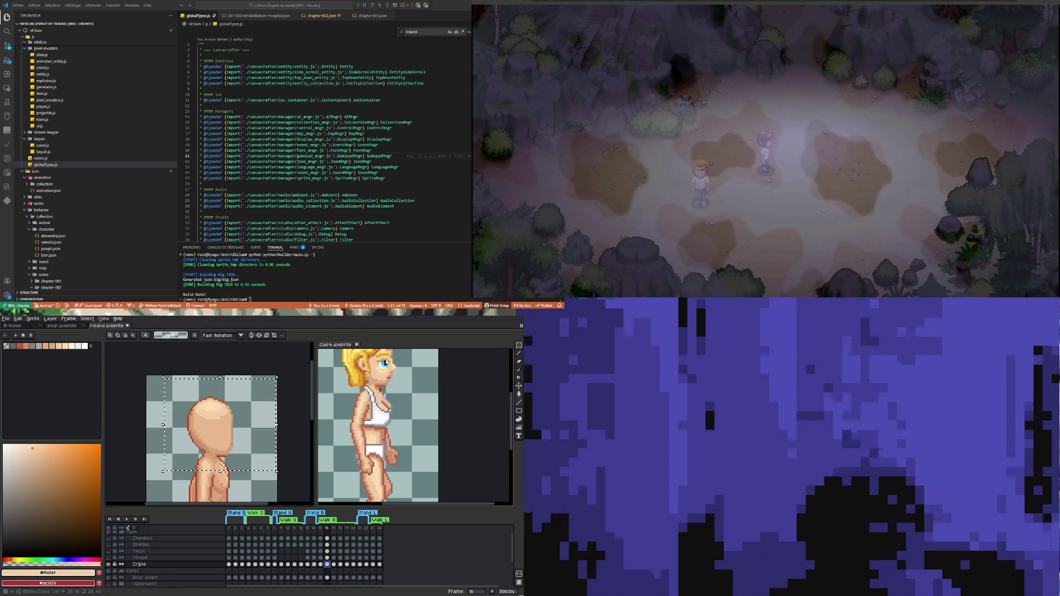
key(comma)
key(comma)
key(comma)
Step: Show the Cheveux, Oreilles, Yeux and Visage layers and check the head on frames 13–15
drag(108, 537, 108, 557)
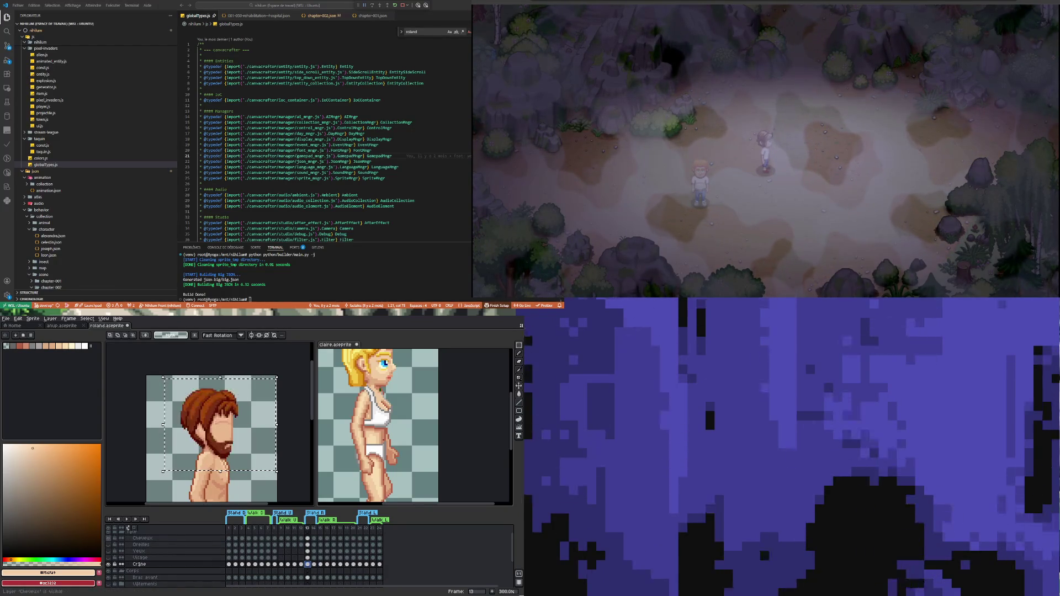
key(period)
key(period)
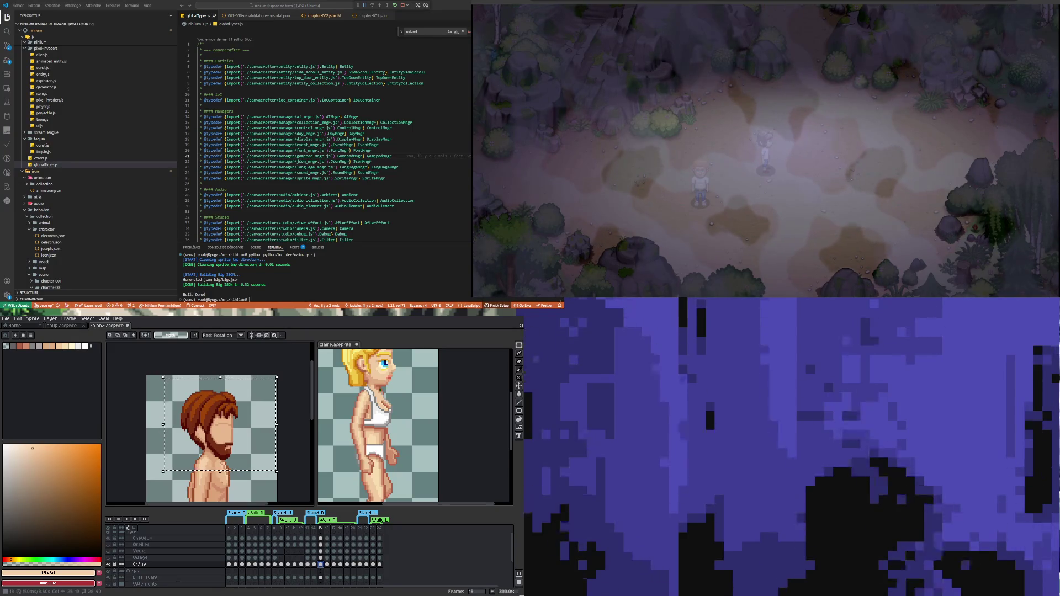
click(309, 564)
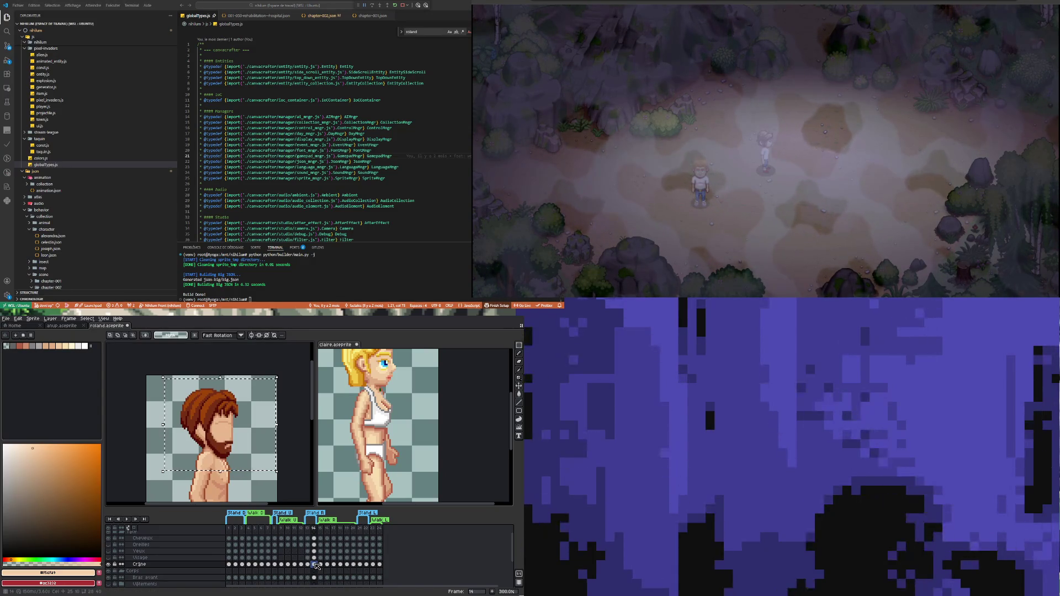
click(307, 564)
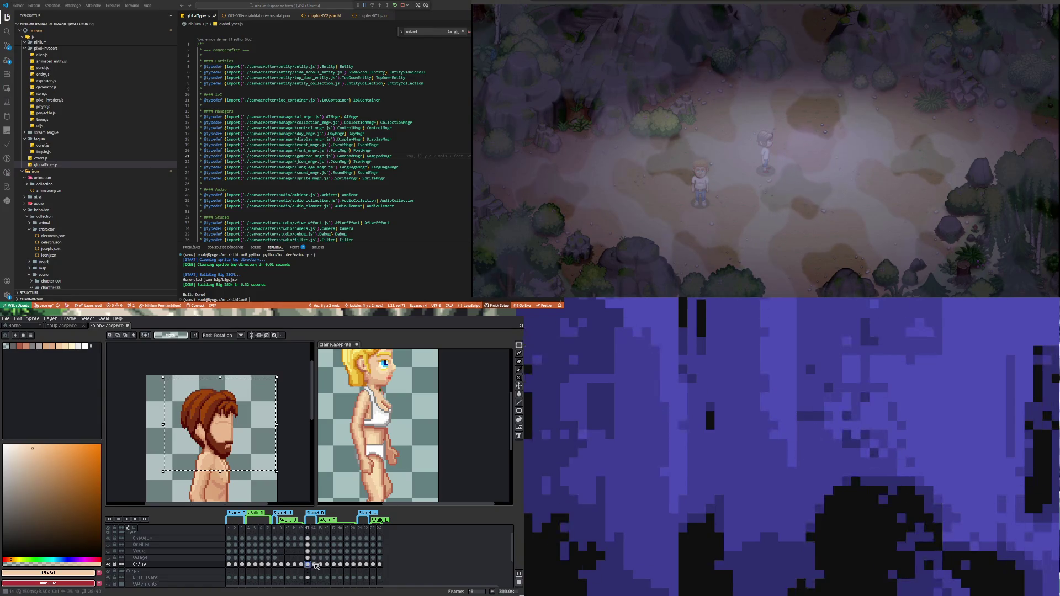
click(314, 564)
click(320, 564)
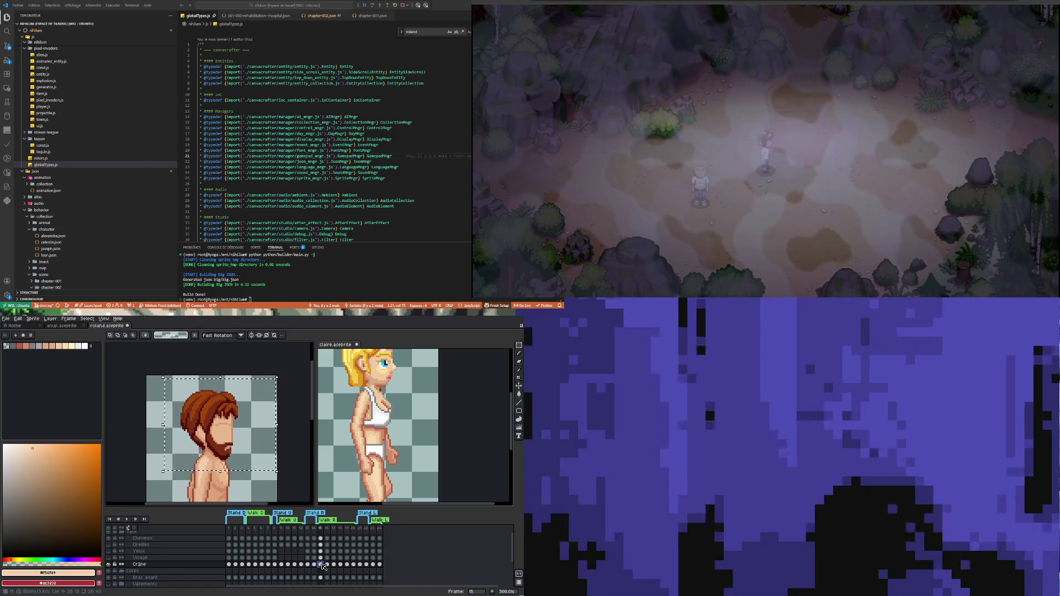
scroll(193, 441, up, 2)
click(109, 564)
click(108, 564)
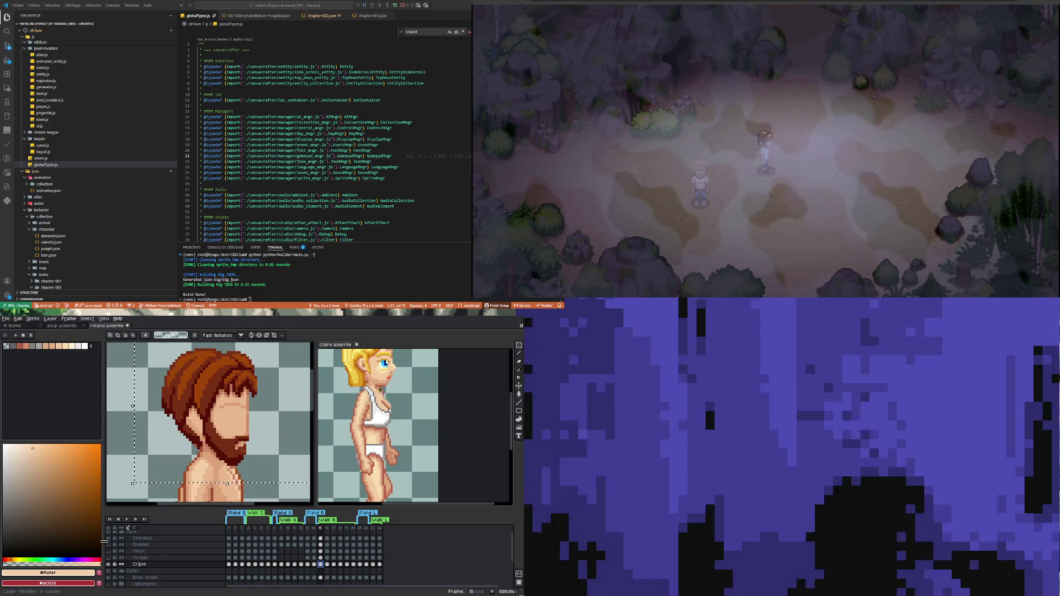
click(110, 539)
click(109, 564)
click(109, 564)
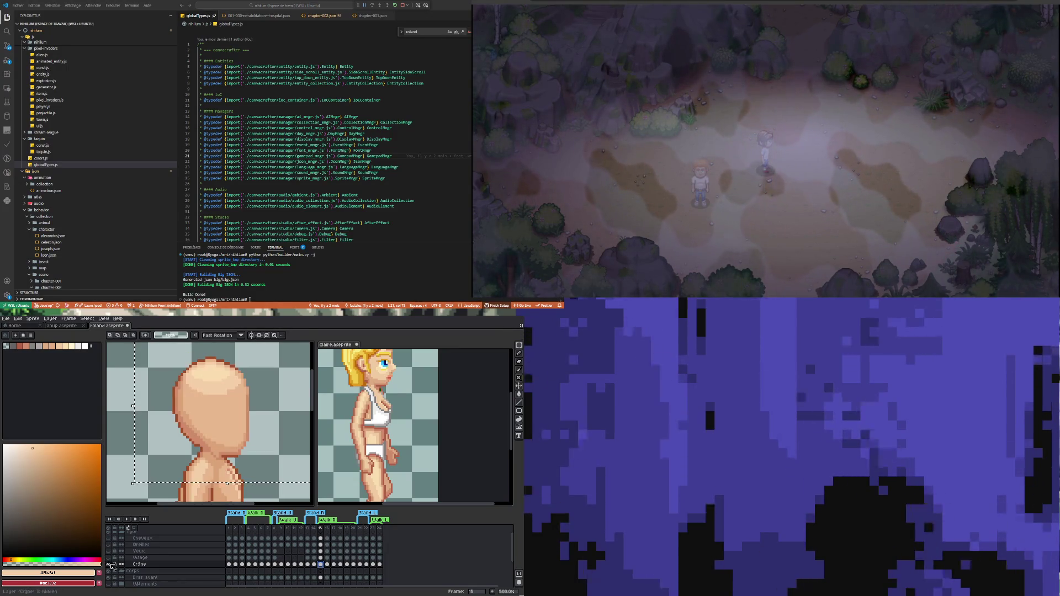
click(314, 565)
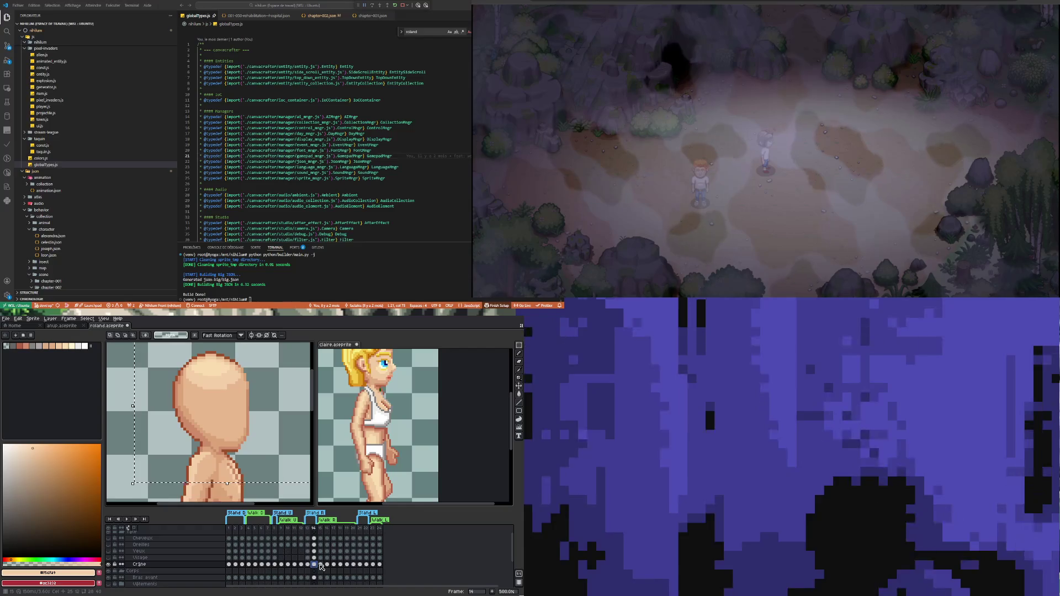
click(320, 565)
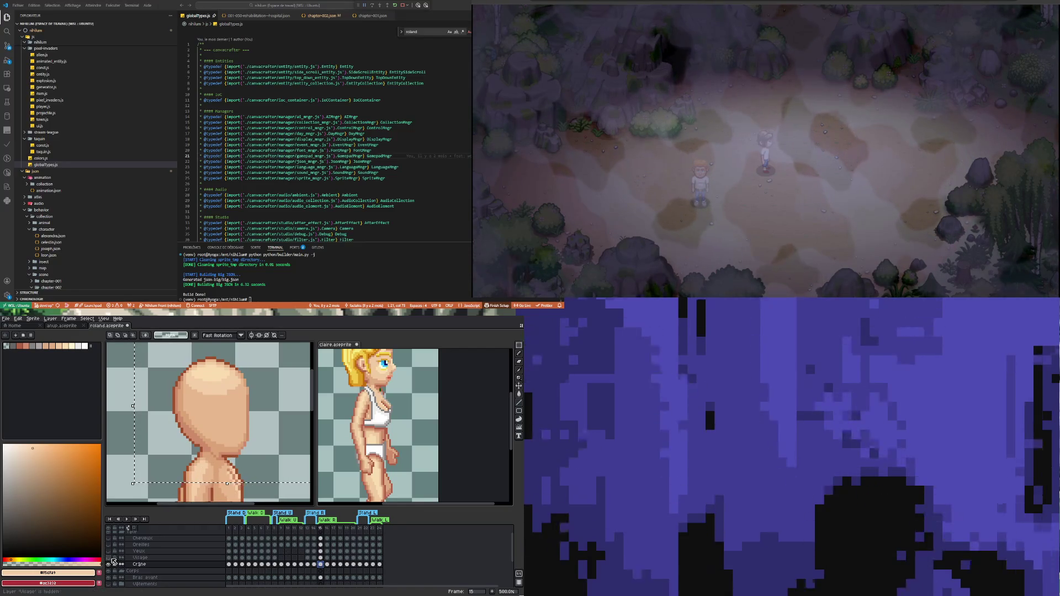
click(110, 539)
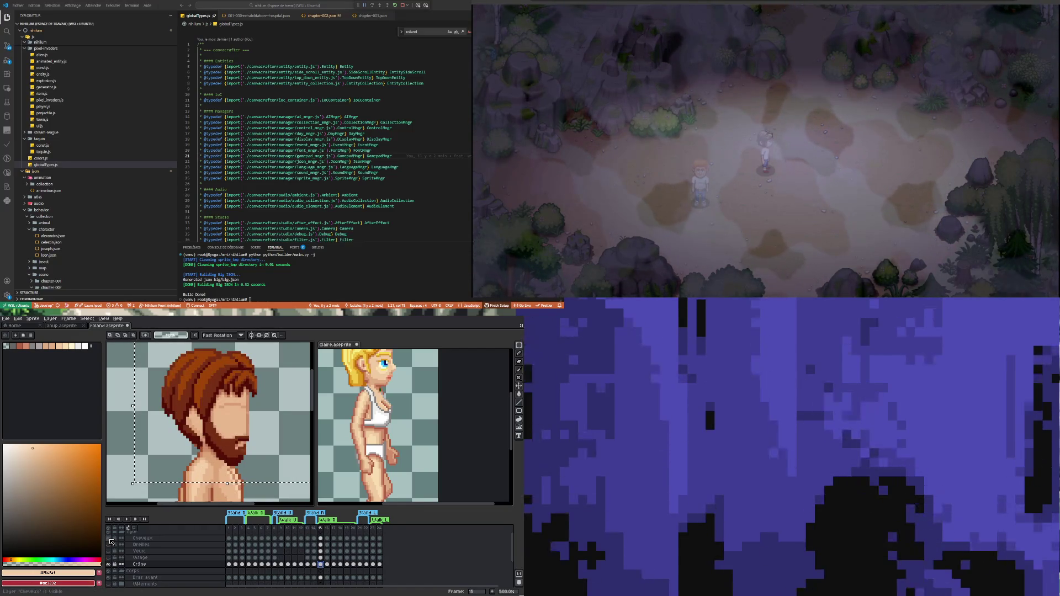
click(111, 540)
click(110, 540)
click(110, 540)
click(111, 540)
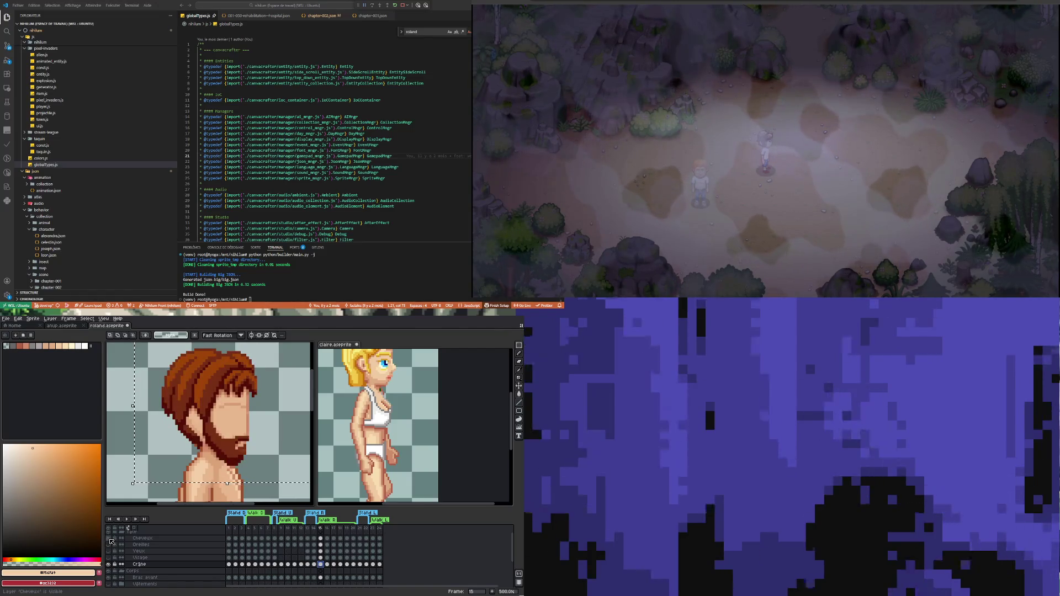
click(110, 540)
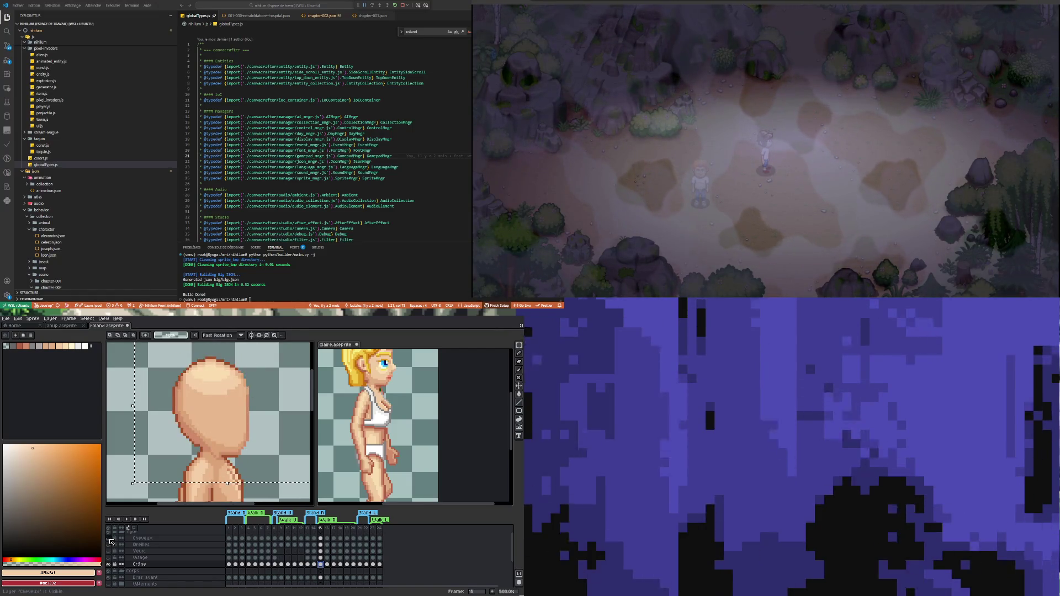
click(315, 564)
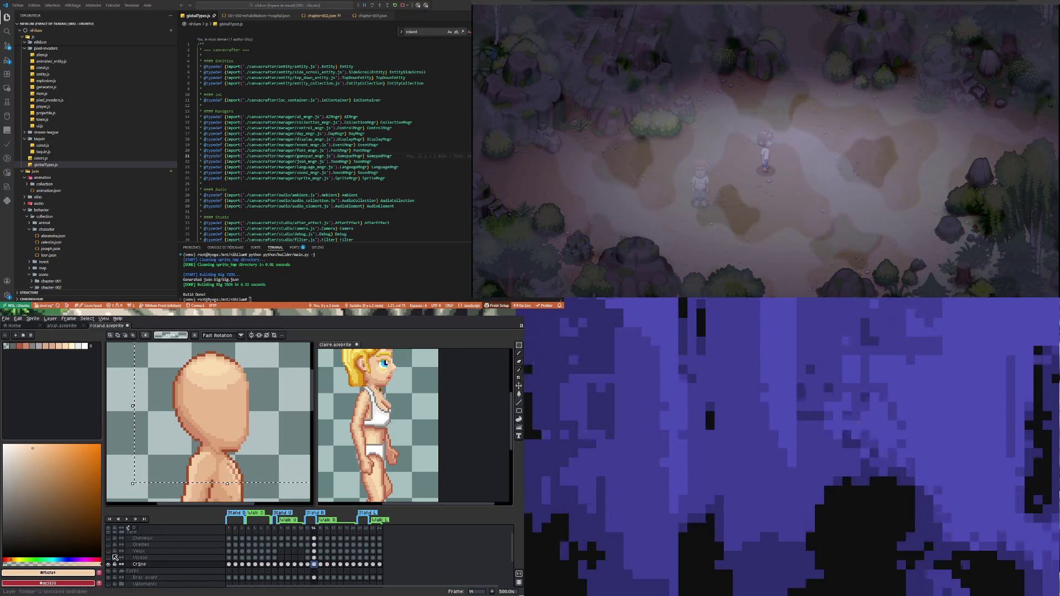
click(110, 540)
click(110, 540)
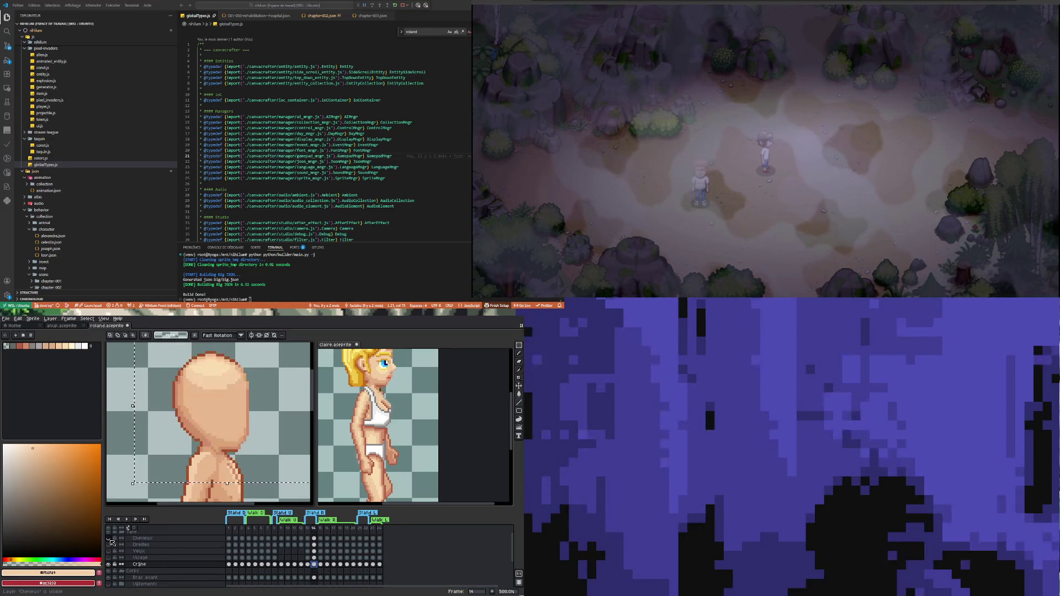
click(110, 540)
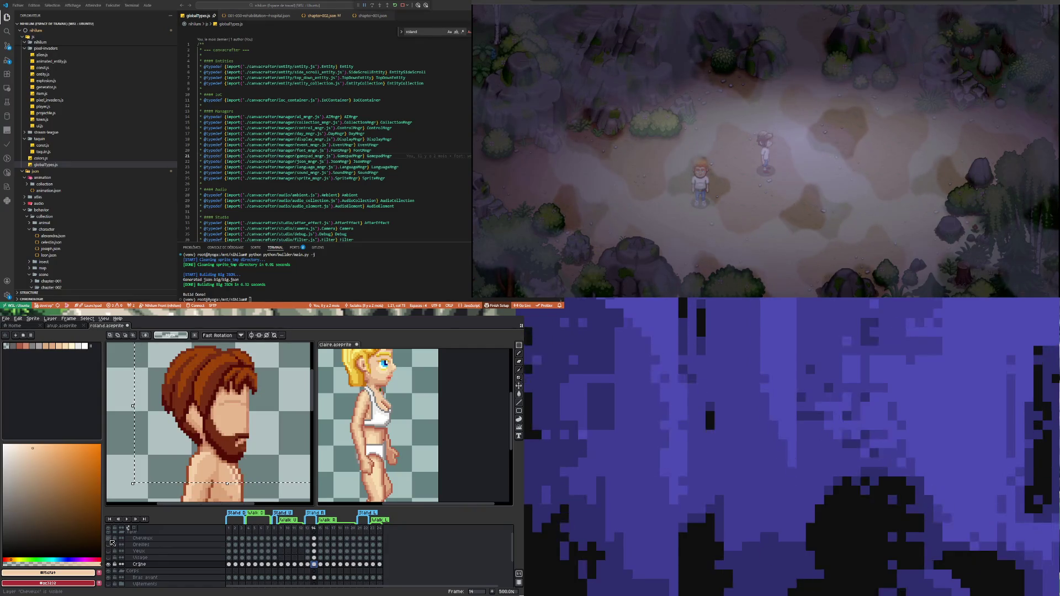
scroll(225, 456, down, 1)
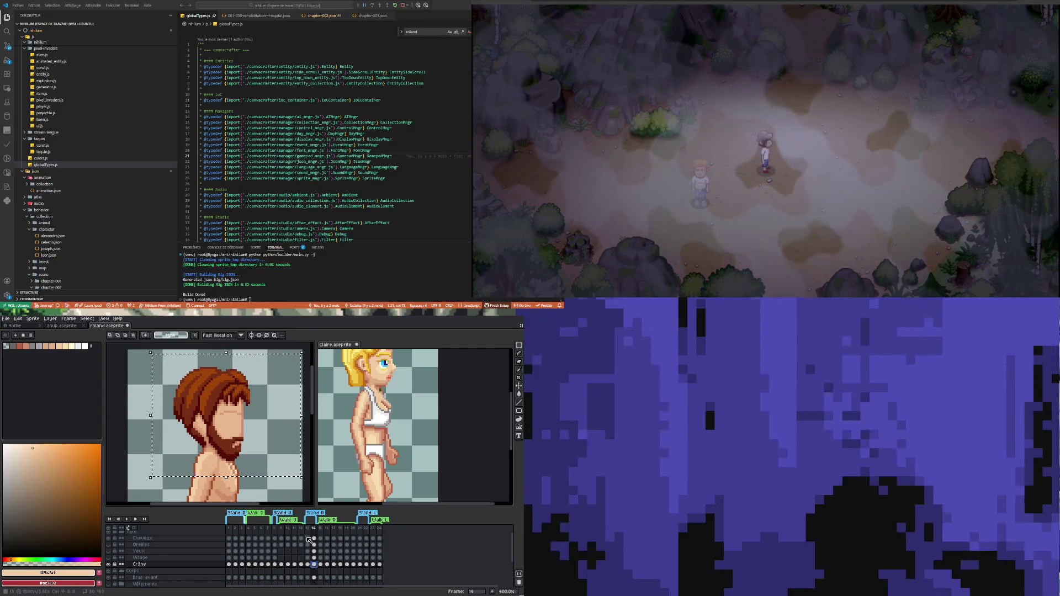
Step: Move the hair, ears, eyes and face cels of frames 13–14 up one pixel
drag(308, 538, 314, 557)
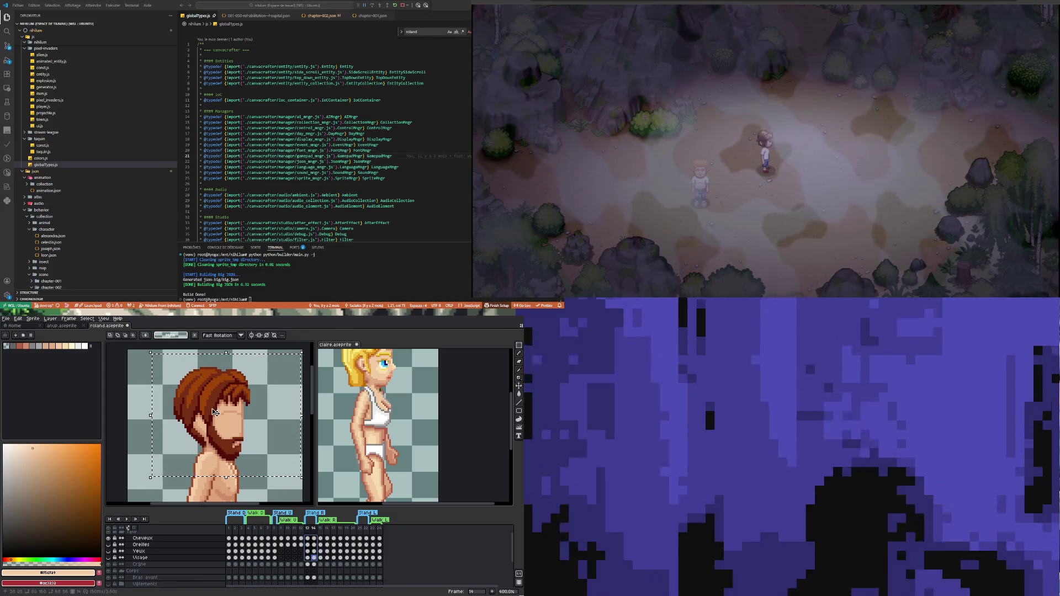
click(257, 390)
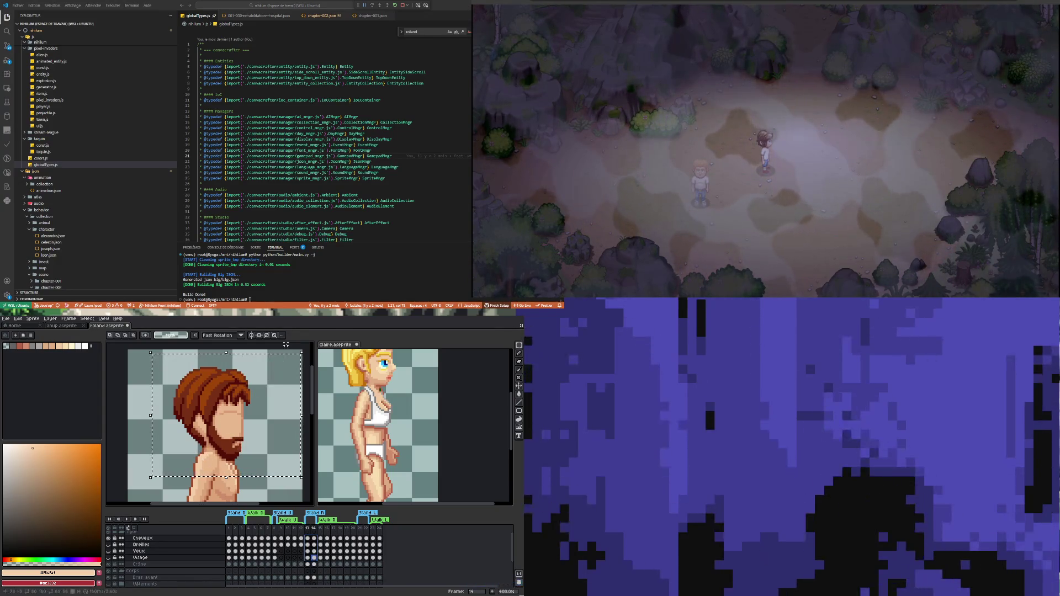
key(ctrl+d)
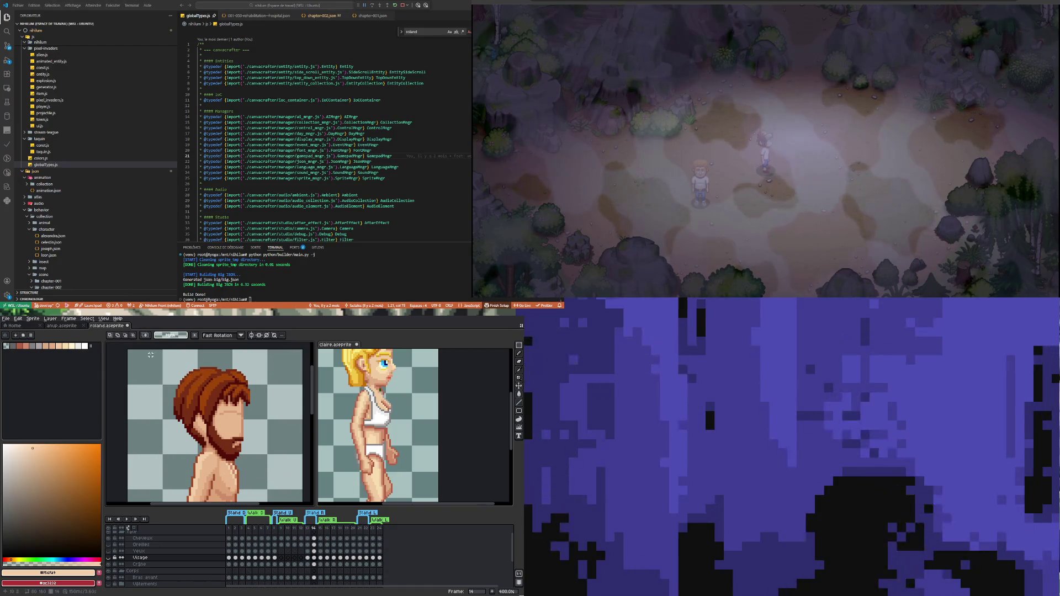
drag(149, 353, 279, 494)
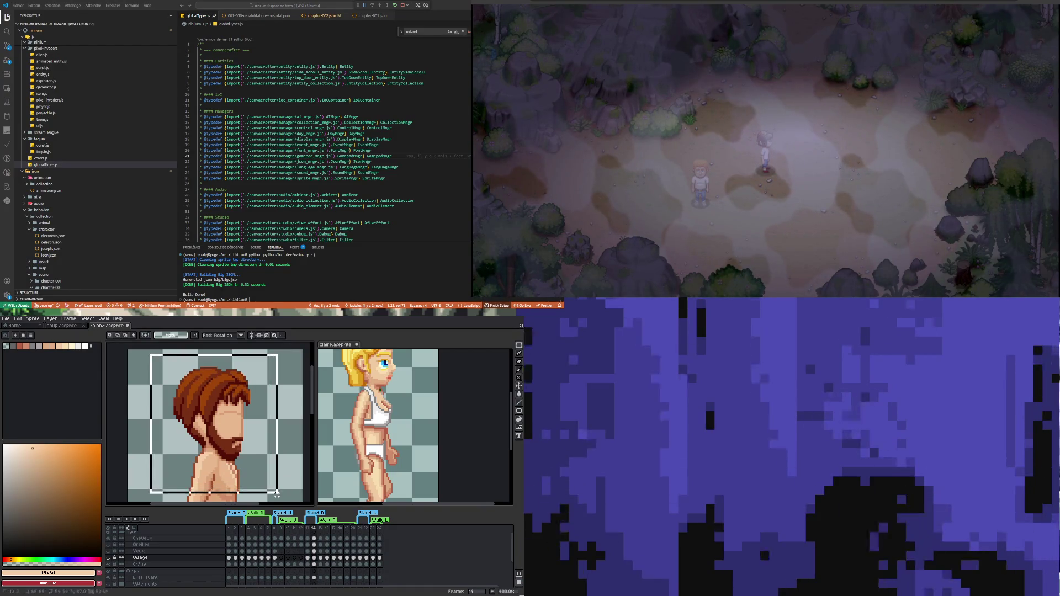
click(308, 538)
drag(310, 544, 314, 557)
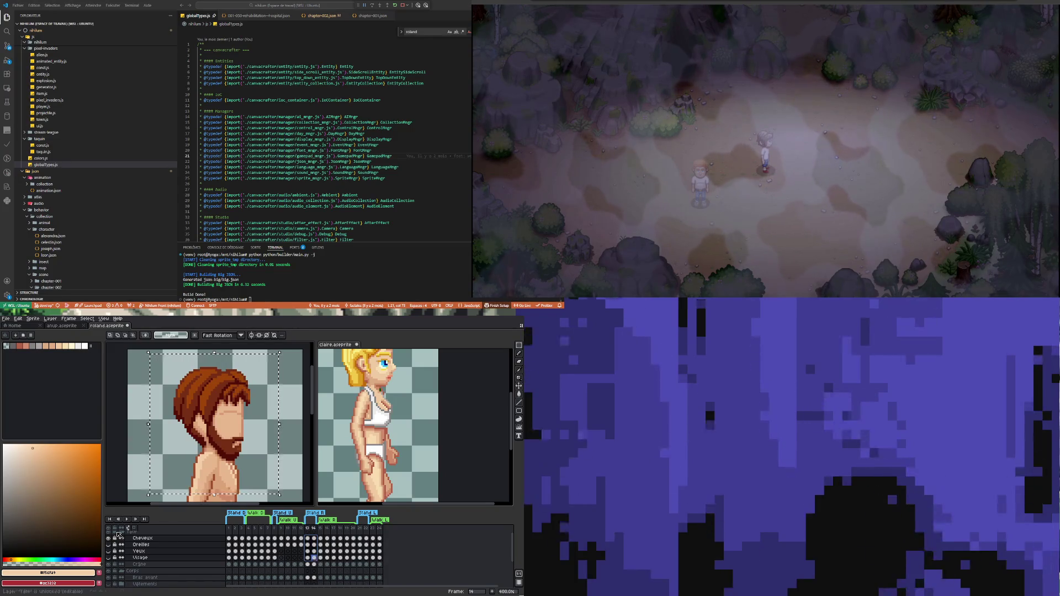
click(109, 545)
click(109, 551)
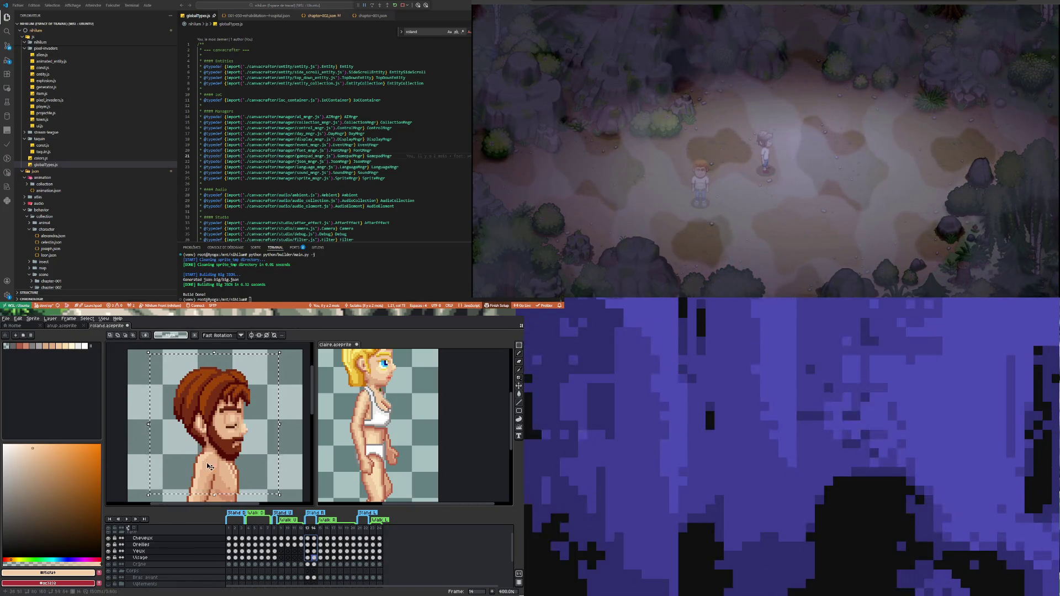
drag(256, 435, 256, 432)
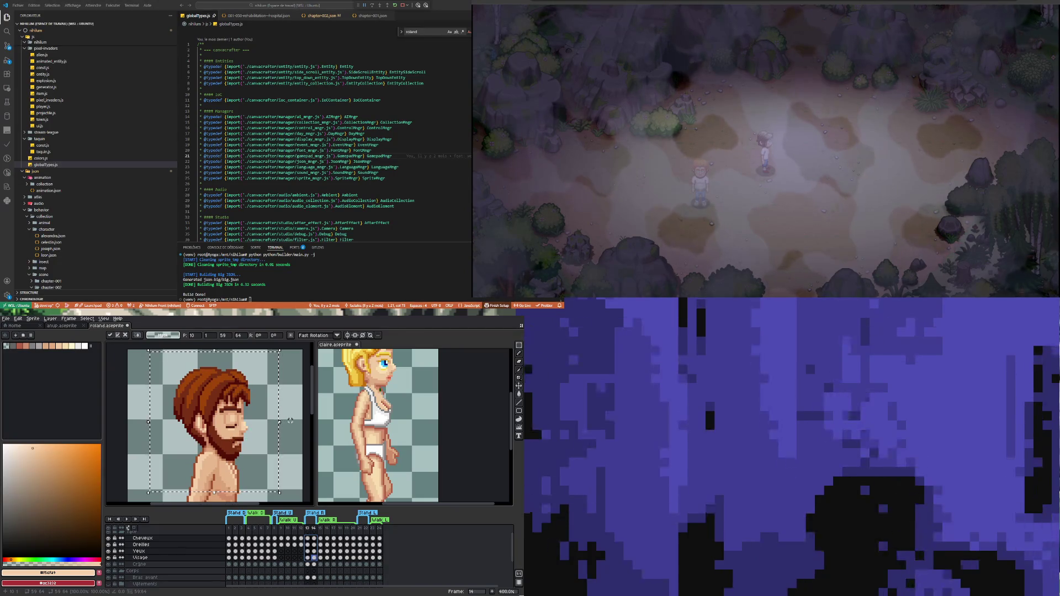
click(291, 421)
Step: Preview the blinking face across frames 13–15, ending on the Crâne cel at frame 13
click(307, 557)
click(314, 559)
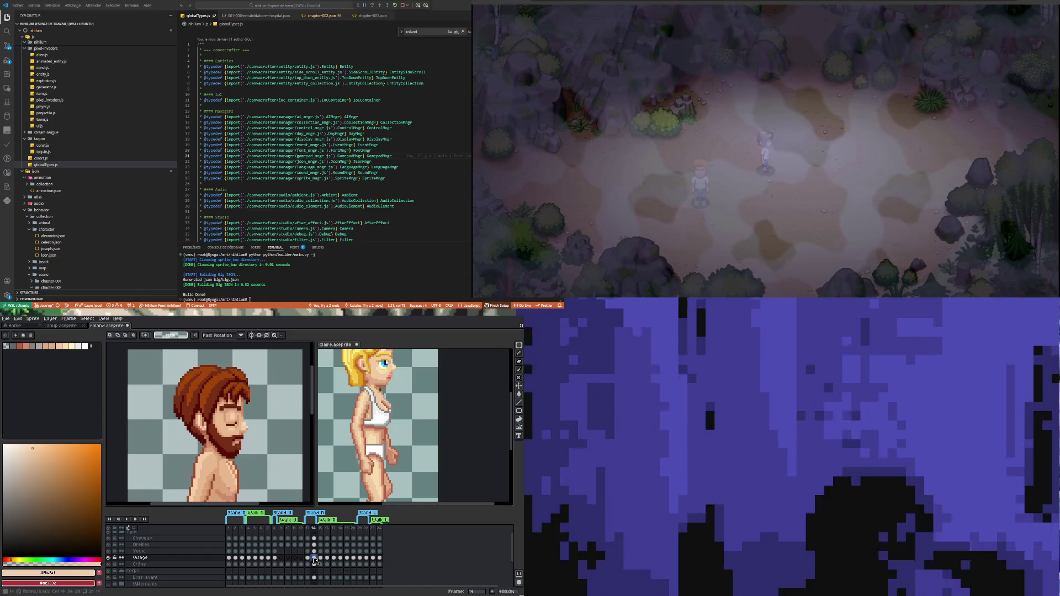
click(321, 558)
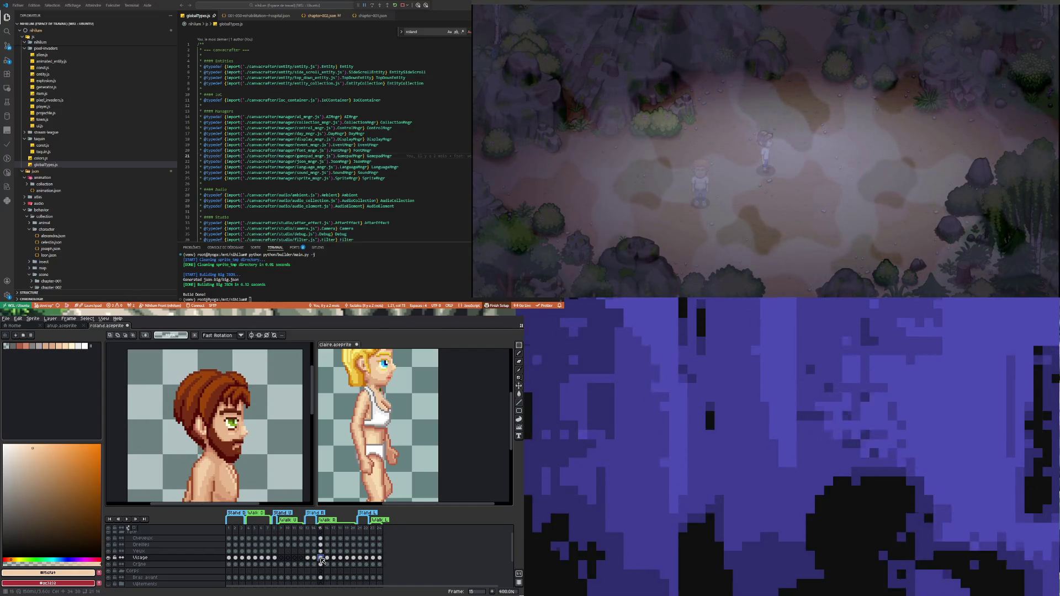
click(315, 558)
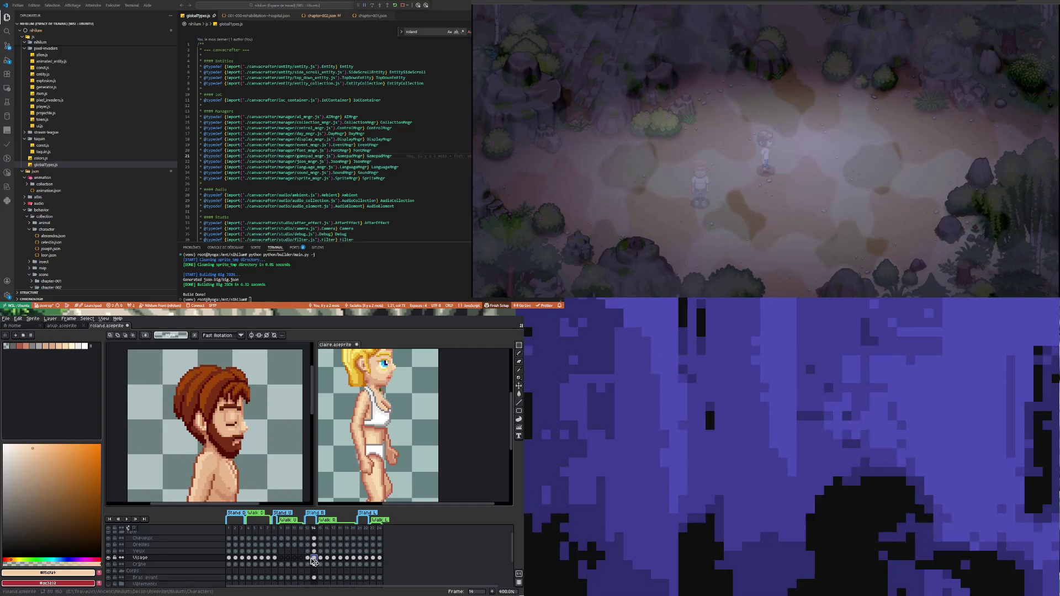
click(307, 559)
click(314, 558)
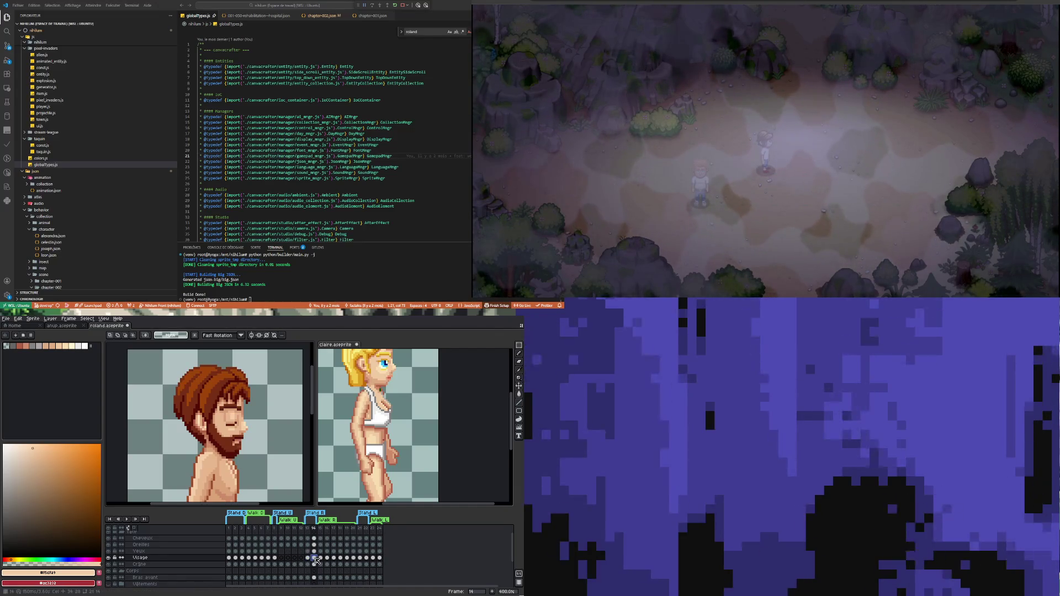
click(308, 564)
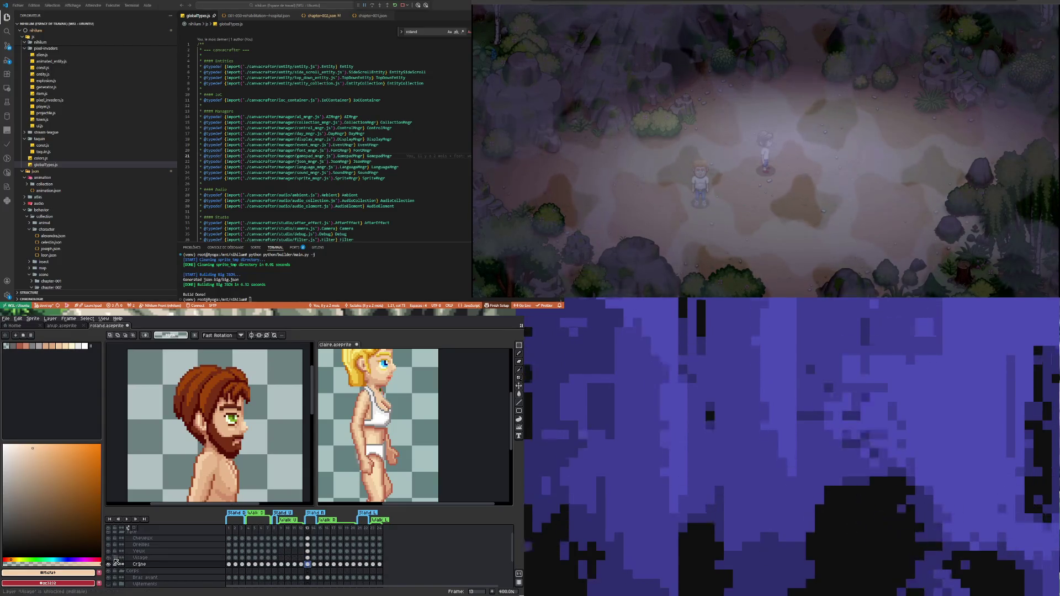
scroll(250, 441, down, 3)
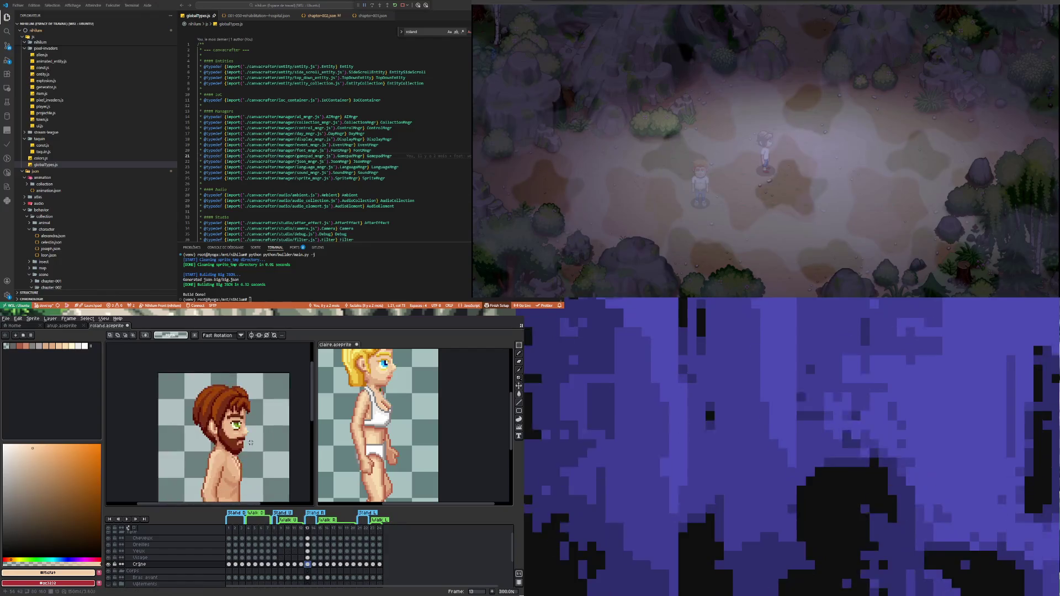
scroll(250, 442, down, 1)
scroll(250, 433, up, 2)
scroll(250, 433, down, 2)
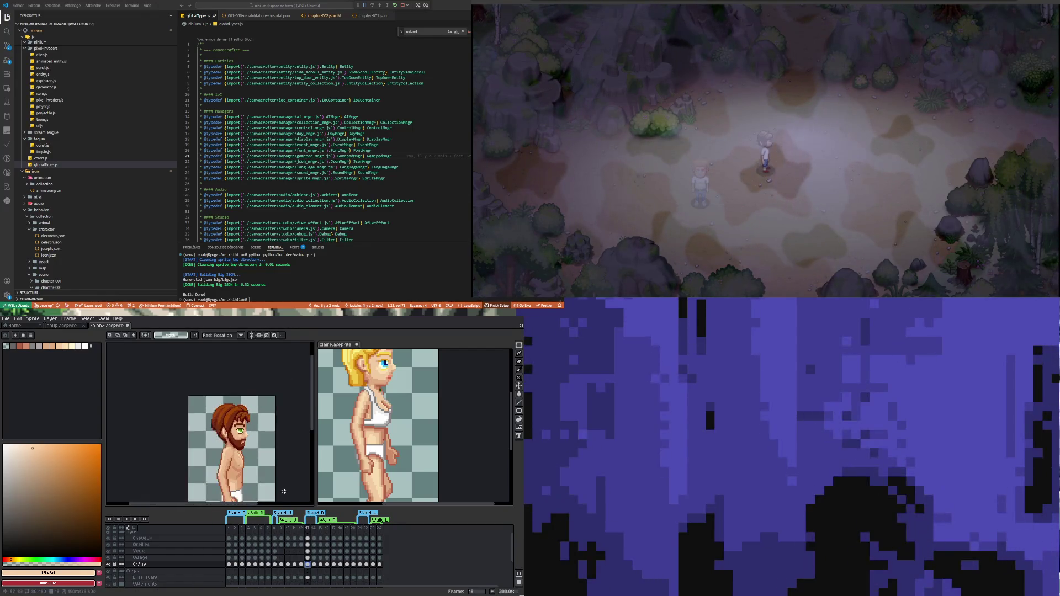
click(315, 564)
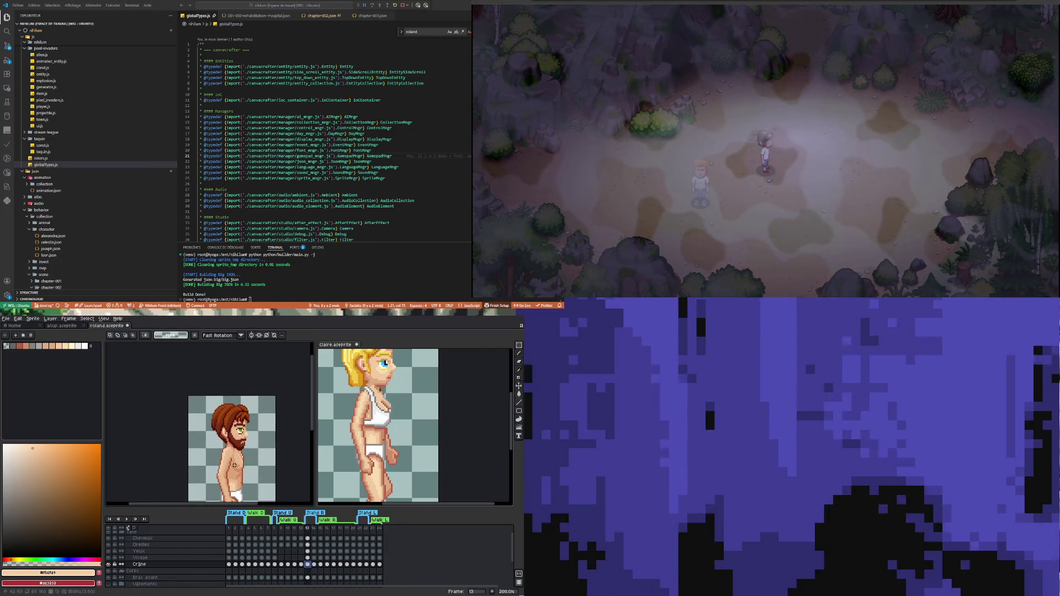
click(308, 564)
scroll(232, 414, up, 1)
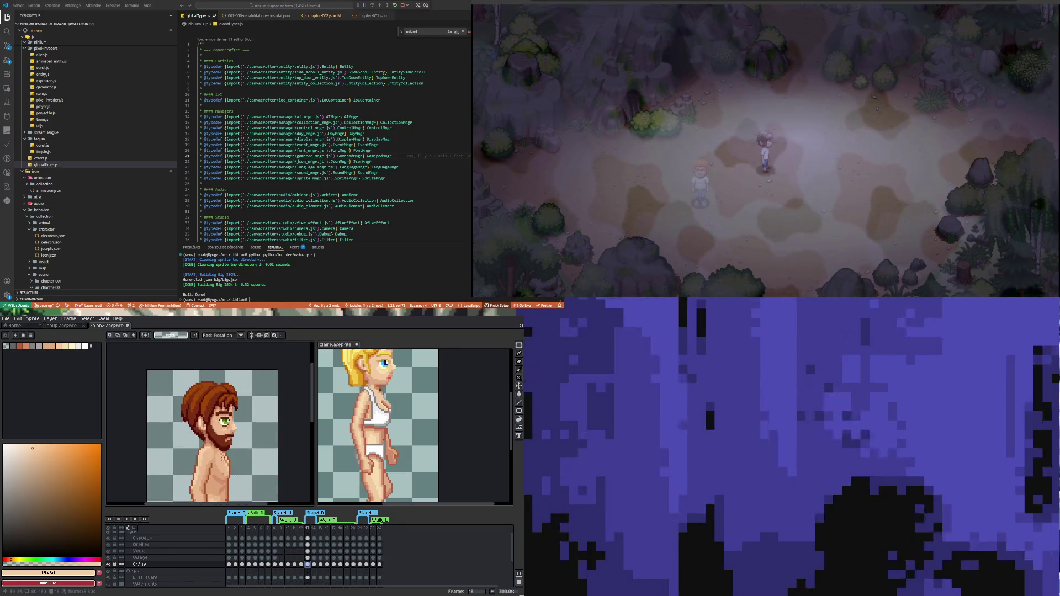
click(320, 564)
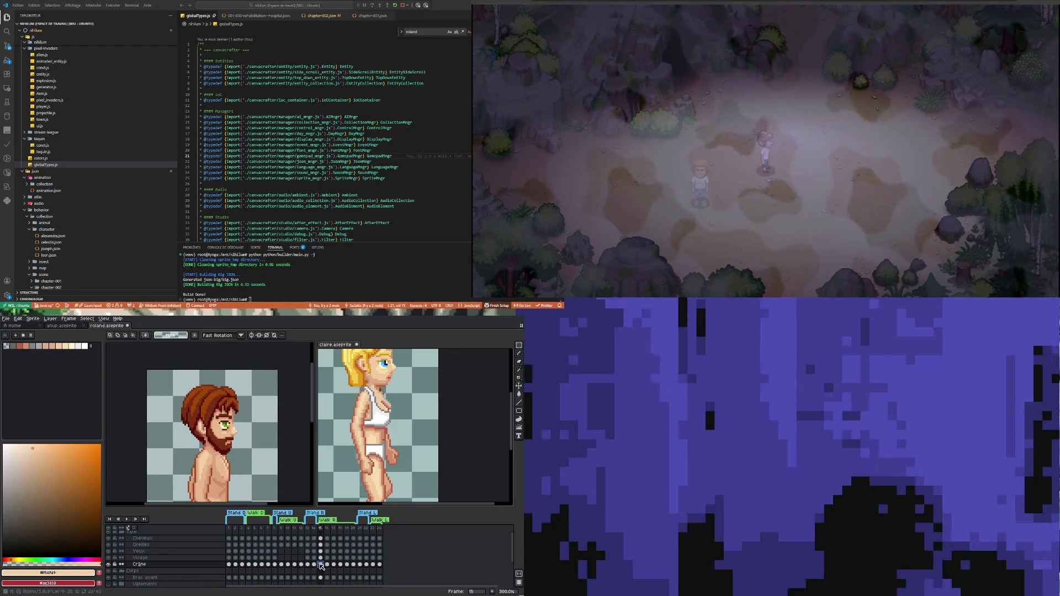
click(314, 564)
click(308, 564)
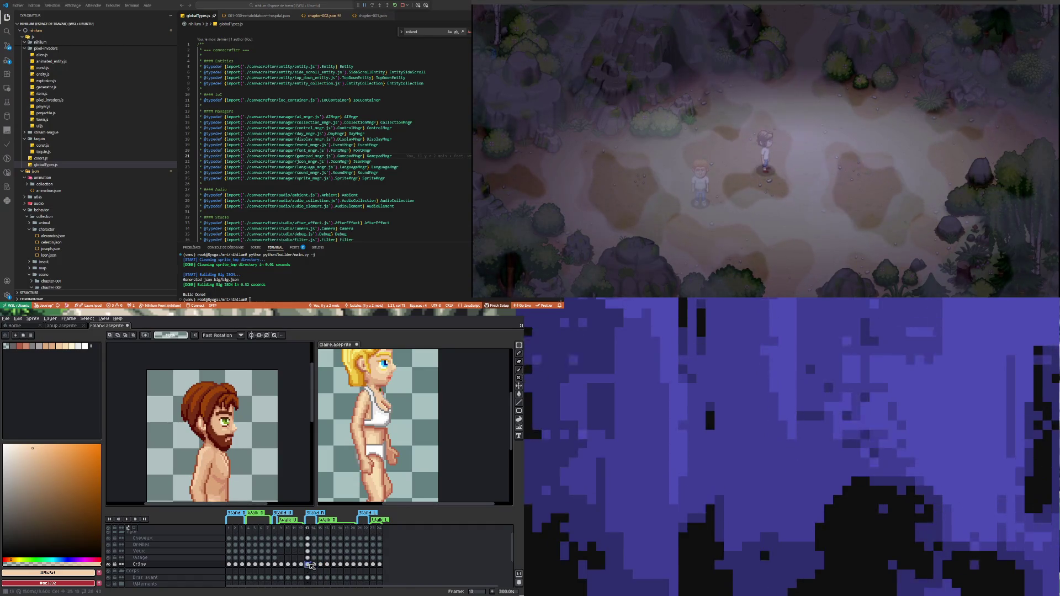
key(Right)
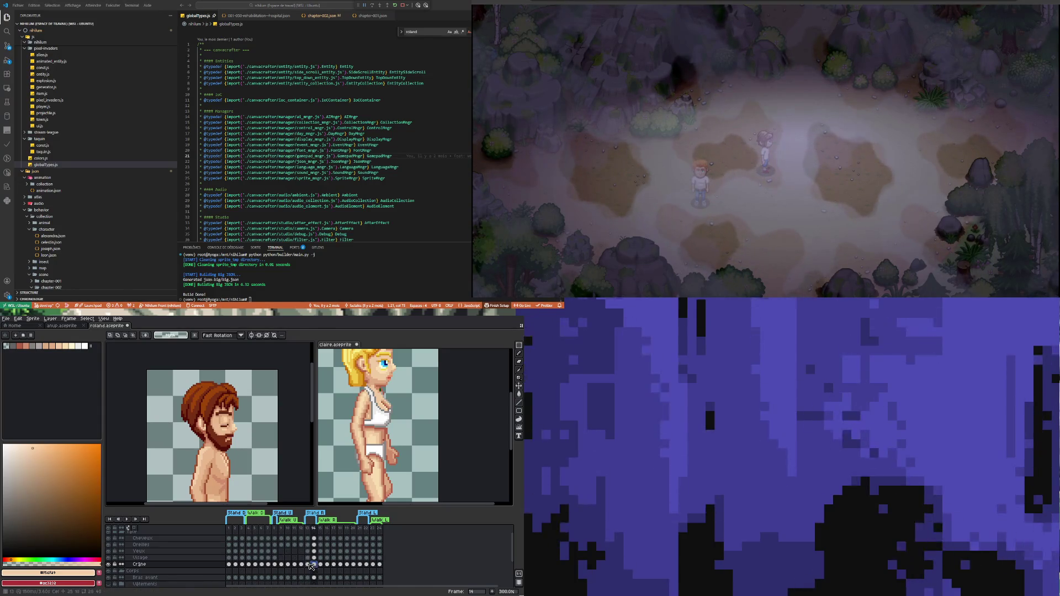
key(Left)
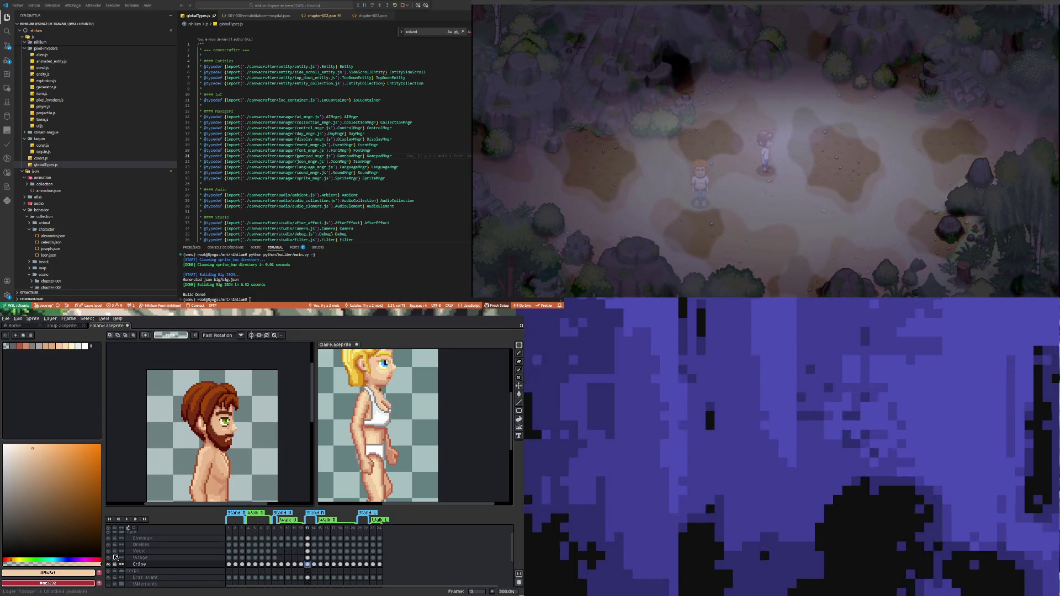
click(109, 538)
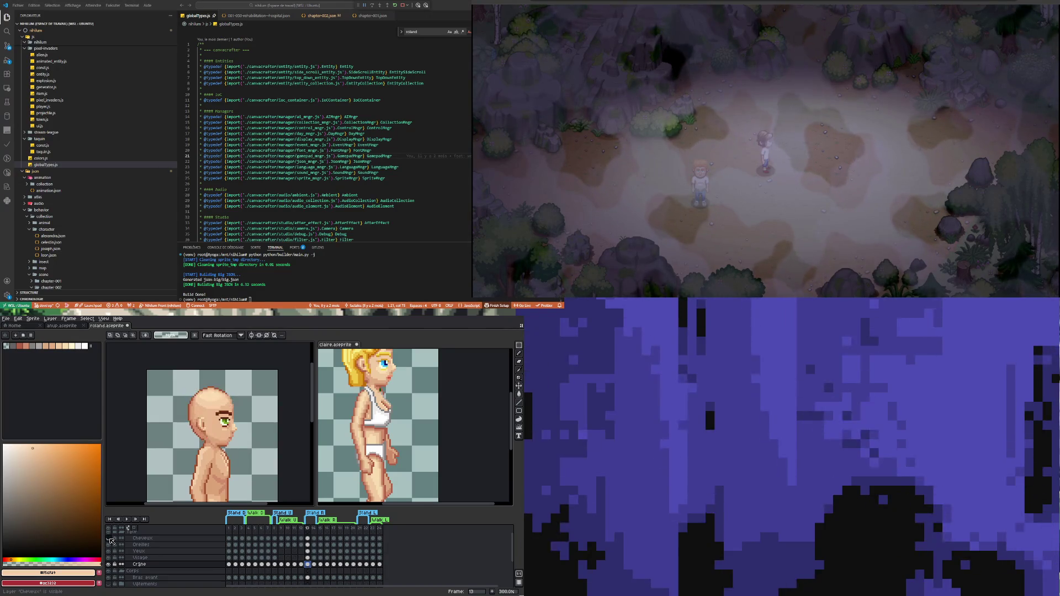
click(109, 538)
click(109, 538)
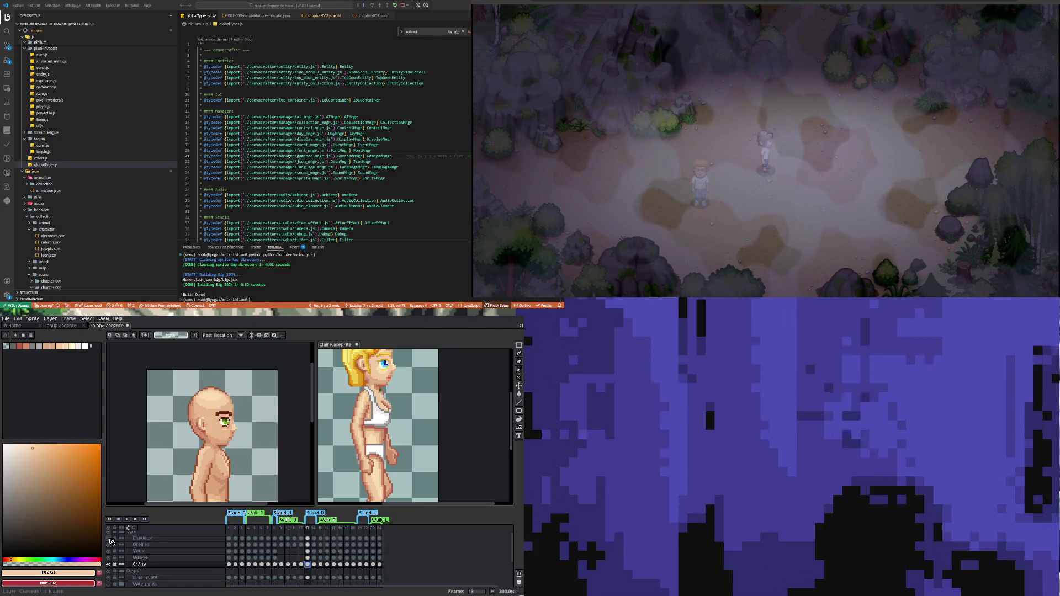
click(314, 565)
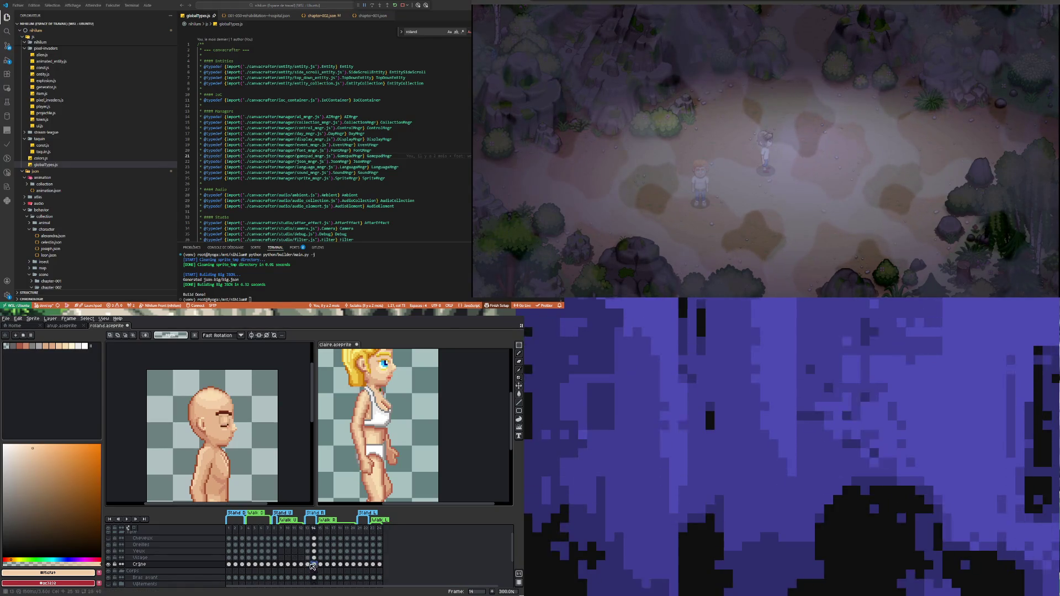
click(308, 564)
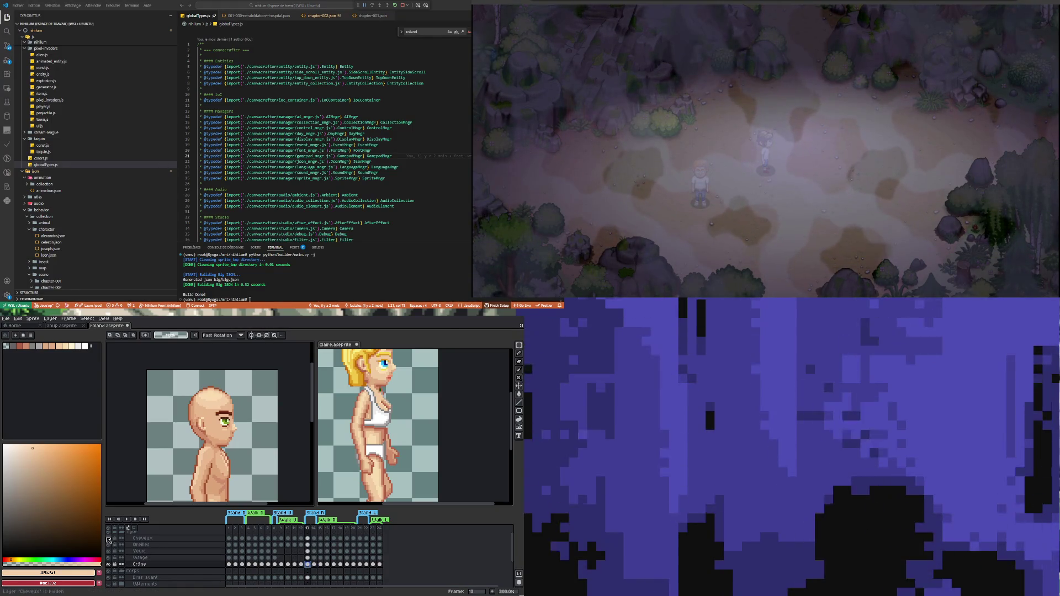
click(108, 540)
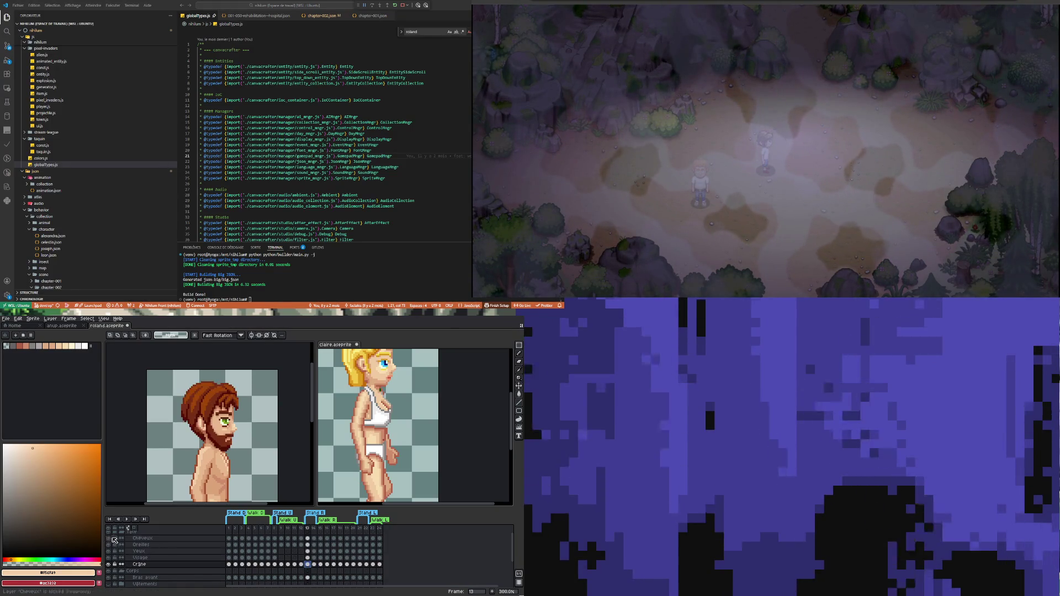
click(320, 564)
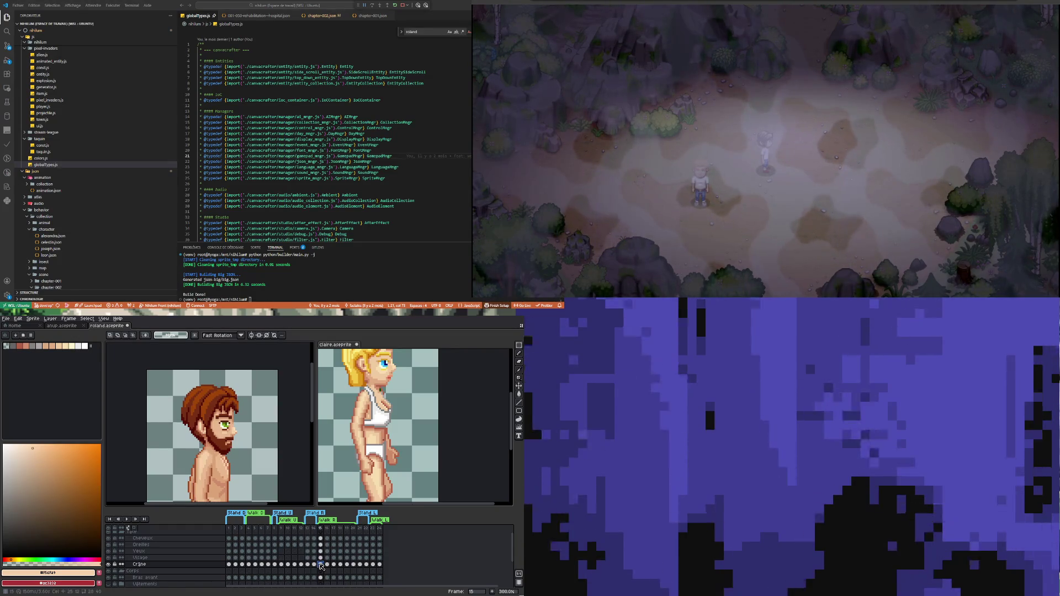
scroll(192, 446, up, 4)
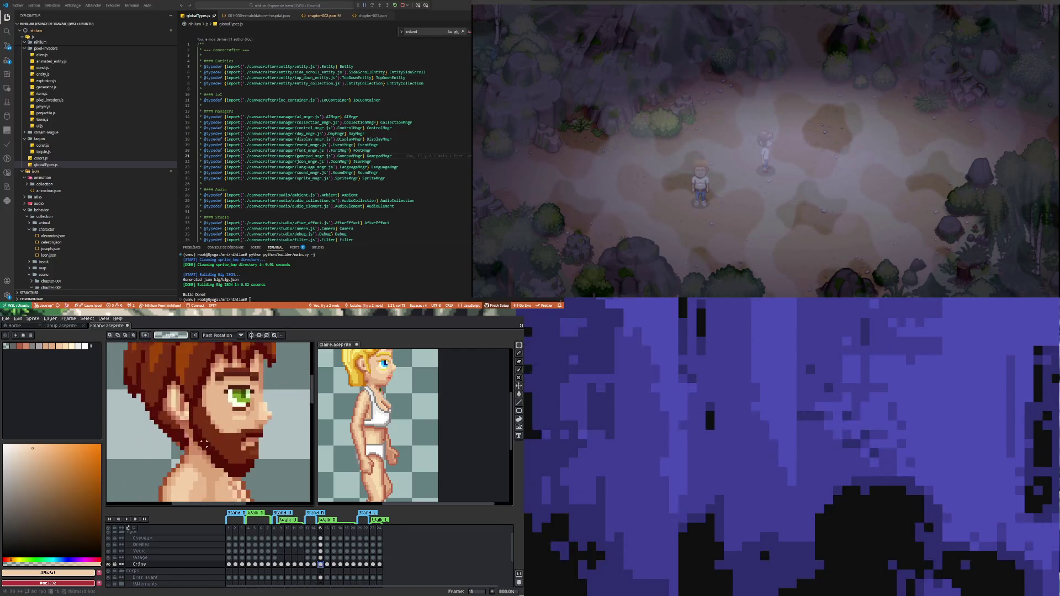
Step: Sample the beard's dark red with the Eyedropper and select the Cheveux cel at frame 13
key(i)
click(178, 430)
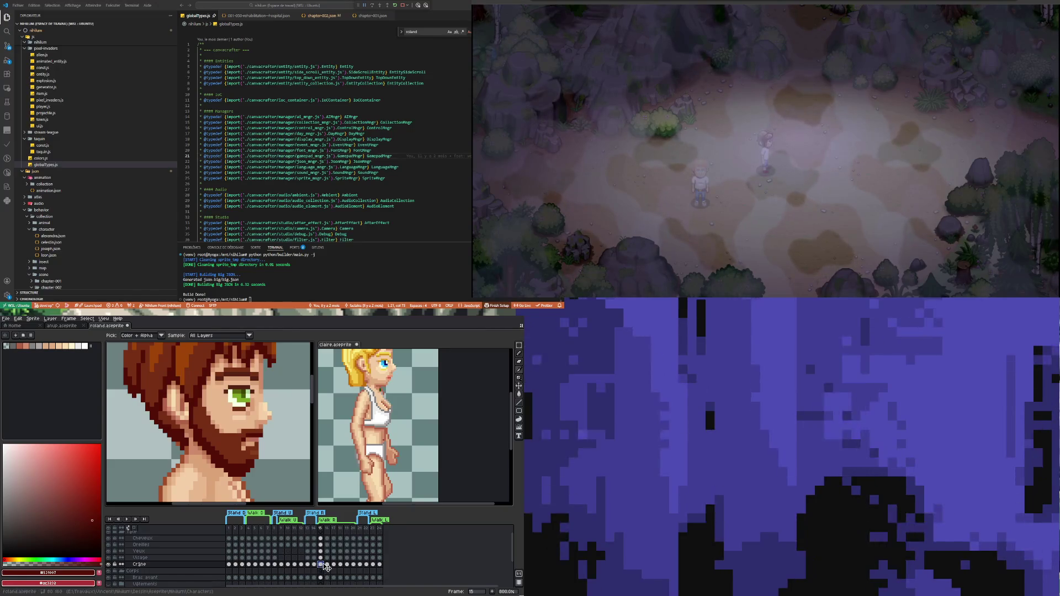
click(321, 539)
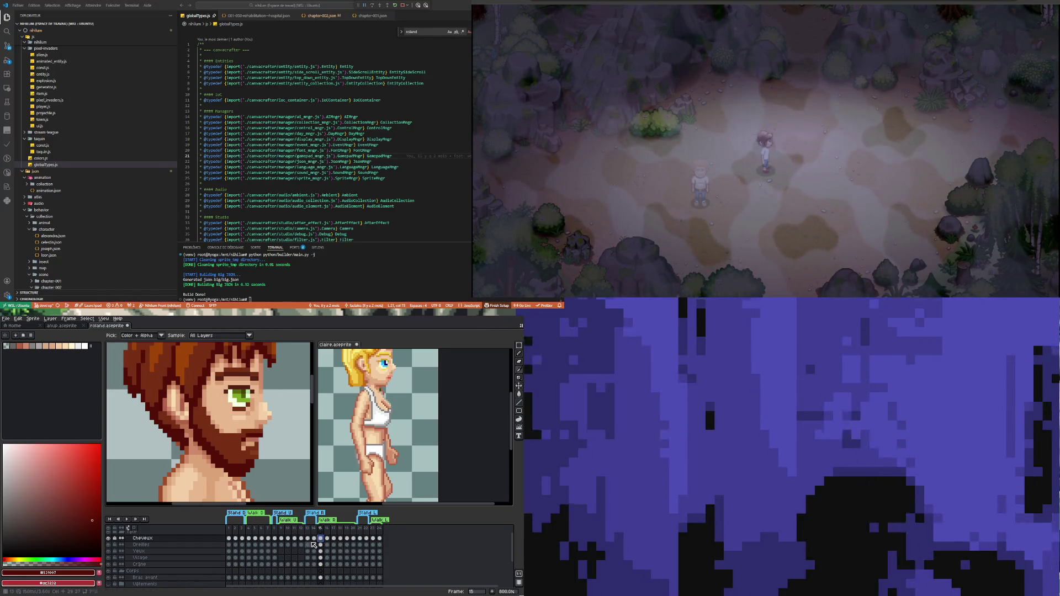
click(308, 538)
Step: Step through frames 14 to 20 reviewing Roland's hair
scroll(243, 439, down, 1)
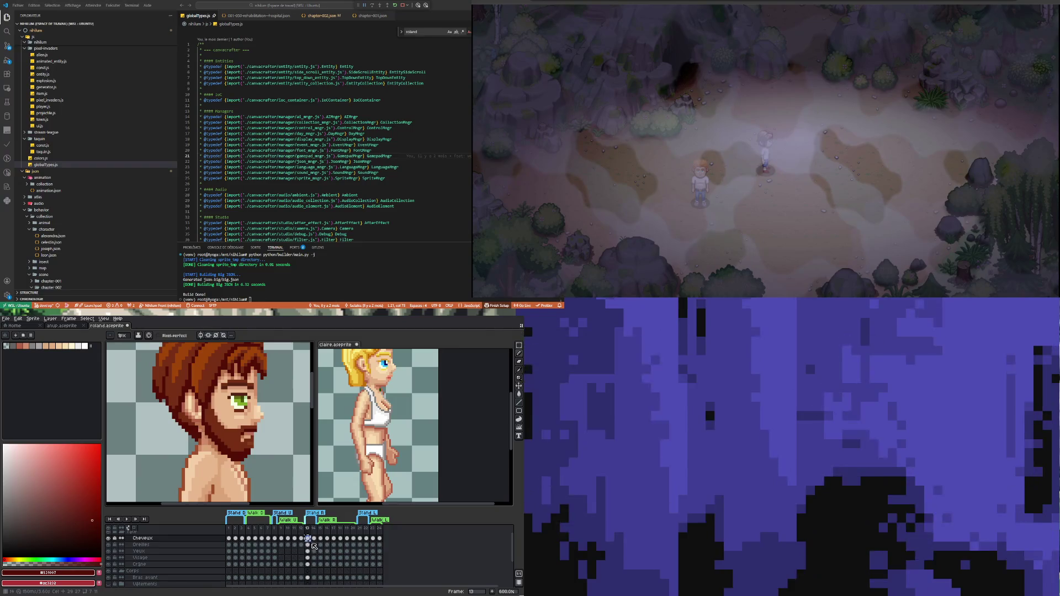
scroll(217, 453, down, 1)
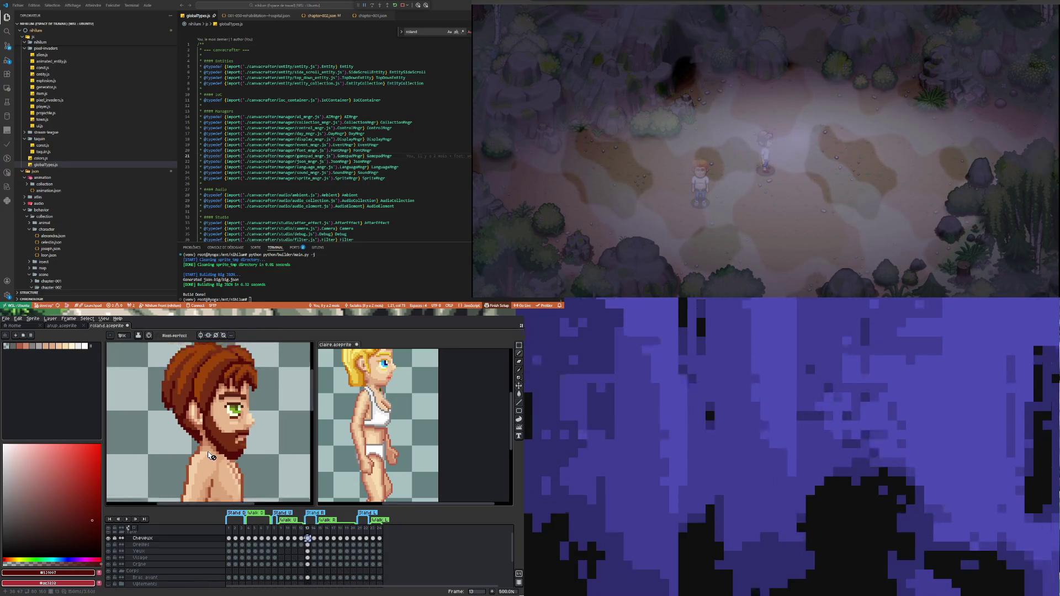
click(317, 539)
key(plus)
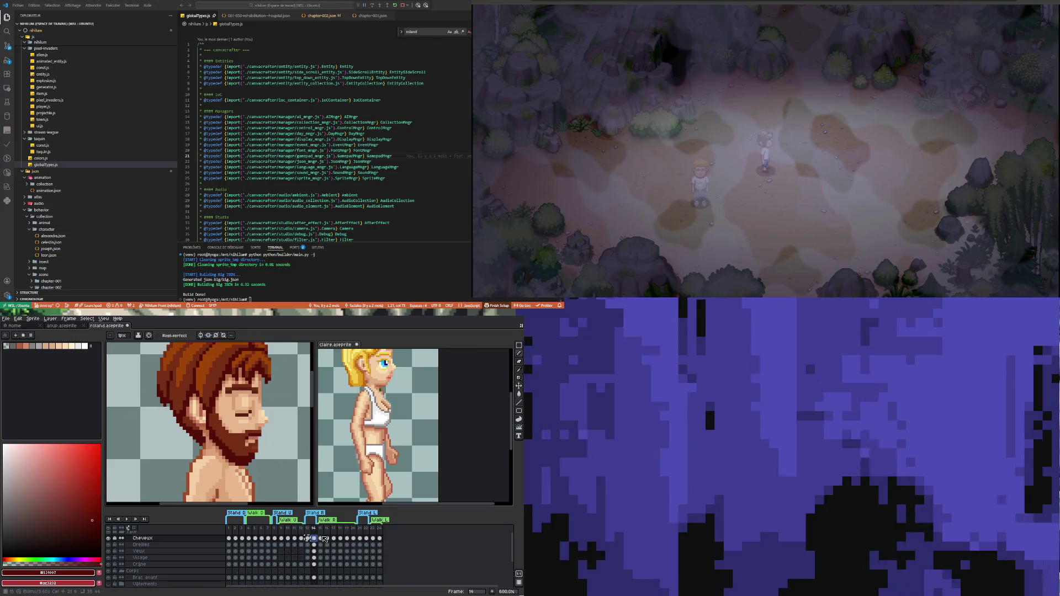
click(321, 538)
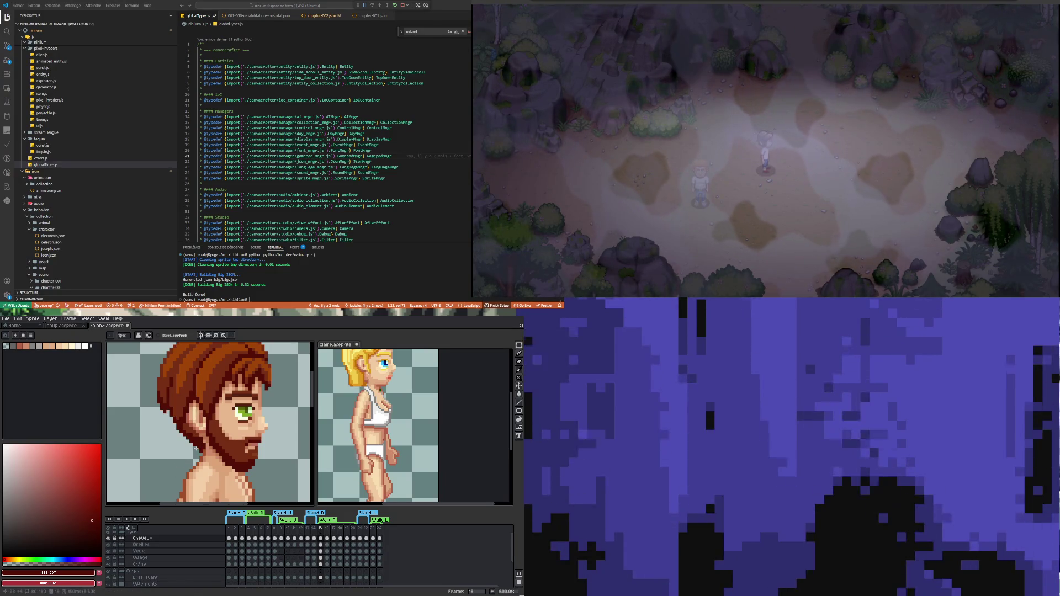
key(Right)
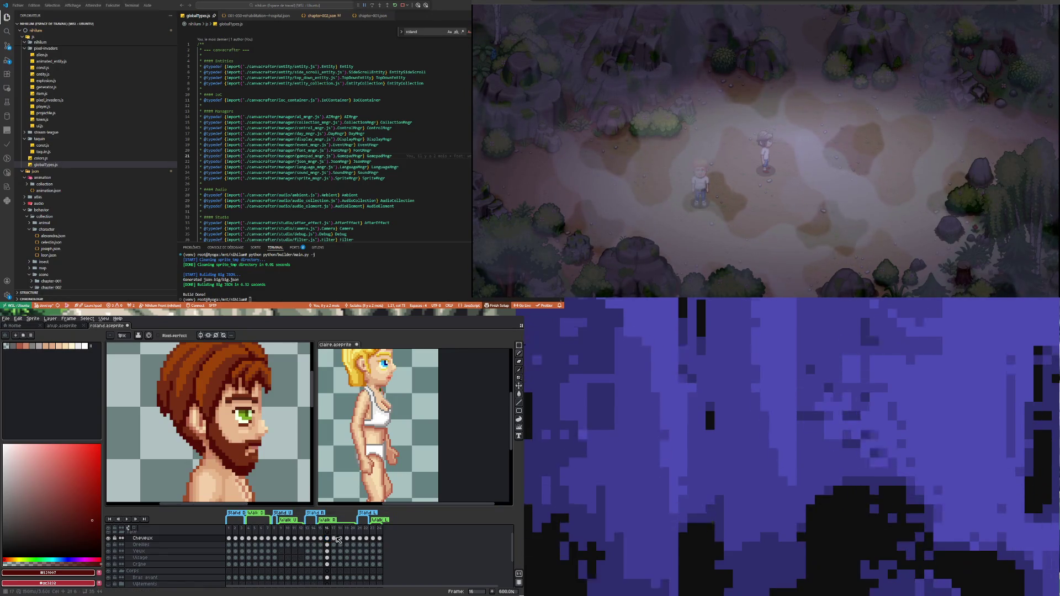
key(Right)
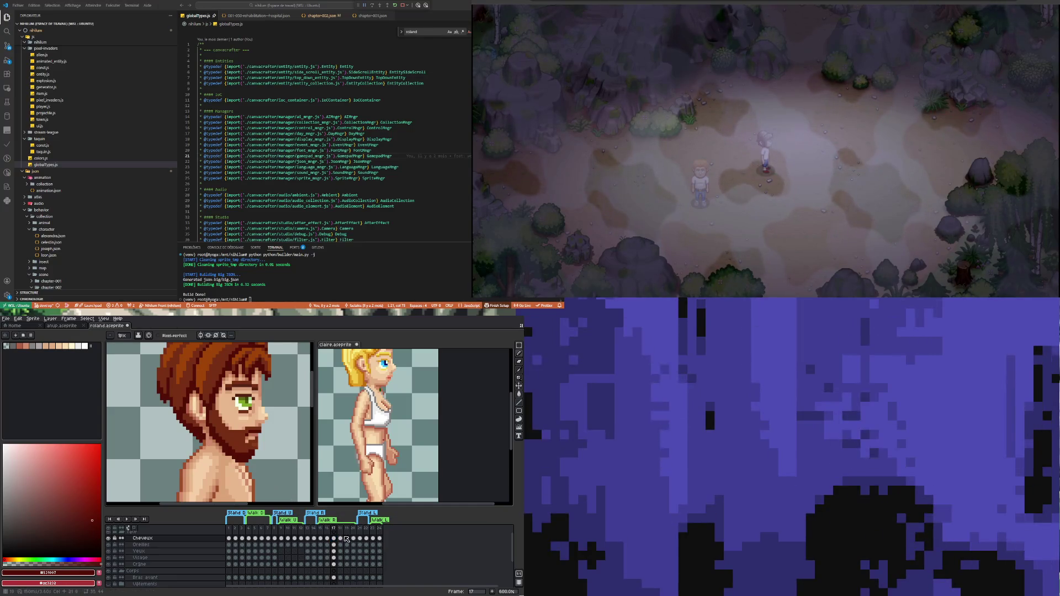
key(Right)
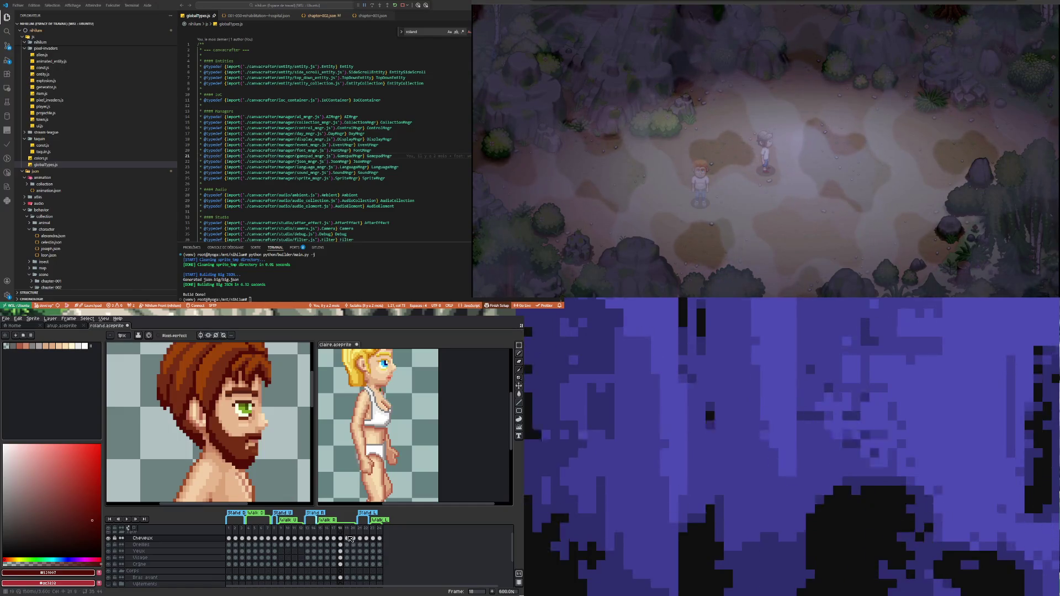
key(Right)
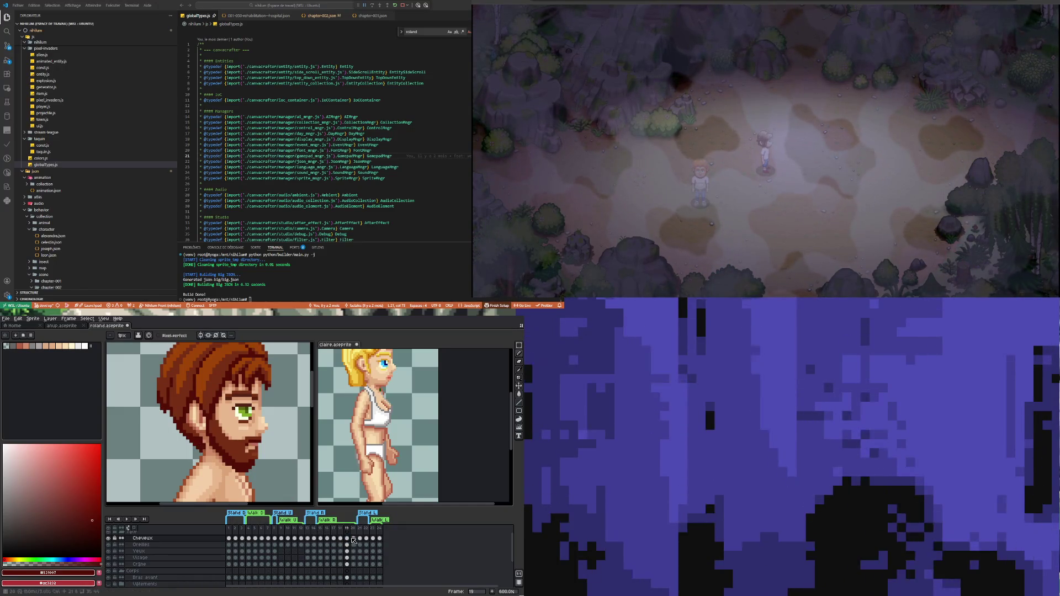
key(Right)
scroll(198, 438, down, 3)
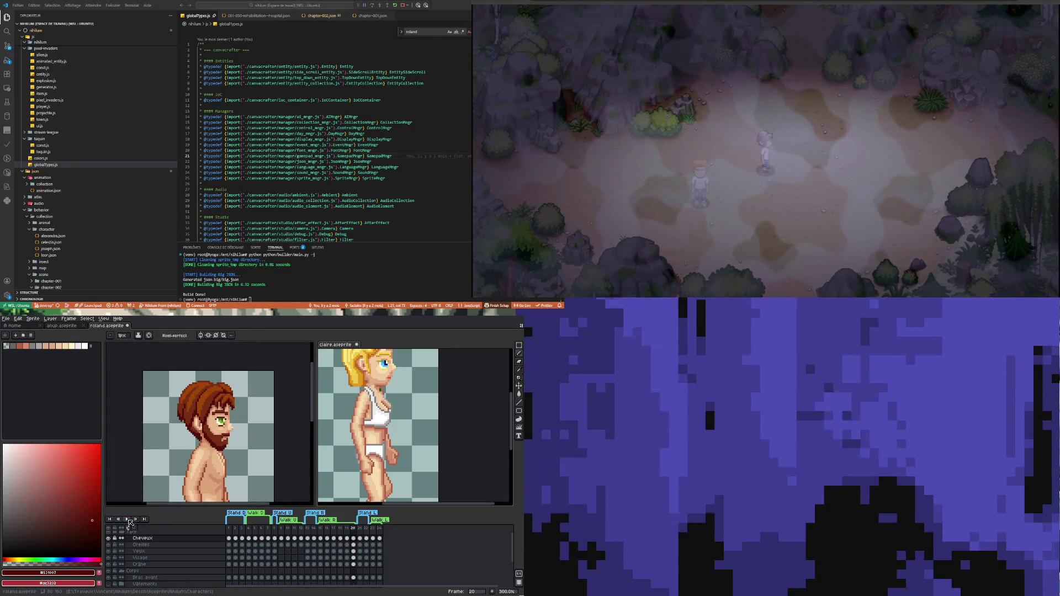
click(127, 519)
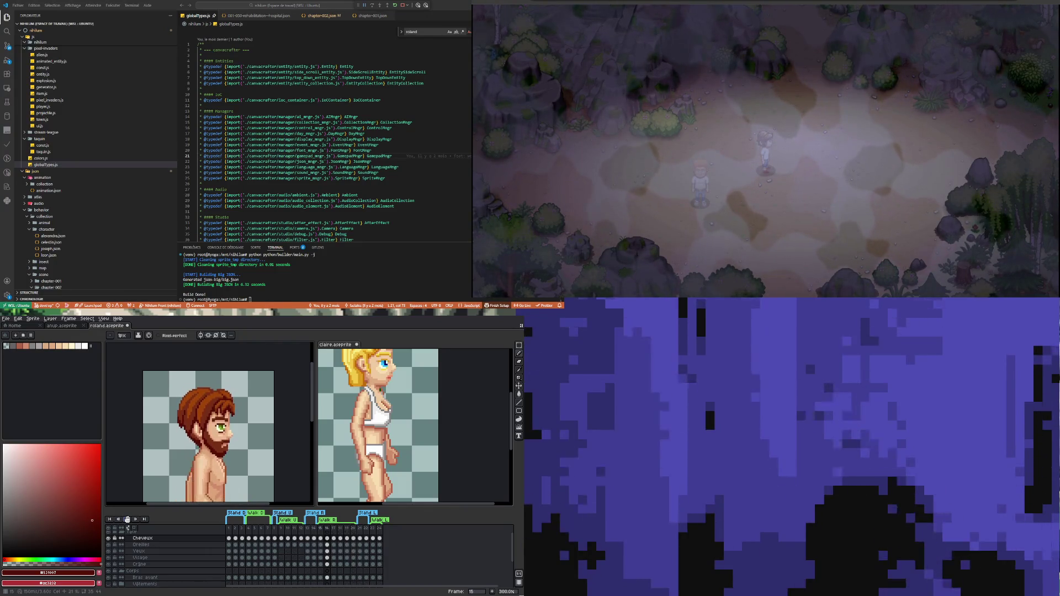
scroll(241, 437, down, 3)
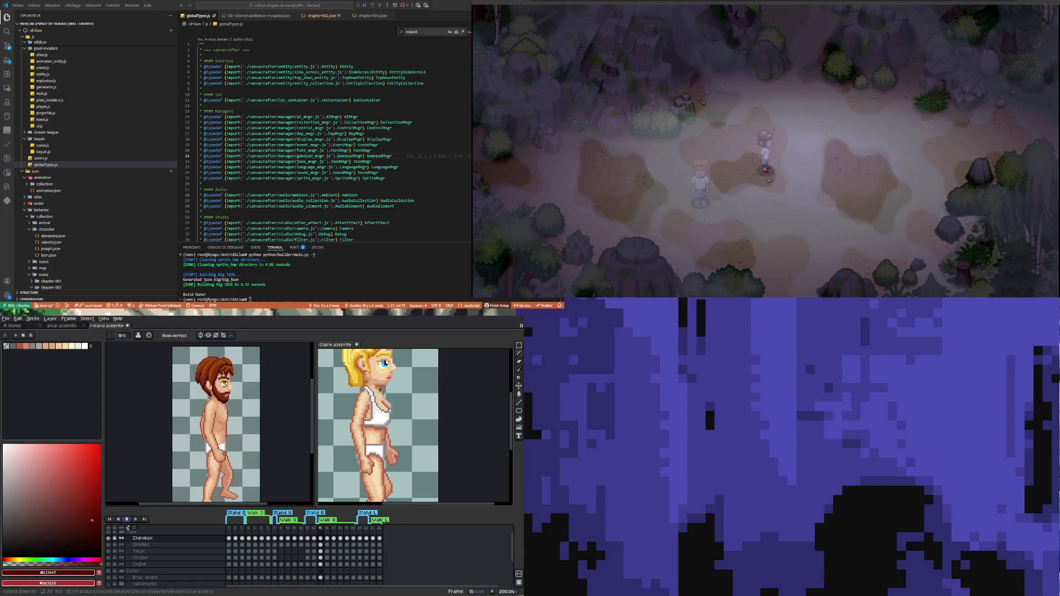
key(minus)
key(minus)
key(plus)
key(plus)
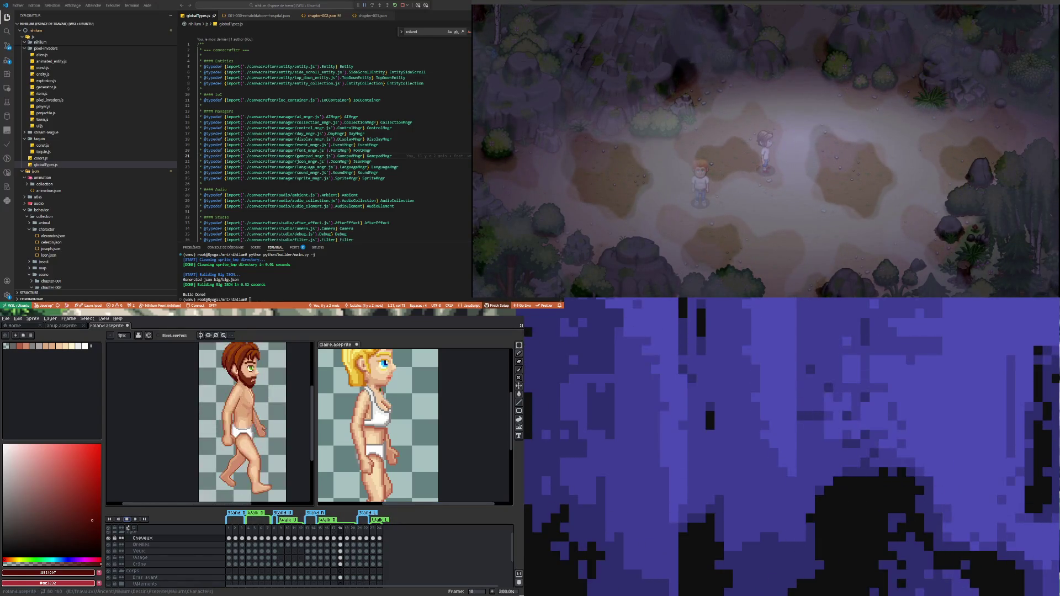
key(minus)
key(plus)
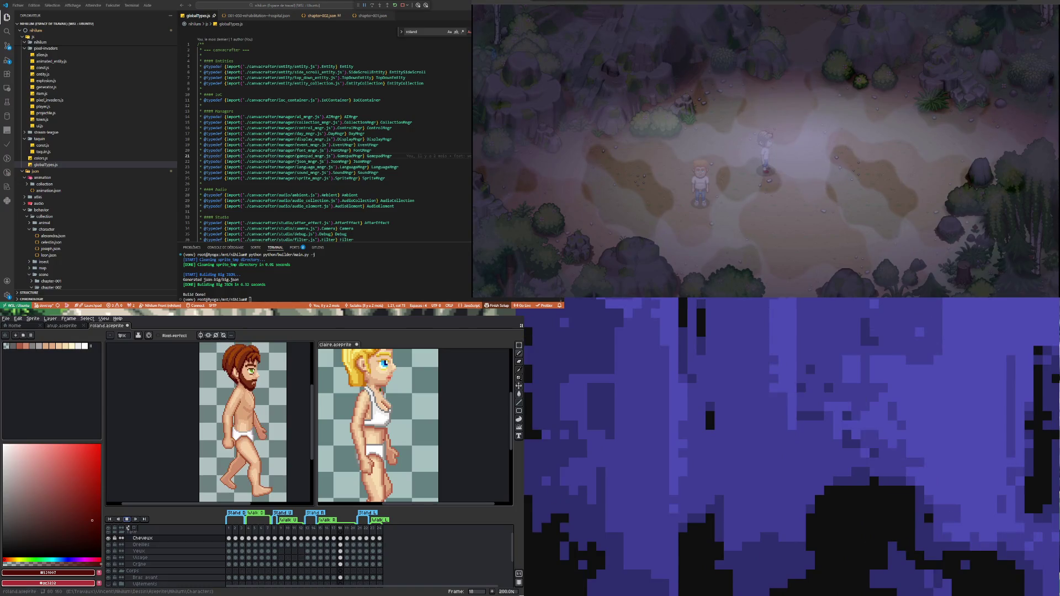
key(minus)
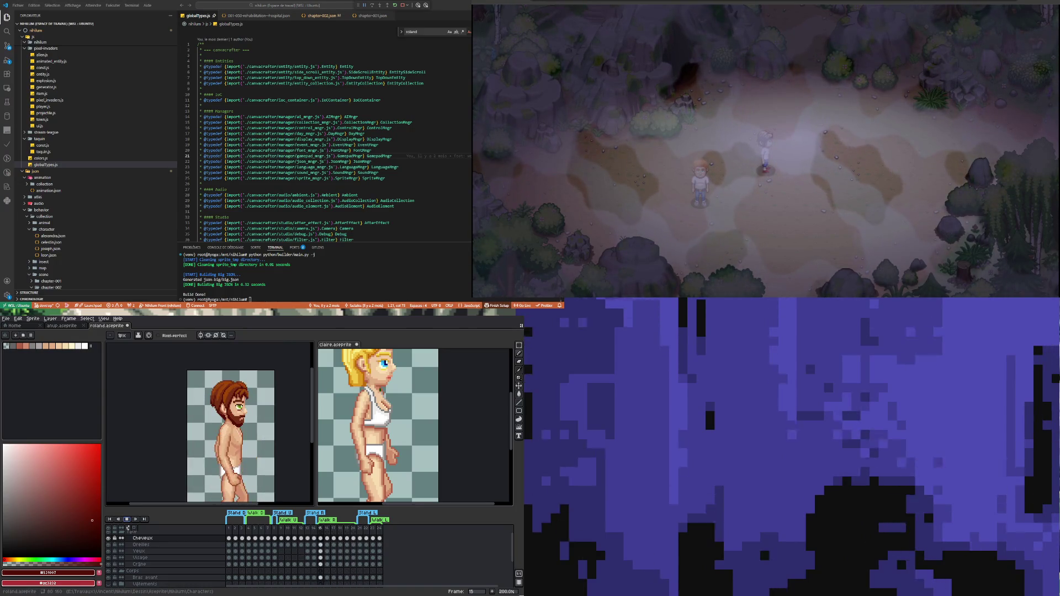
key(plus)
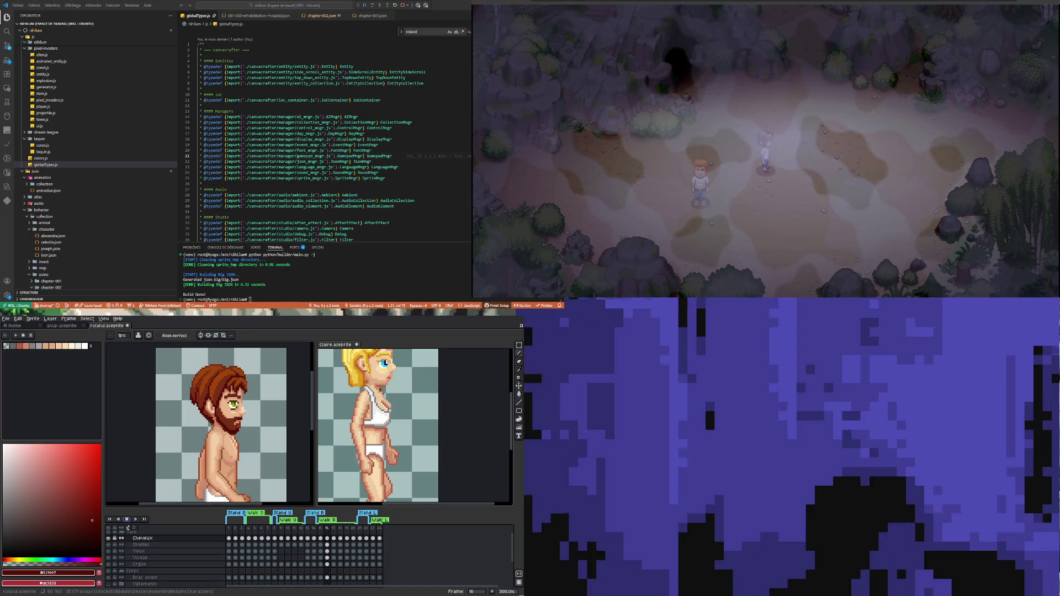
key(minus)
key(minus)
key(plus)
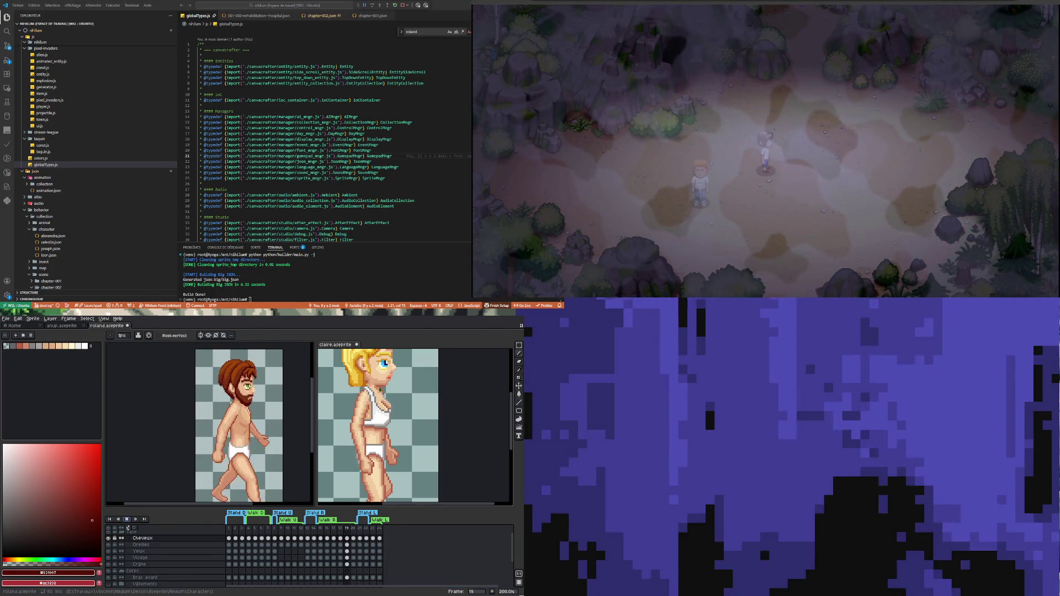
key(plus)
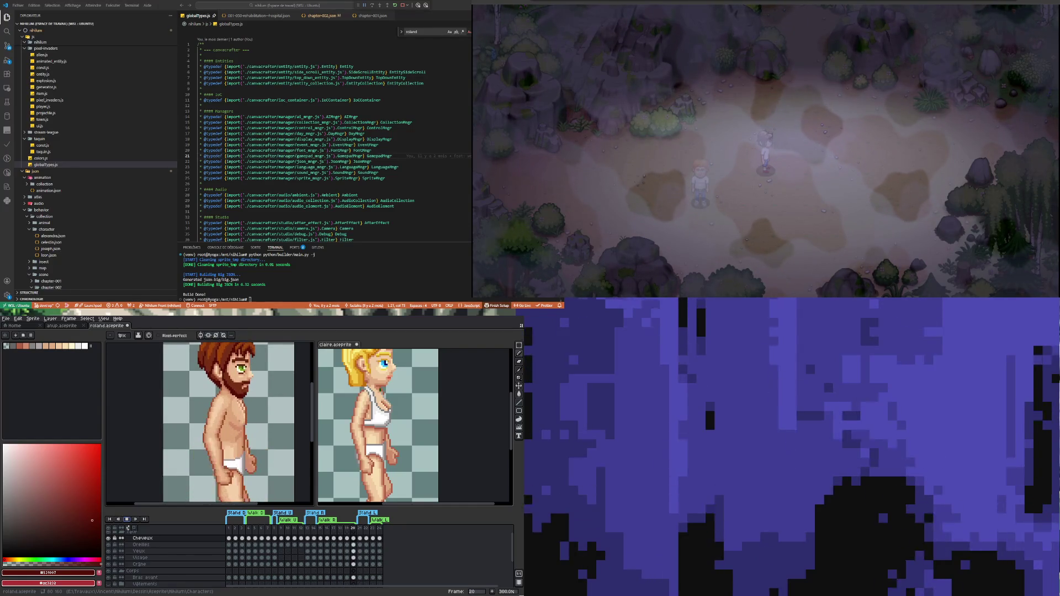
key(minus)
key(minus)
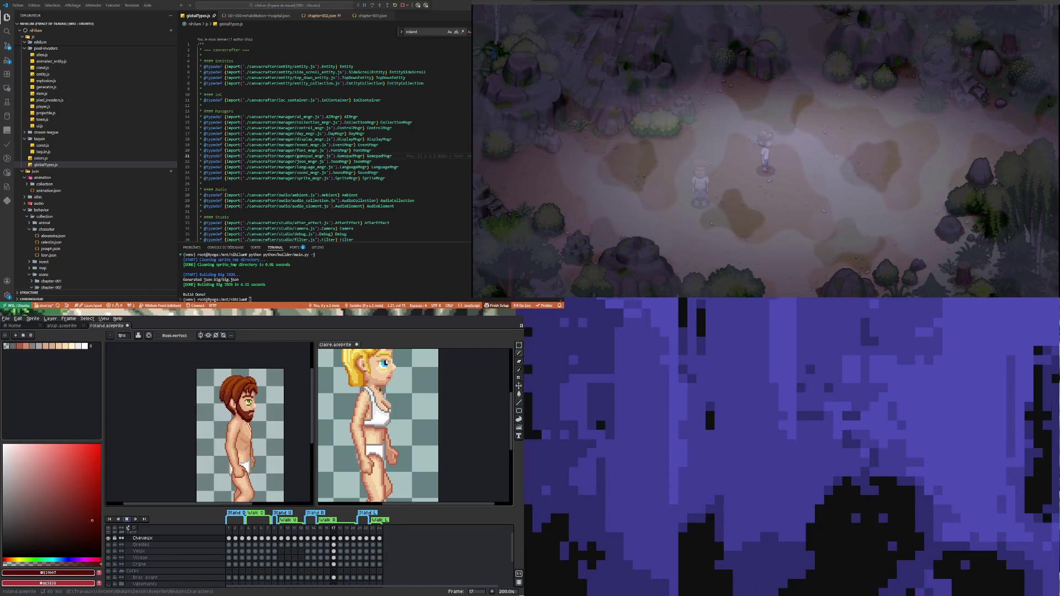
key(plus)
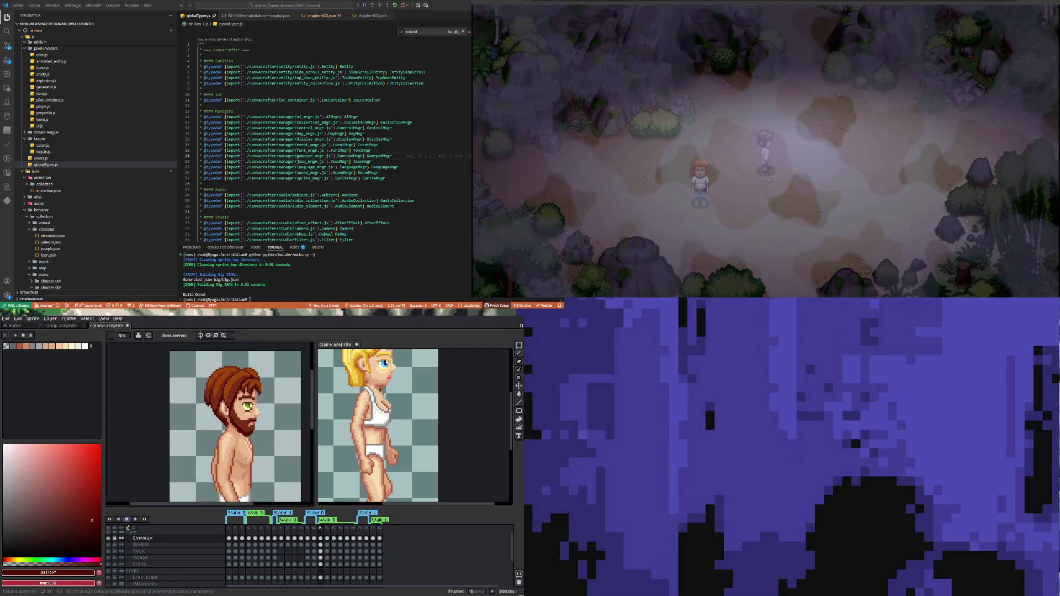
key(minus)
key(minus)
key(plus)
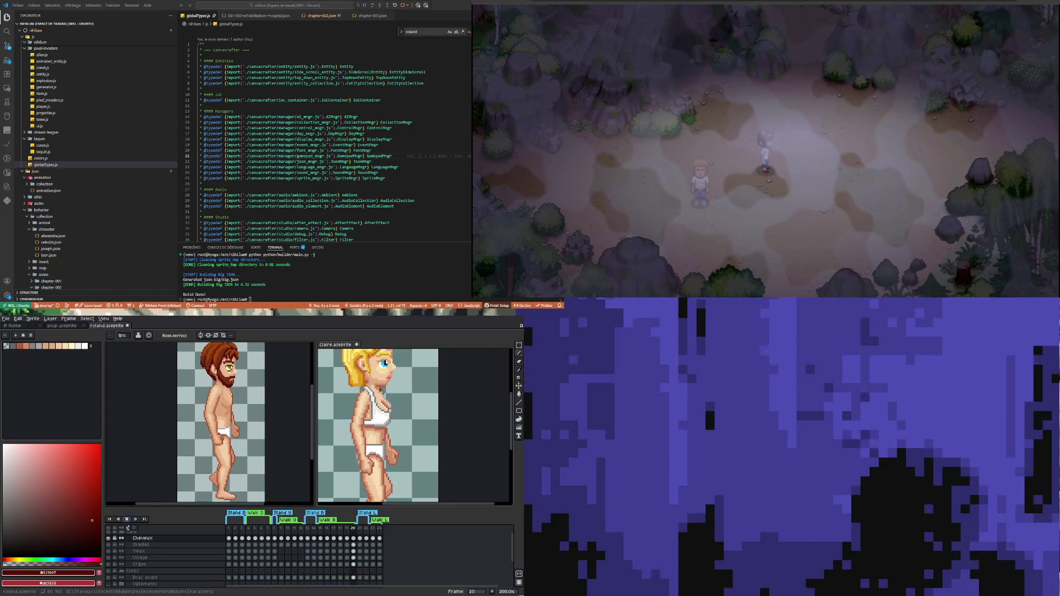
Step: Hide Vêtements and play Roland's walk cycle, stepping through poses, then select the Natte and Bras Avant cels
scroll(144, 557, down, 3)
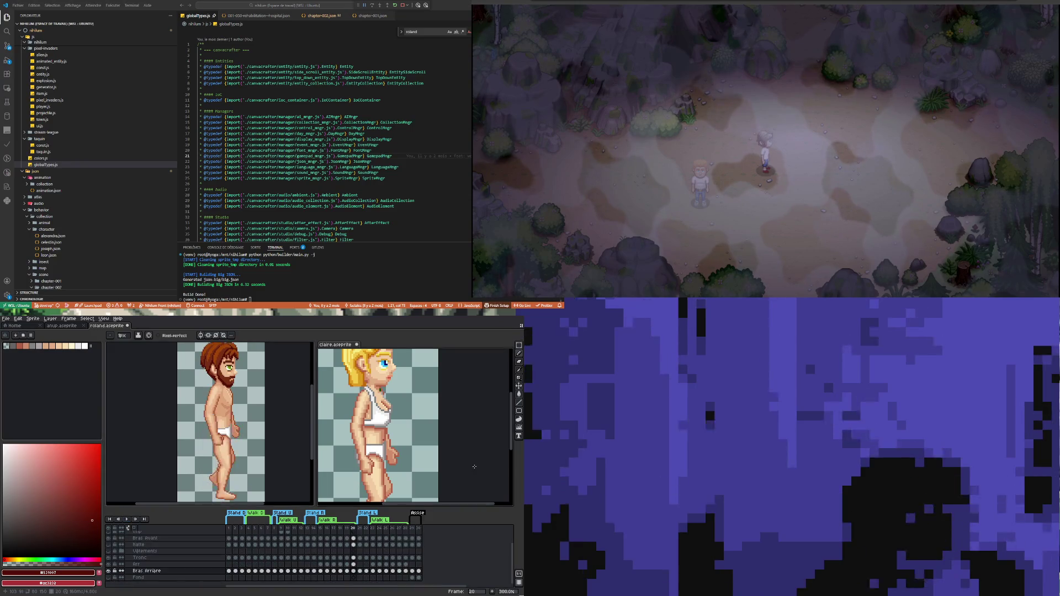
click(109, 551)
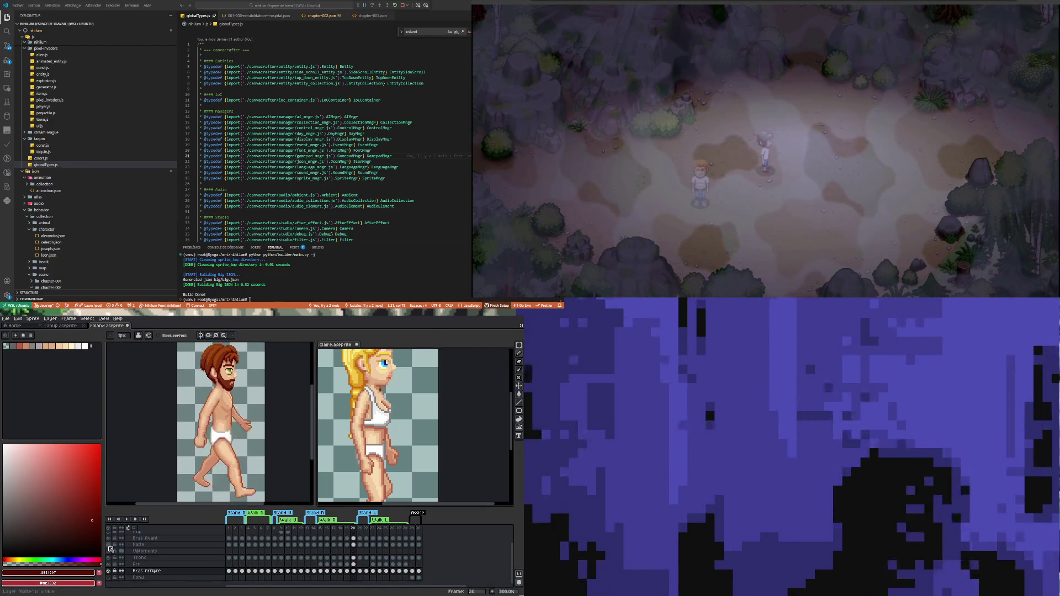
click(127, 519)
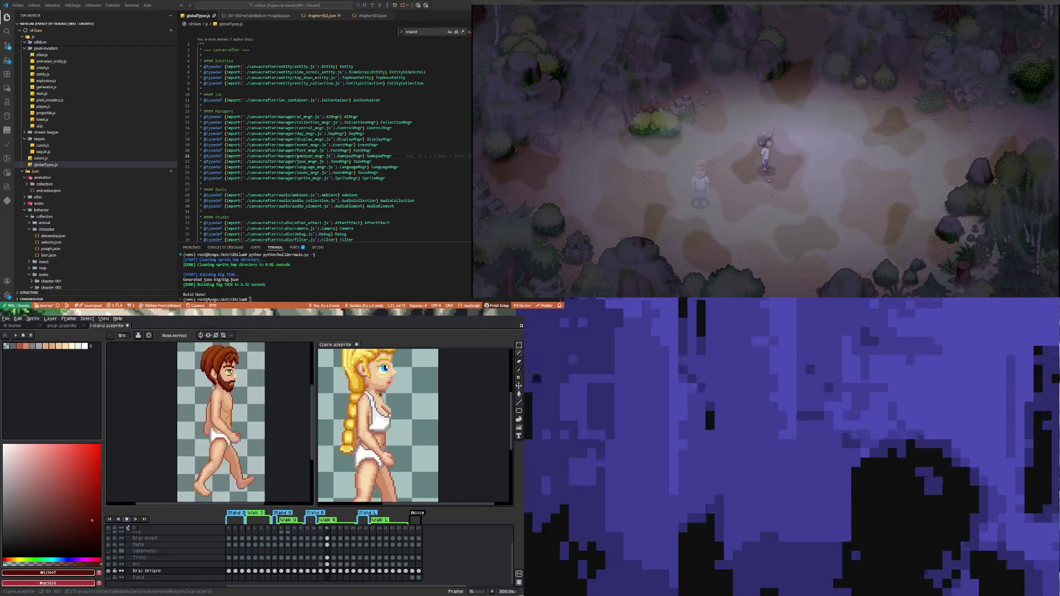
key(period)
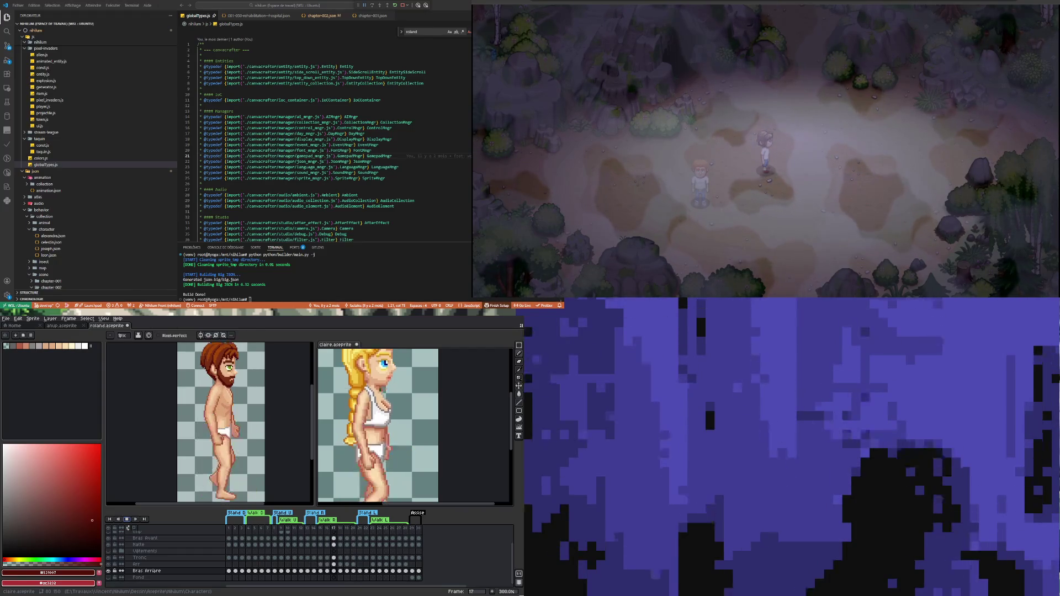
key(period)
click(126, 519)
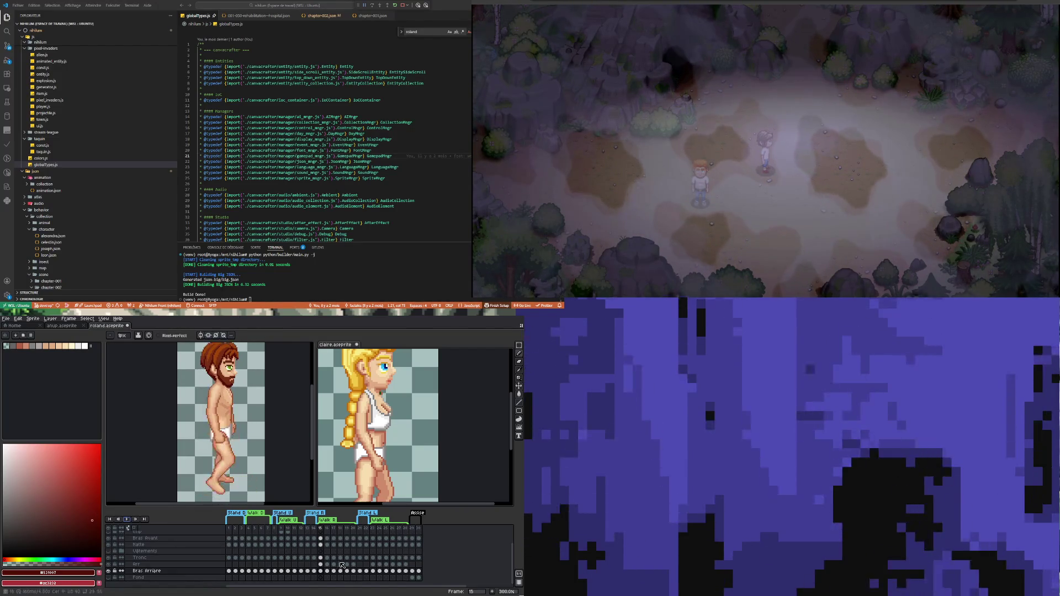
click(308, 545)
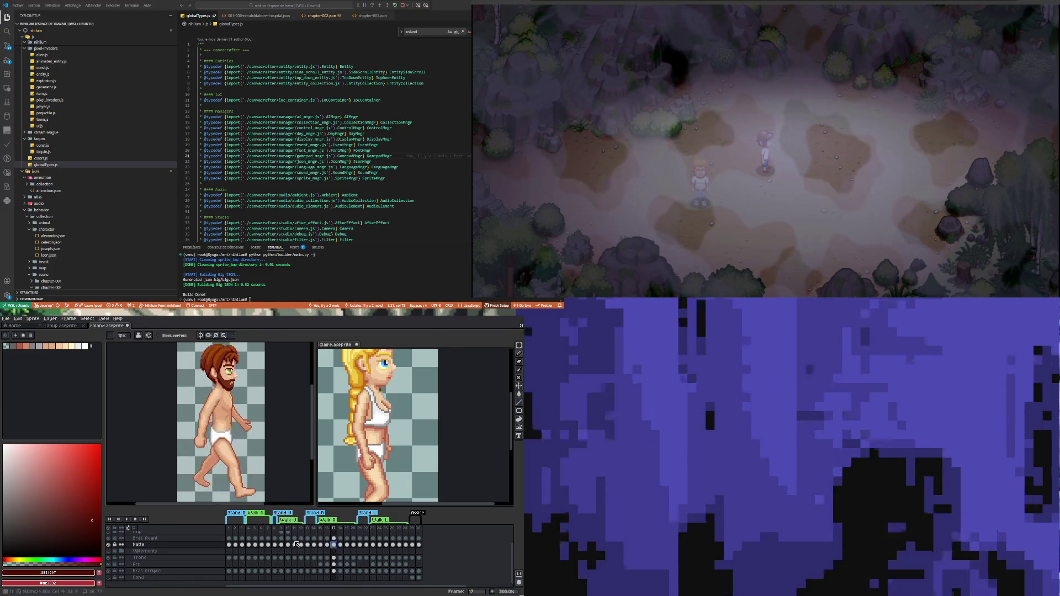
click(346, 539)
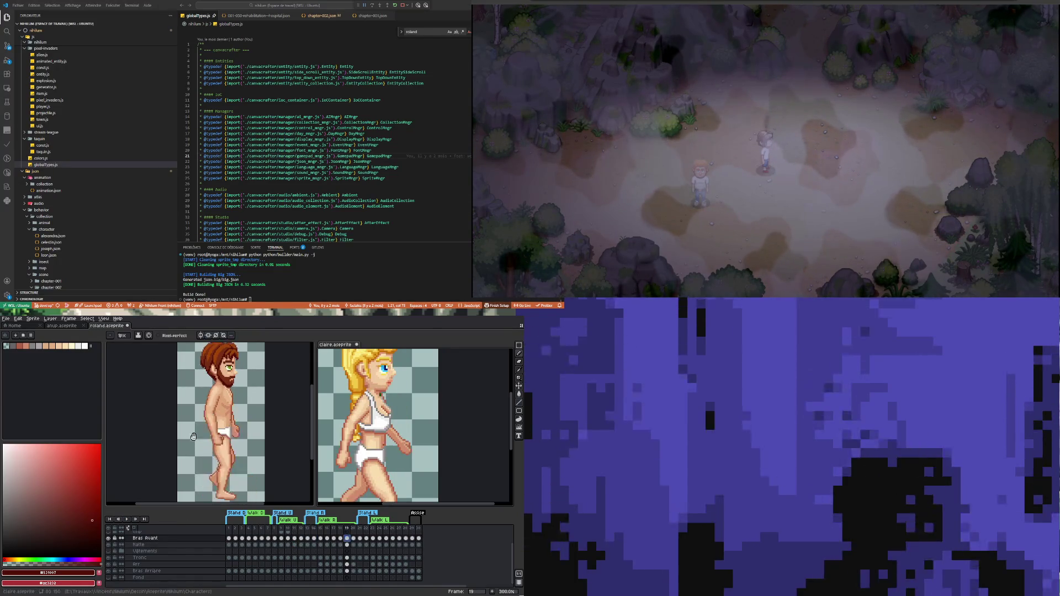
Step: Start Claire's walk animation and zoom both canvases to a comparable size
click(126, 518)
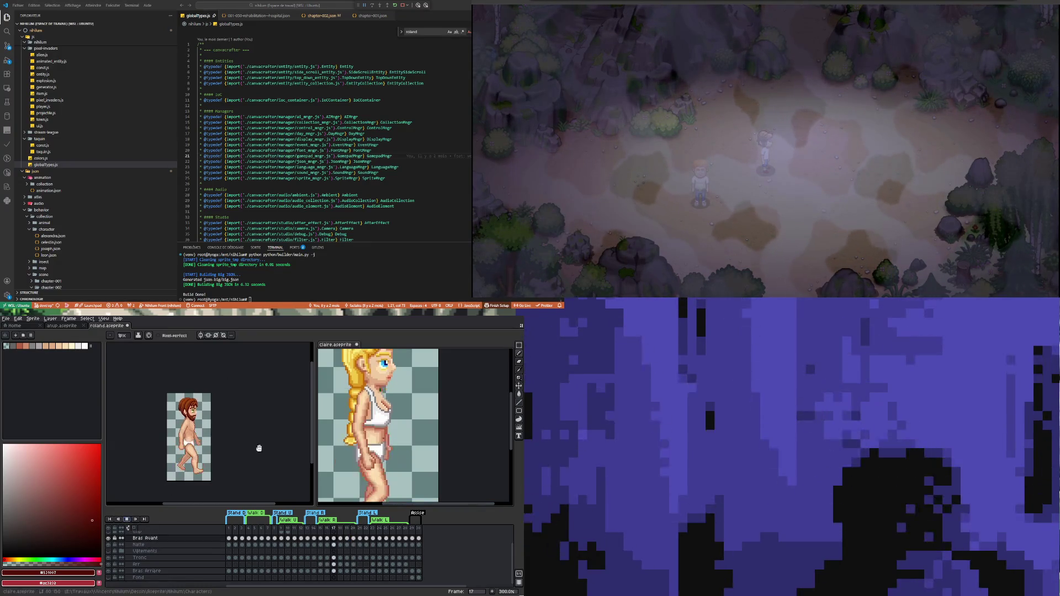
scroll(350, 441, down, 2)
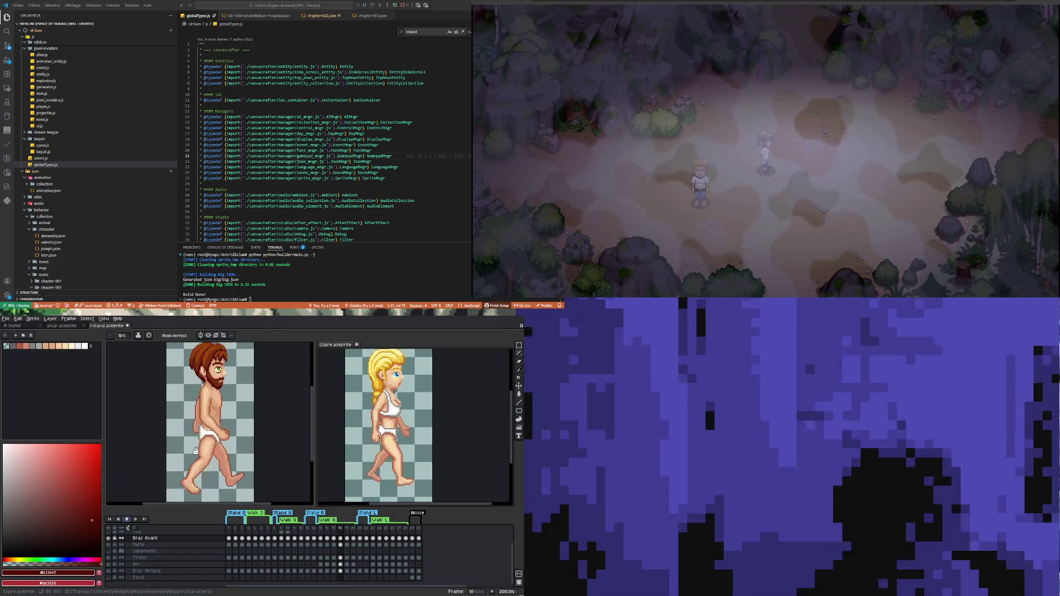
scroll(182, 456, down, 2)
scroll(182, 457, up, 1)
scroll(190, 458, down, 1)
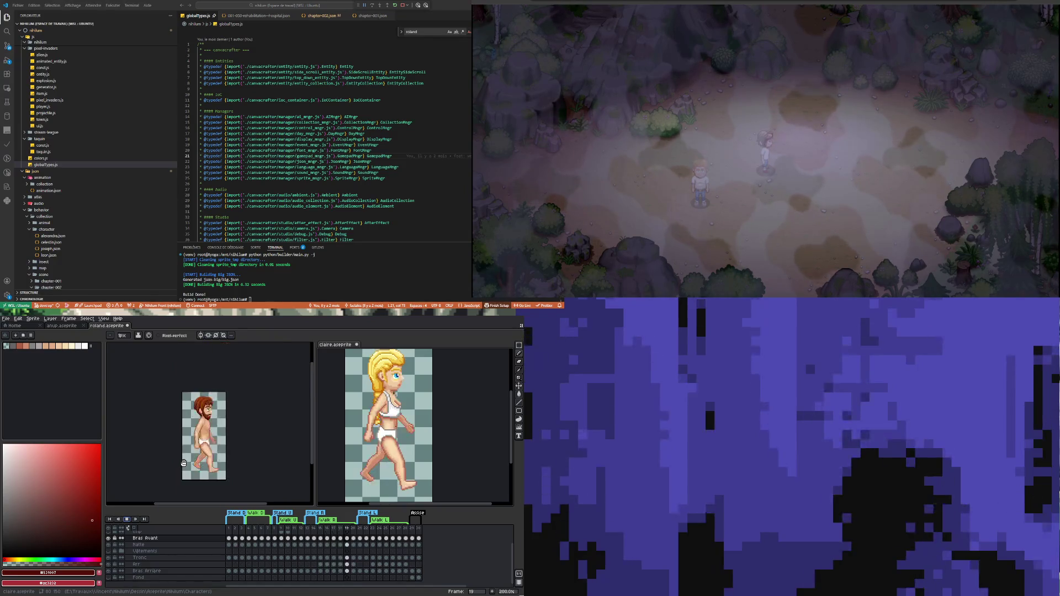
scroll(197, 461, up, 1)
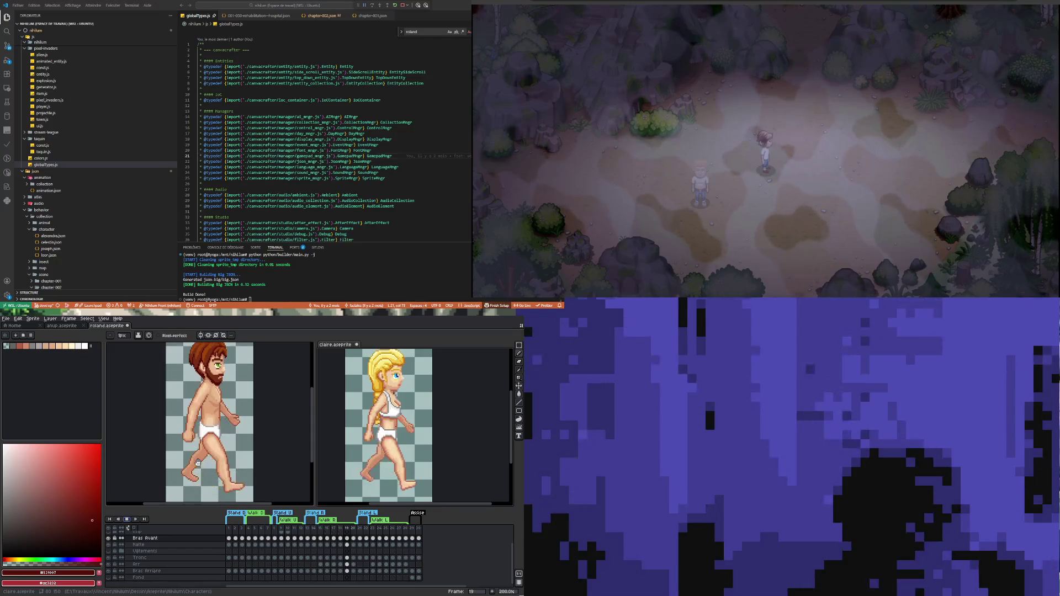
scroll(198, 462, down, 1)
scroll(198, 462, up, 1)
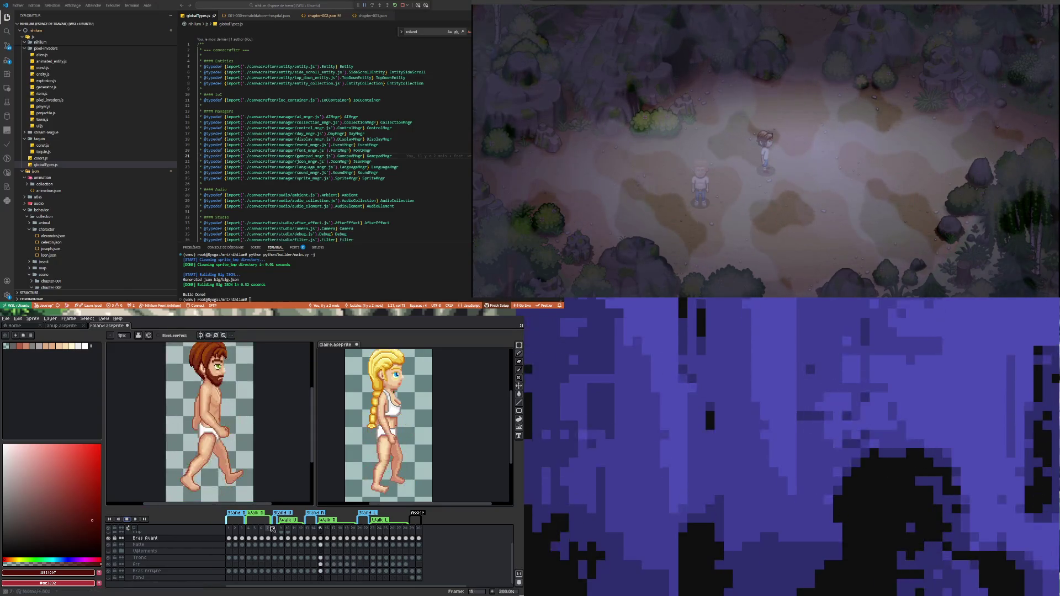
Step: Resize the splitter to give the canvases more height while keeping room for the timeline
drag(215, 509, 232, 530)
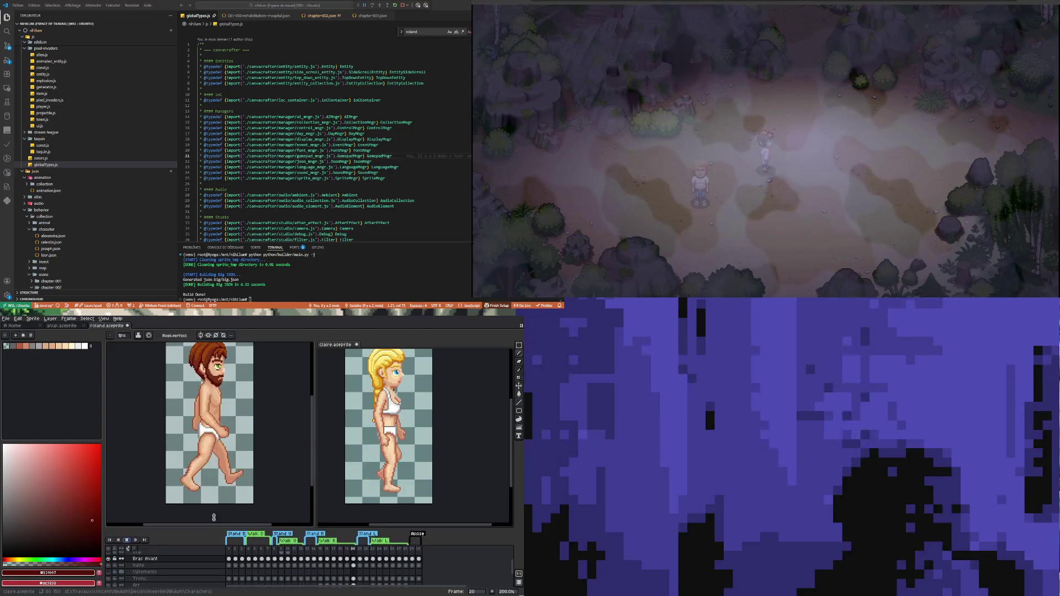
drag(313, 478, 313, 466)
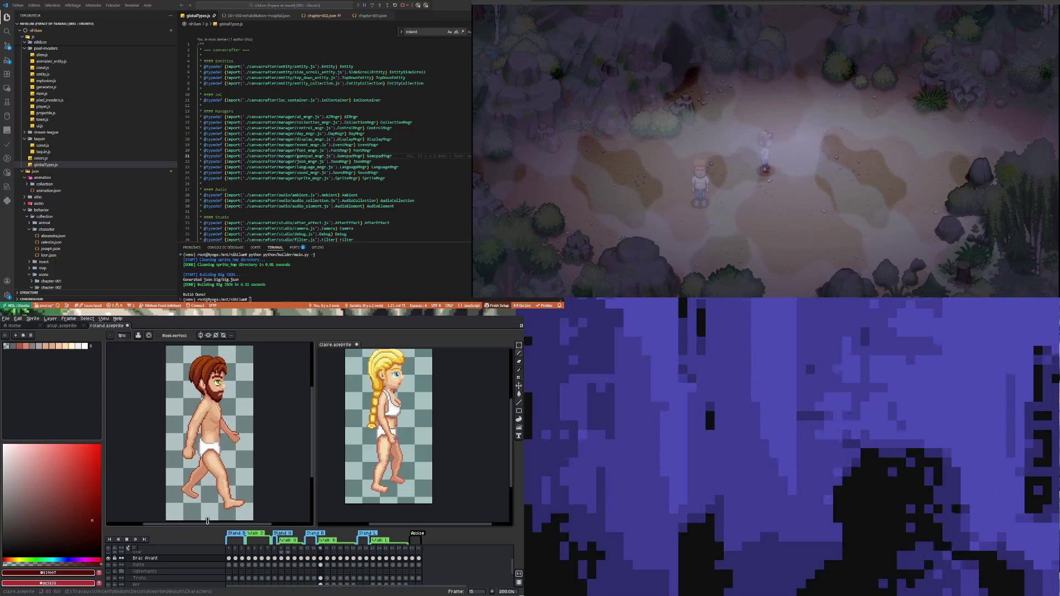
drag(209, 527, 209, 516)
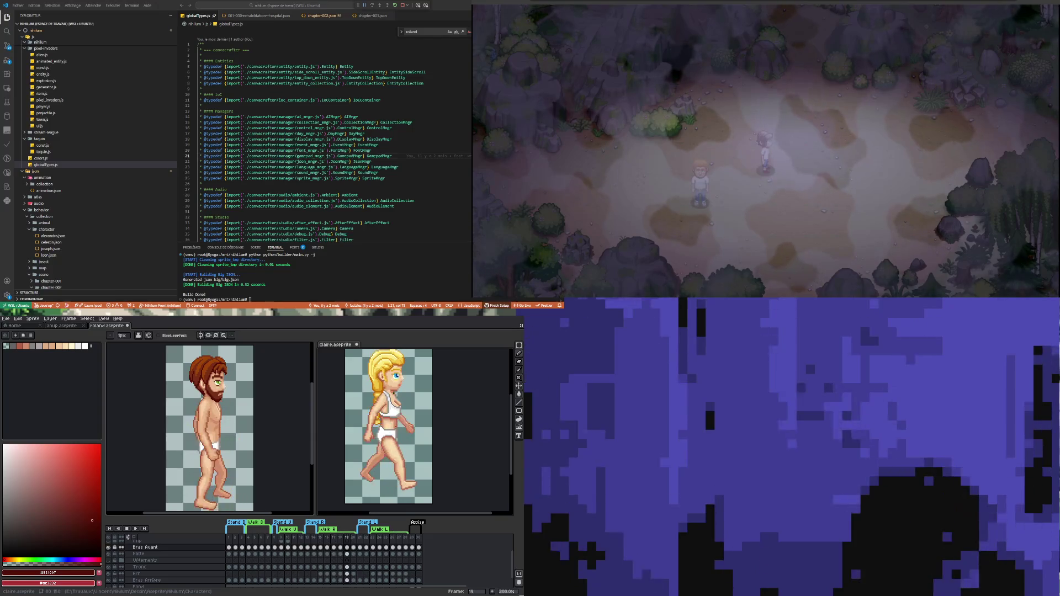
Step: Step frame by frame through the walk cycle comparing Roland's poses with Claire's
key(Right)
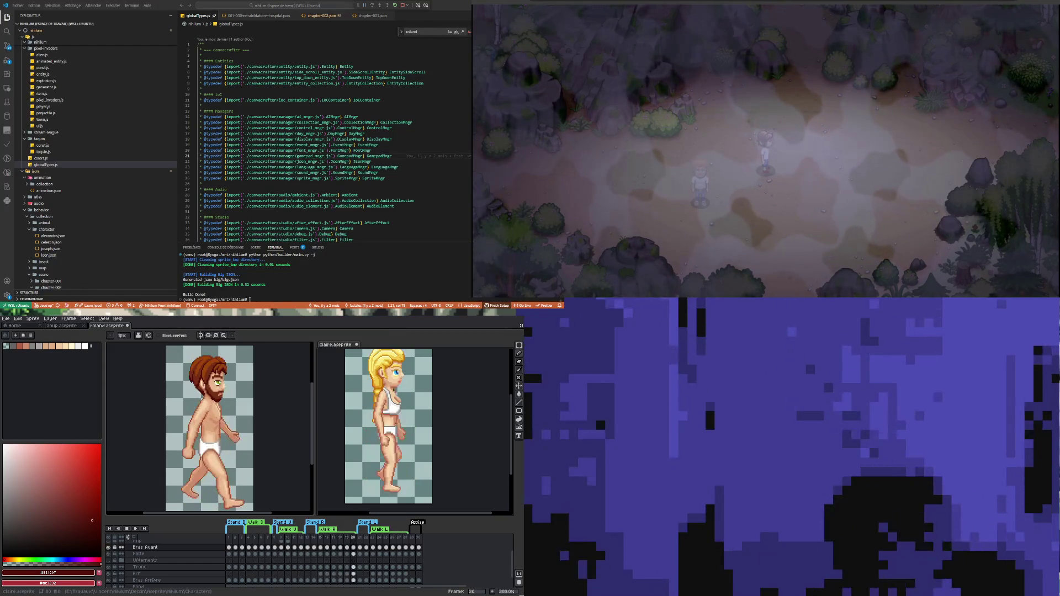
click(334, 586)
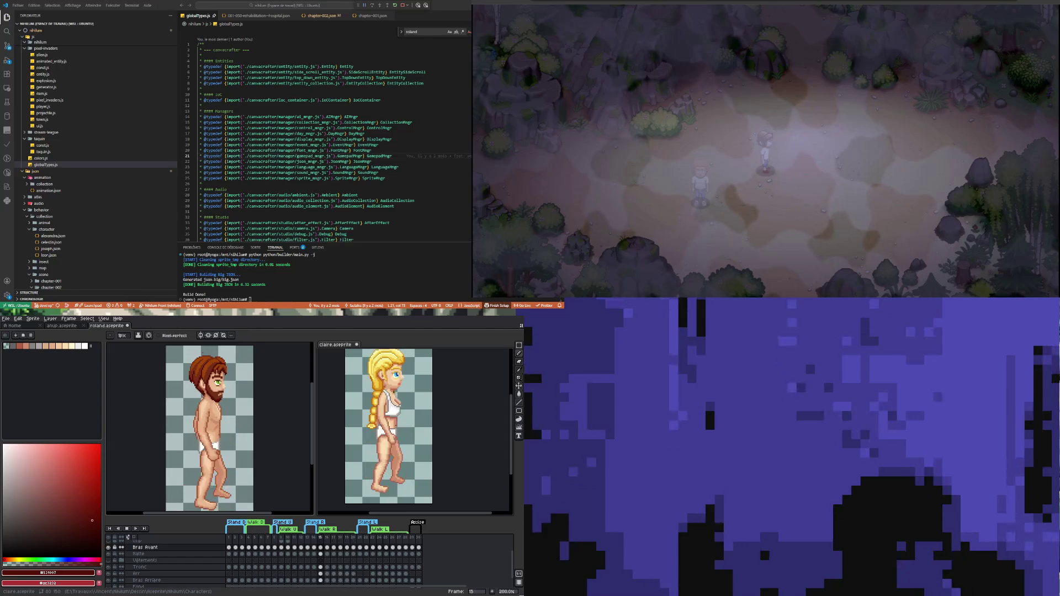
key(Right)
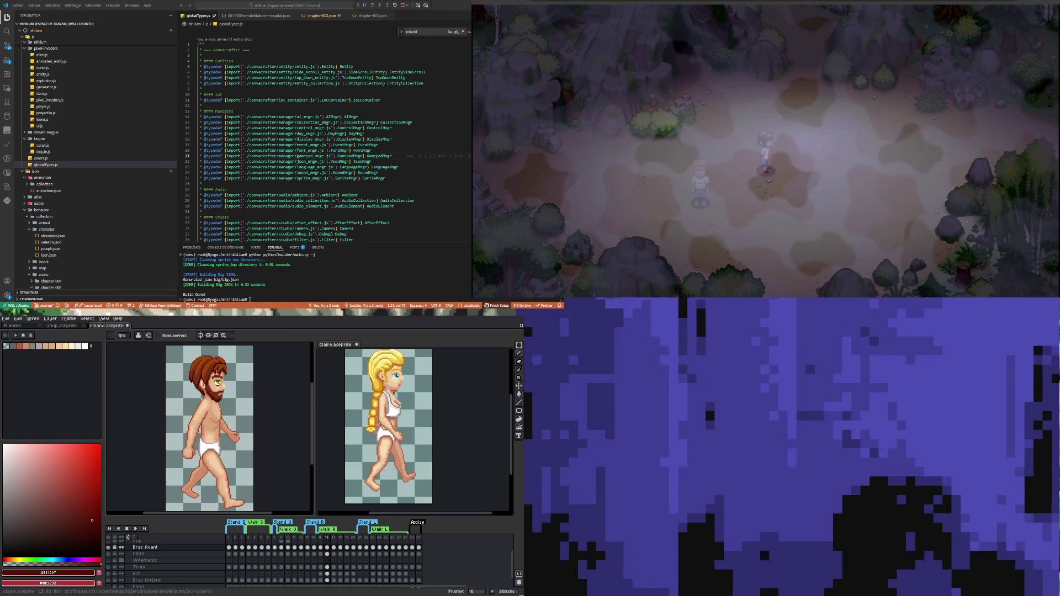
key(Right)
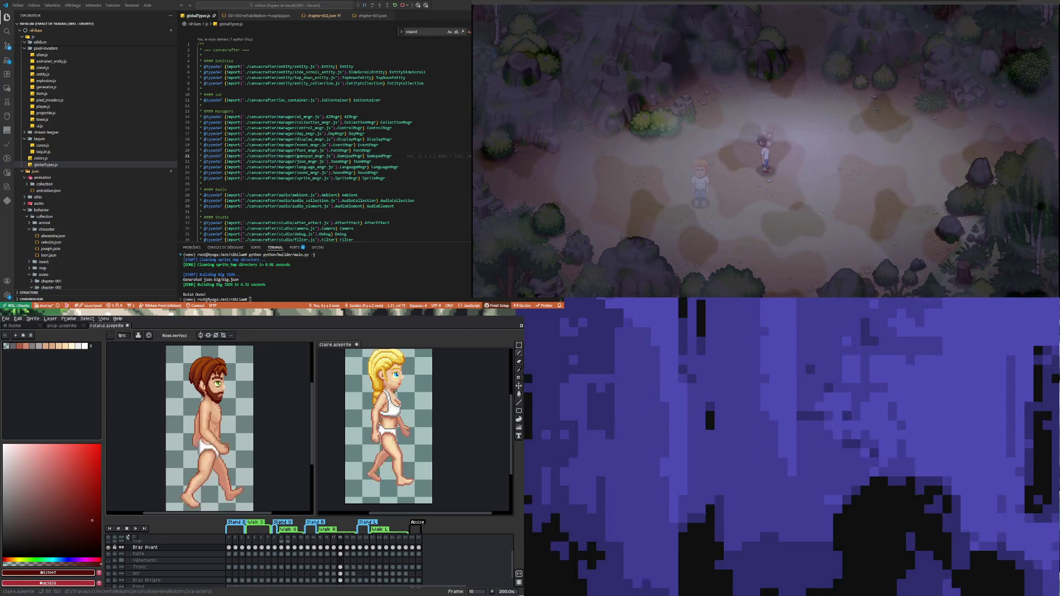
key(Left)
key(Left)
key(Left)
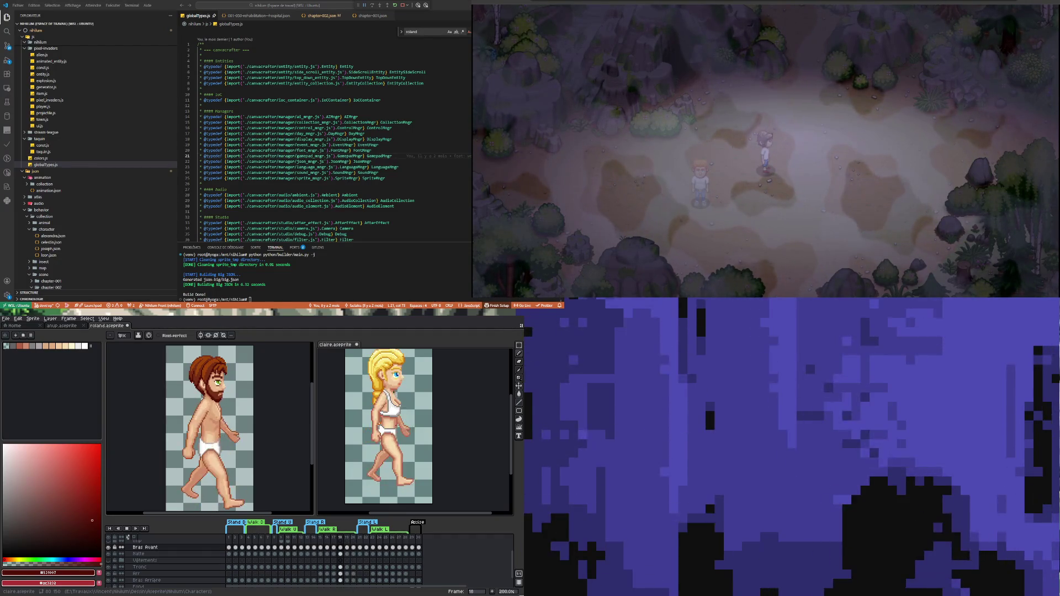
key(Right)
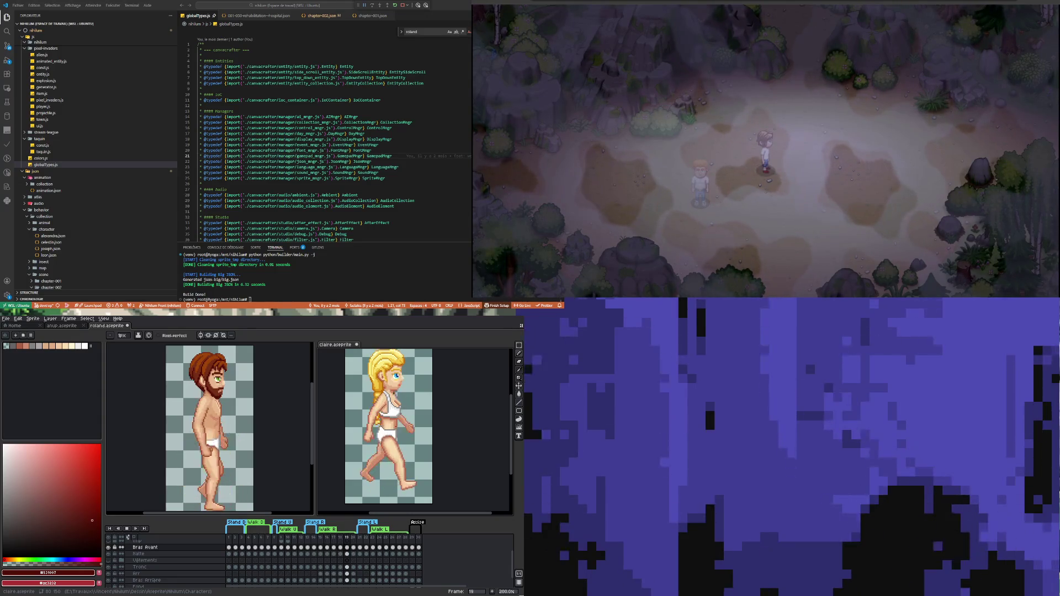
key(Right)
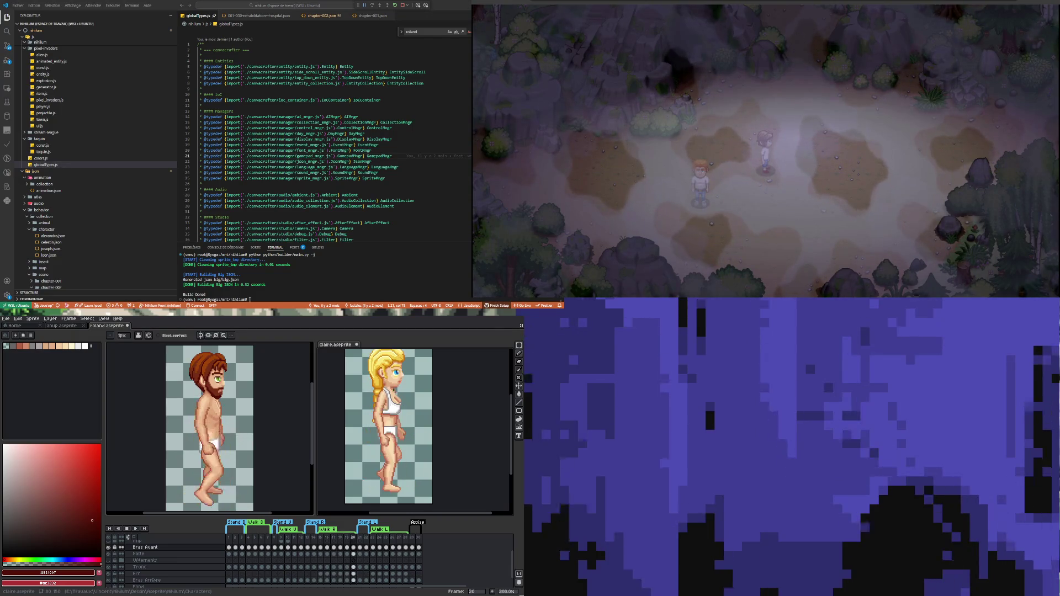
key(Right)
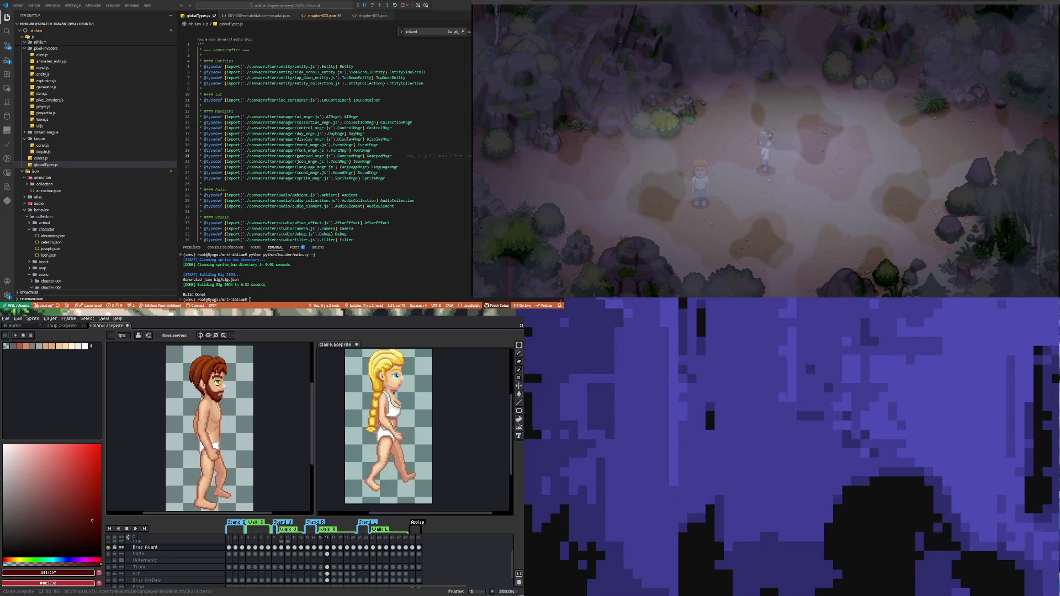
key(Right)
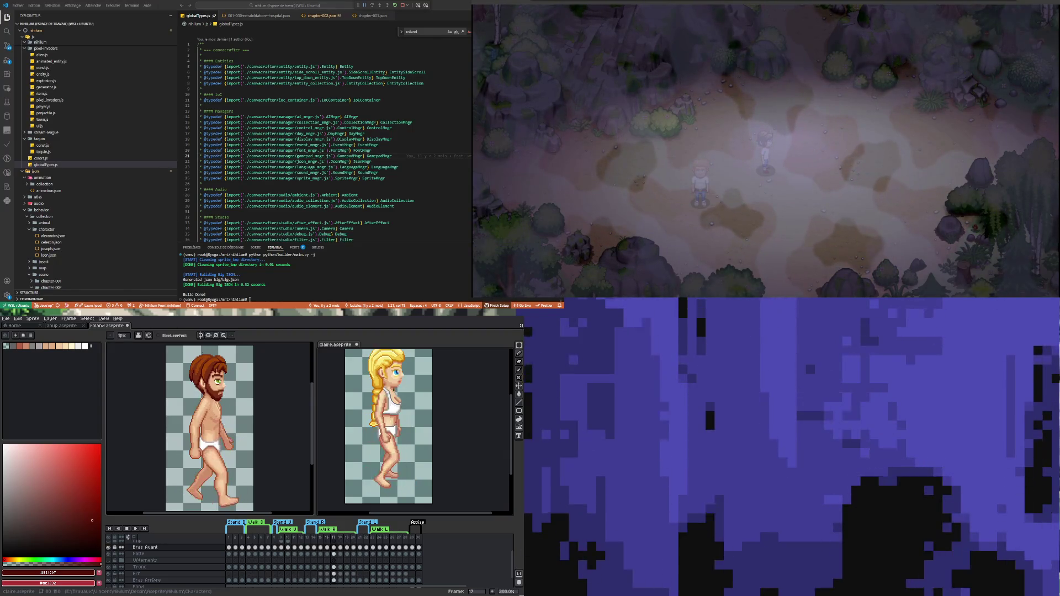
key(Right)
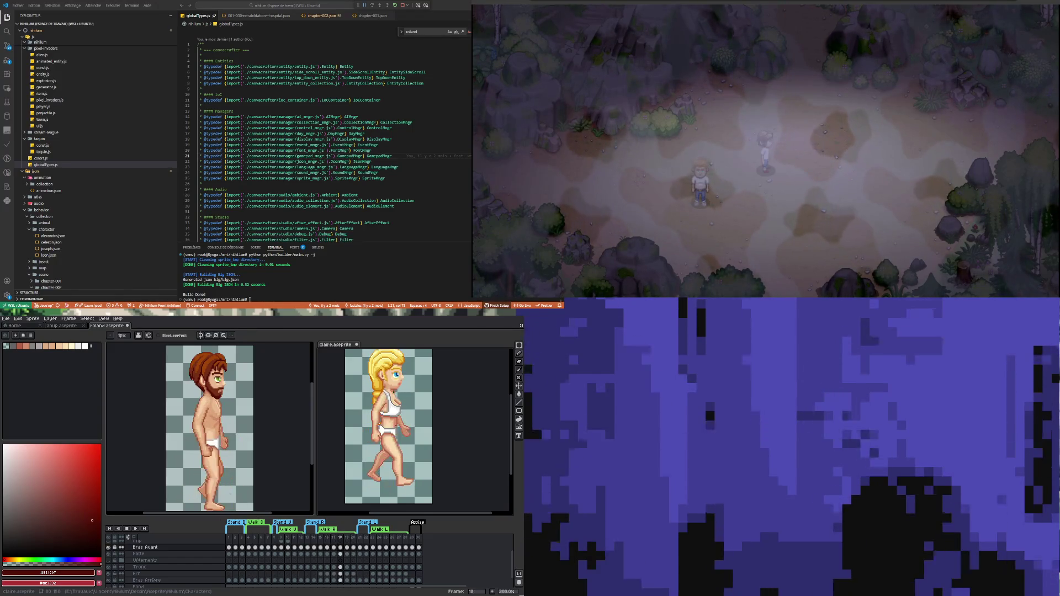
Step: Revisit frames 15 and 16, jump to frame 20, and start playback
key(Left)
key(Left)
key(Left)
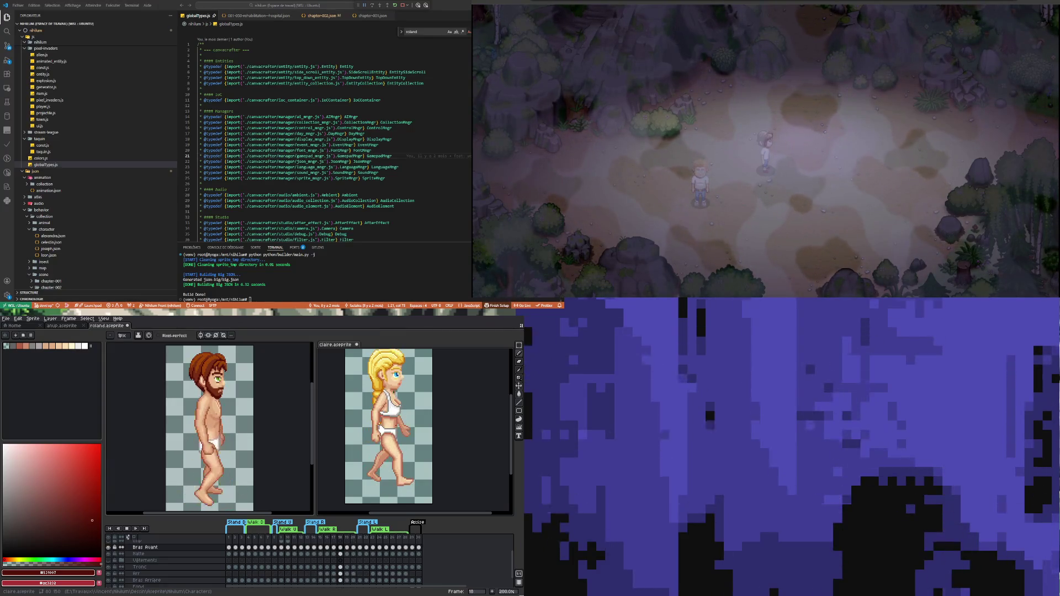
key(Right)
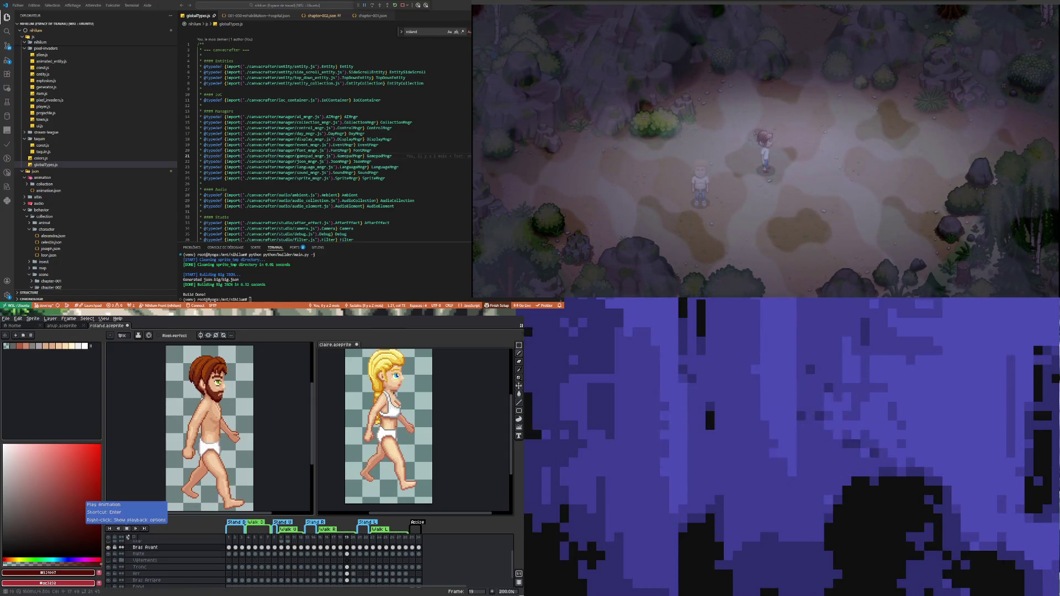
key(Right)
key(Right)
key(Right)
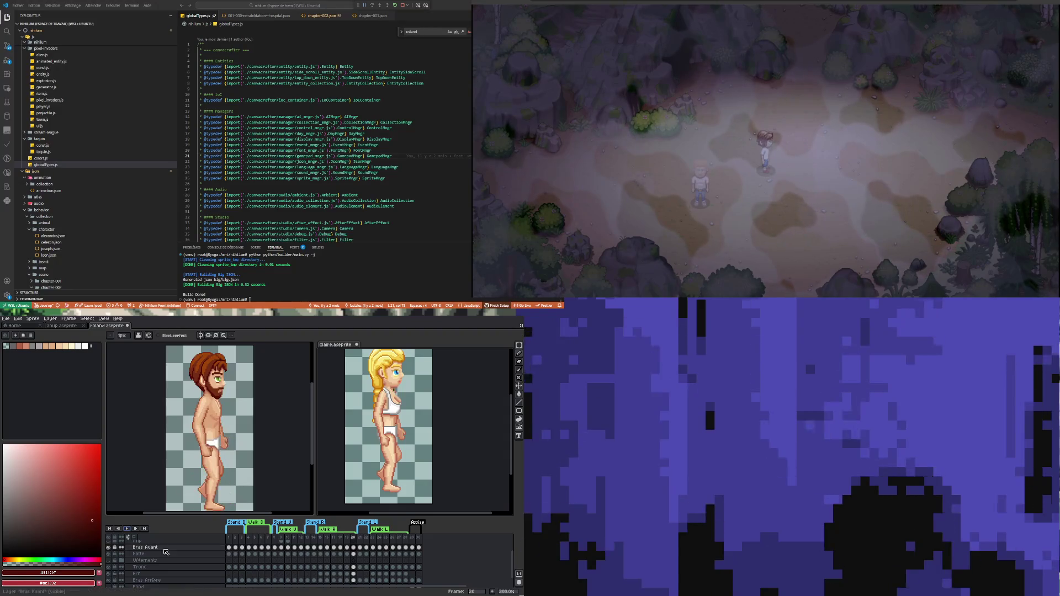
click(127, 529)
Step: Zoom in and review the Cheveux cels on frames 13 to 15
scroll(323, 550, up, 3)
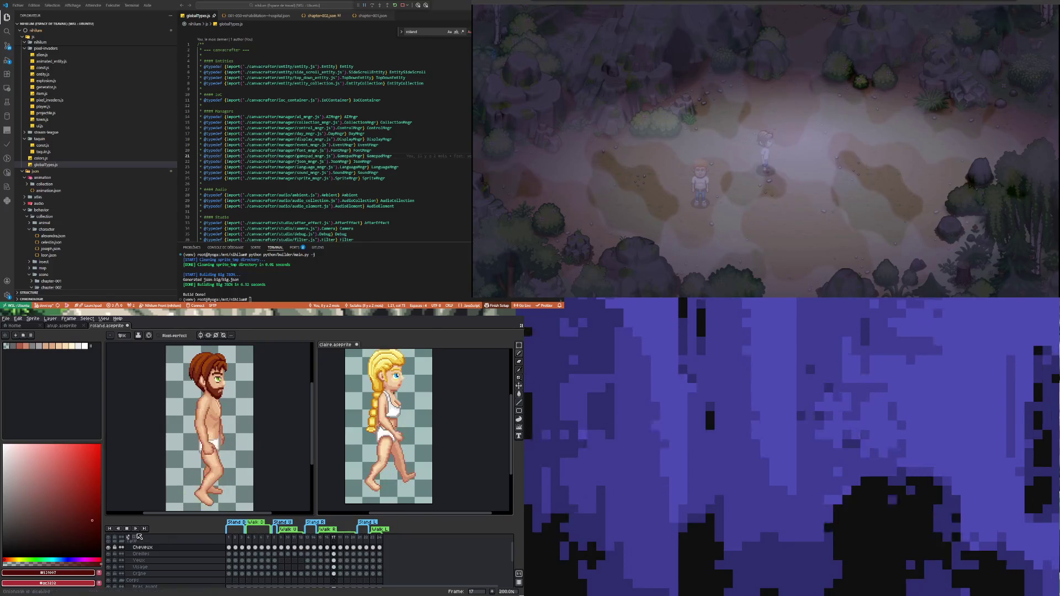
click(321, 548)
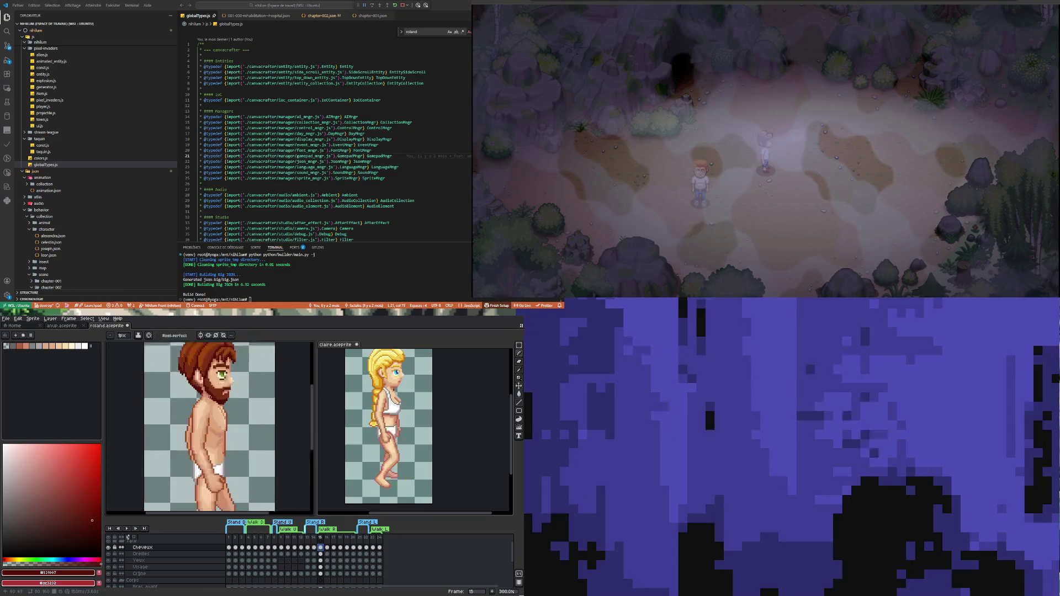
scroll(211, 399, up, 3)
scroll(338, 560, up, 1)
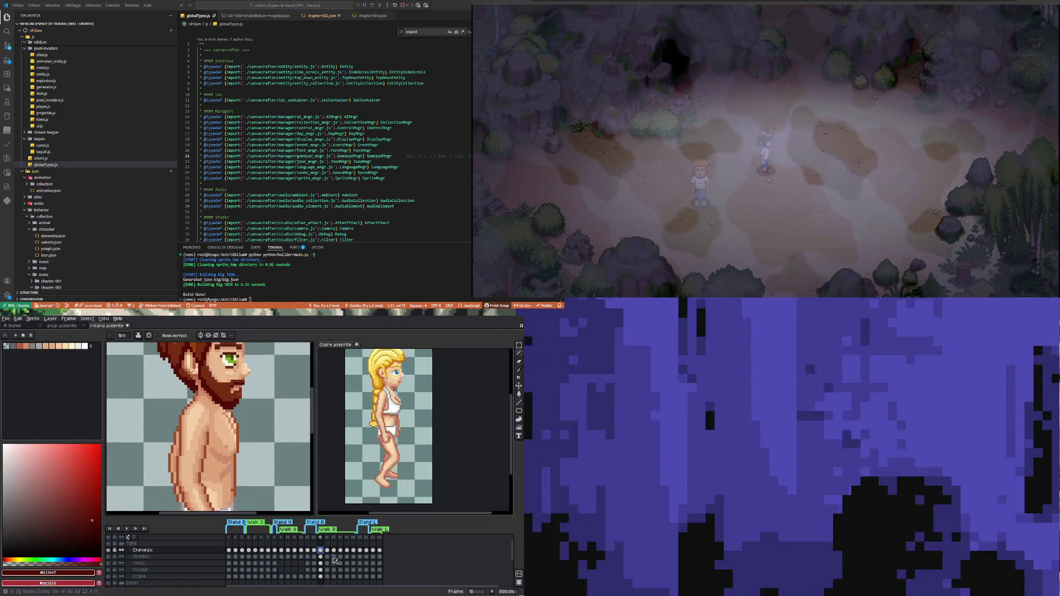
click(308, 551)
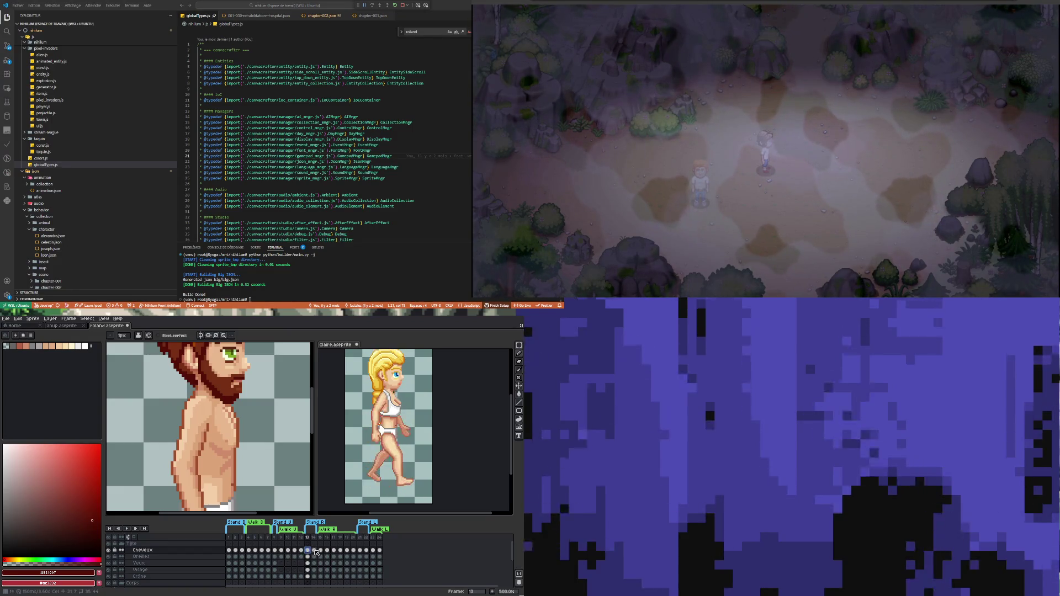
click(322, 550)
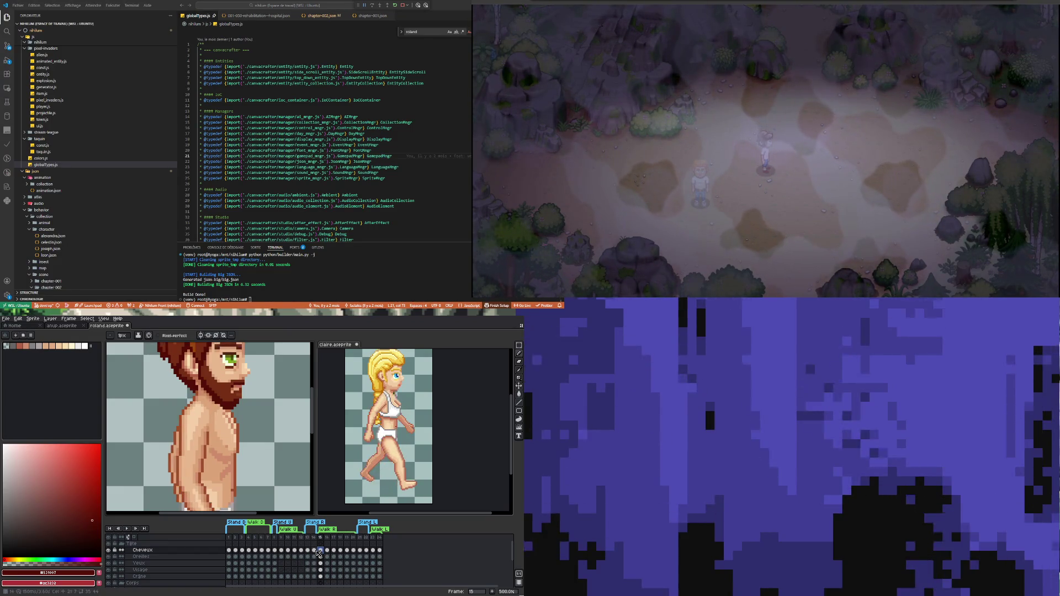
click(316, 550)
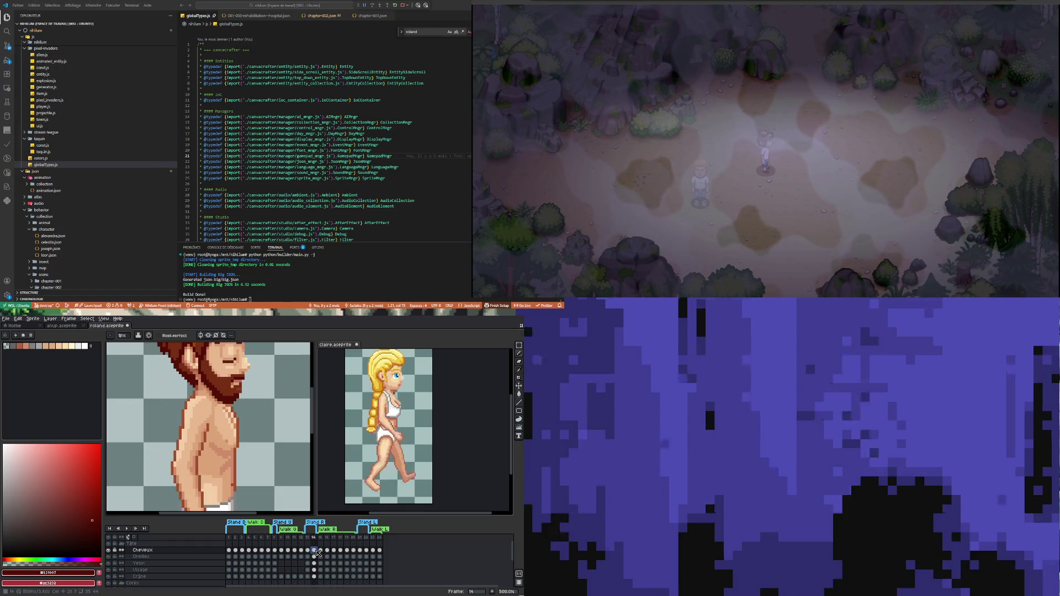
Step: Hide the Cheveux layer, compare the bald head on frames 14 and 15, then hide Visage
click(111, 550)
scroll(233, 428, down, 2)
scroll(227, 409, up, 3)
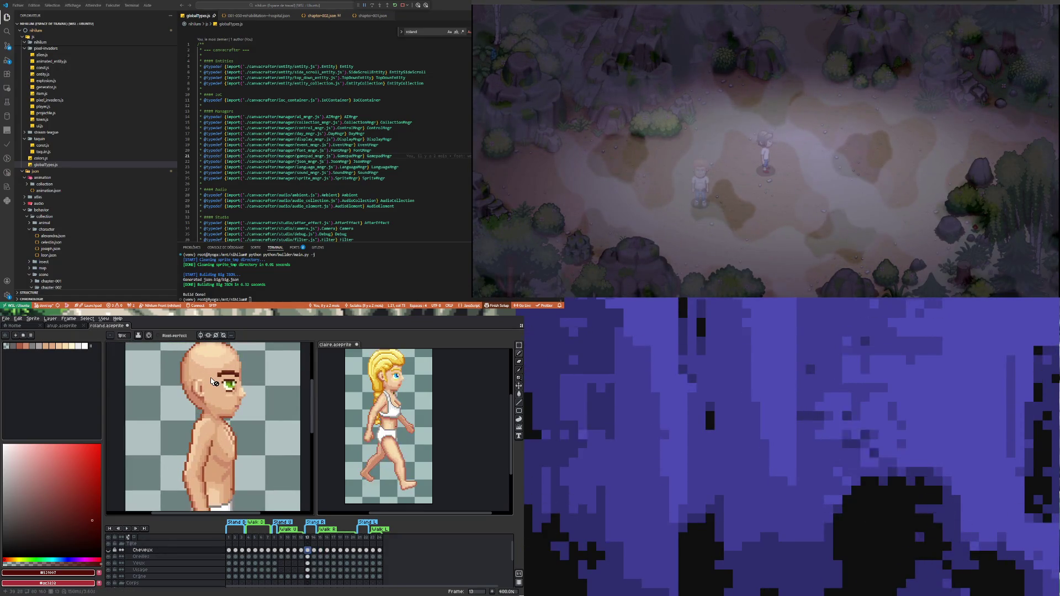
scroll(221, 392, down, 3)
scroll(217, 377, up, 1)
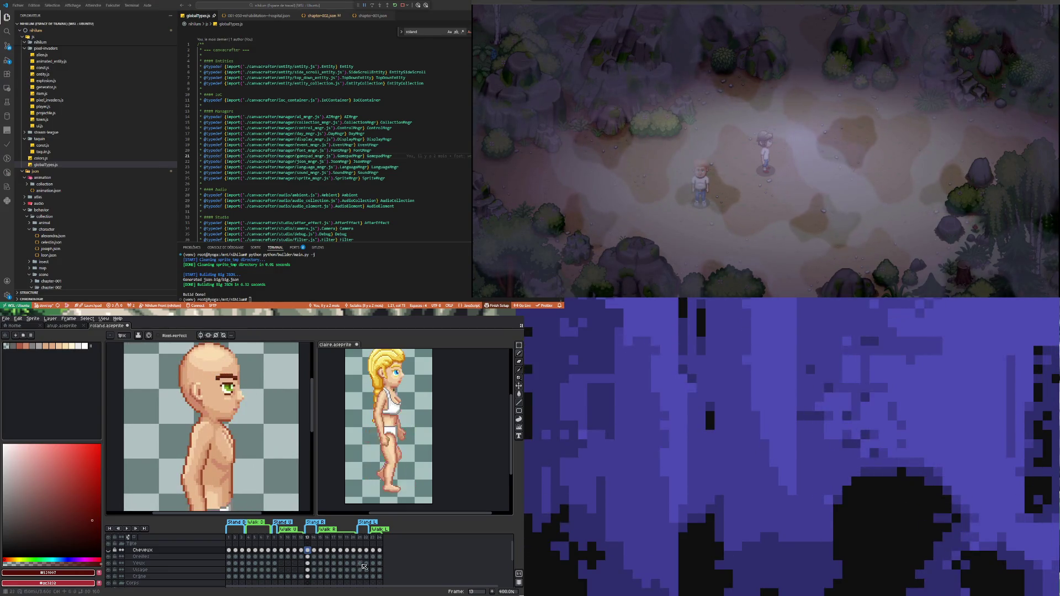
click(321, 551)
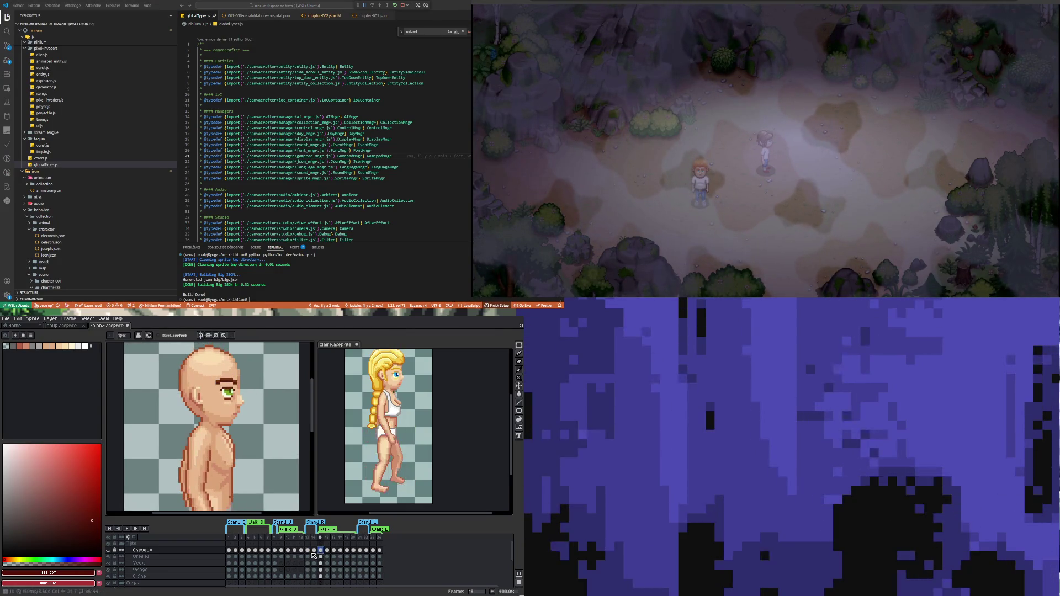
click(314, 551)
click(321, 551)
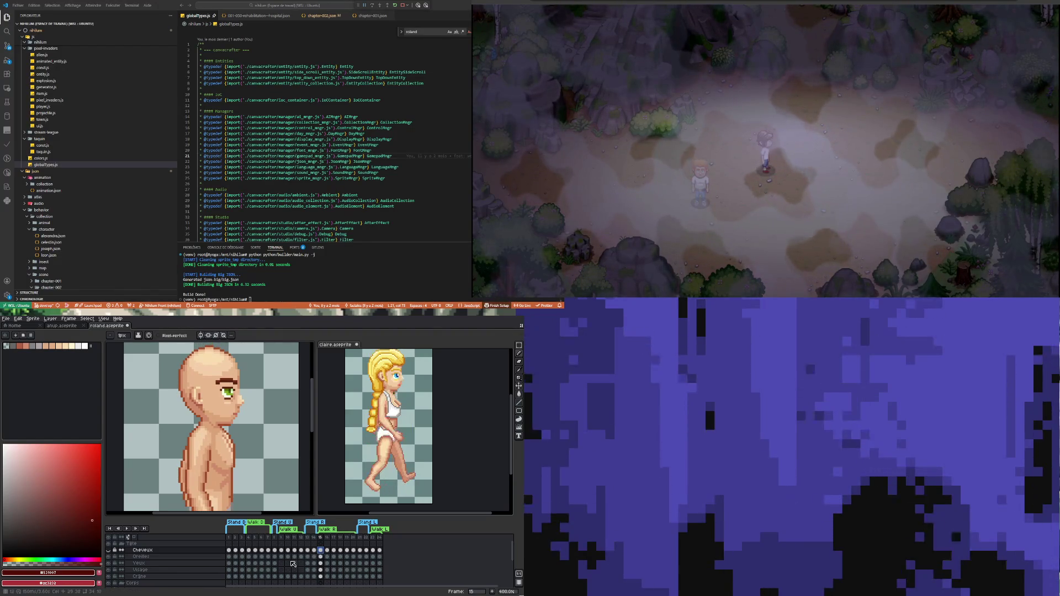
click(110, 572)
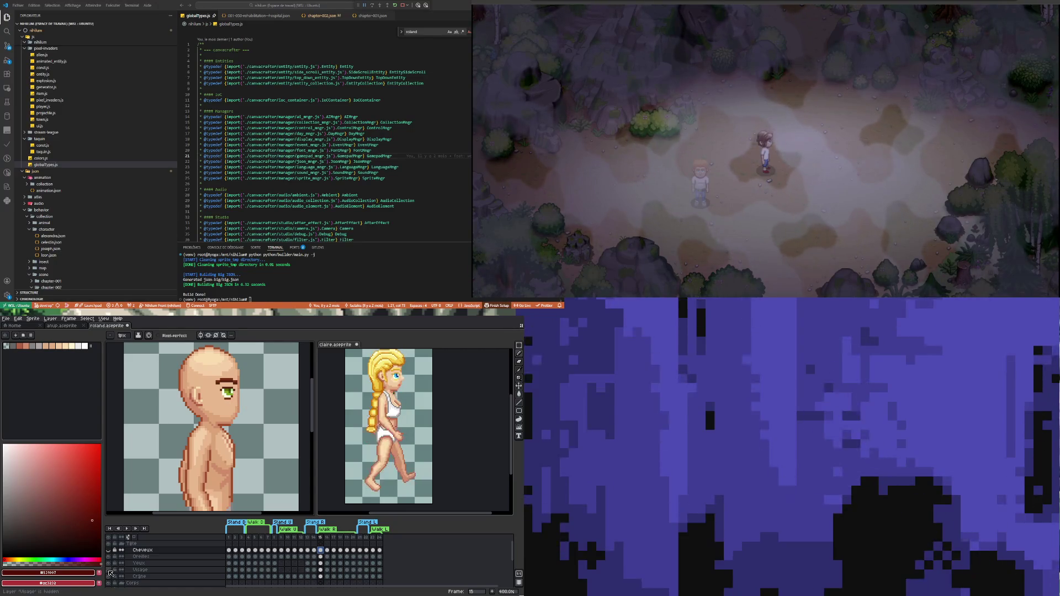
Step: Hide the Crâne layer and check the ear on frames 15 through 20
click(110, 576)
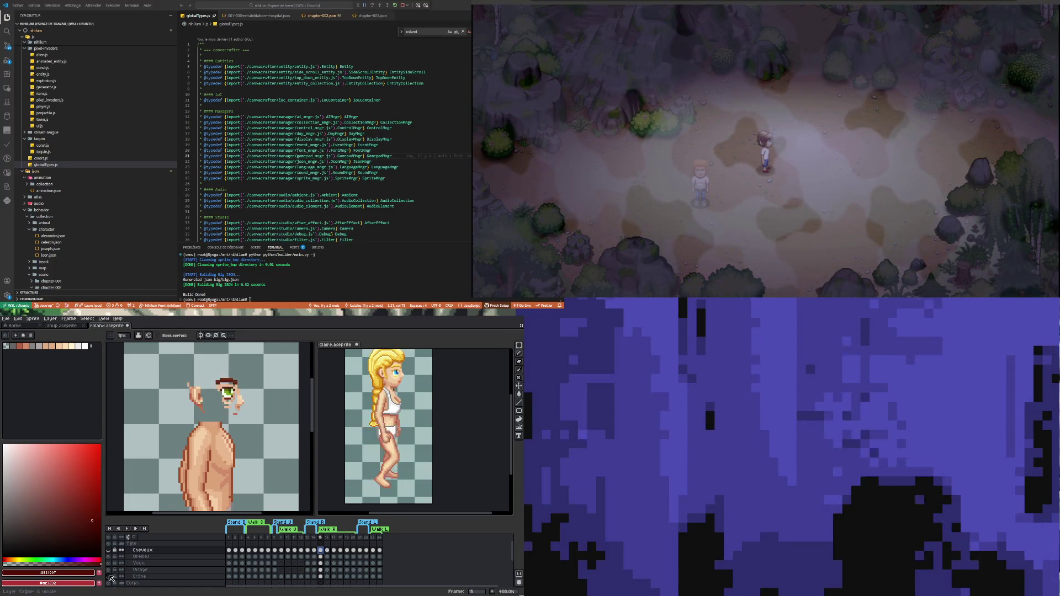
click(323, 557)
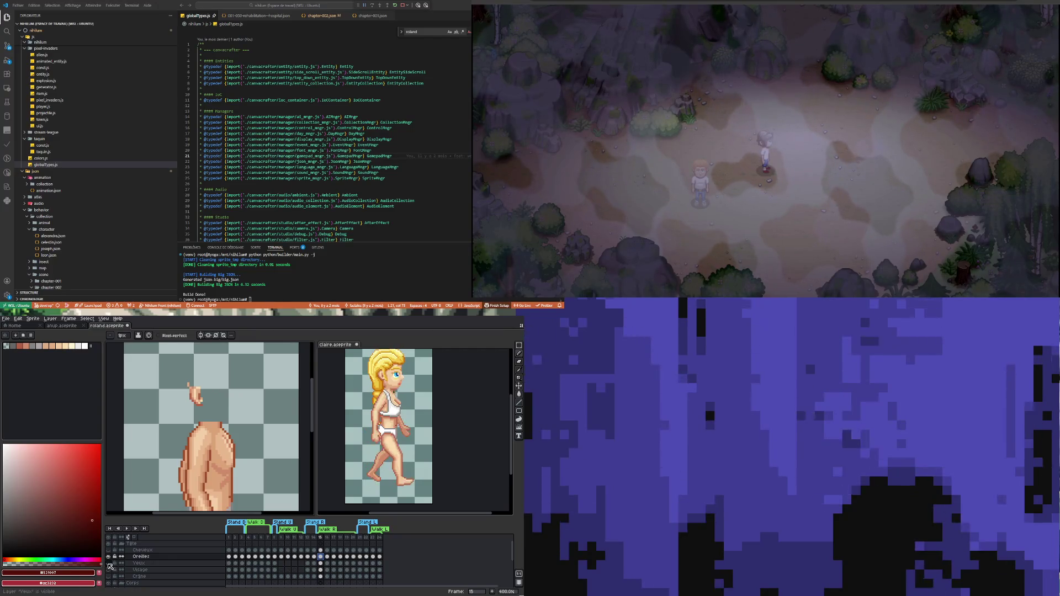
click(327, 557)
click(334, 557)
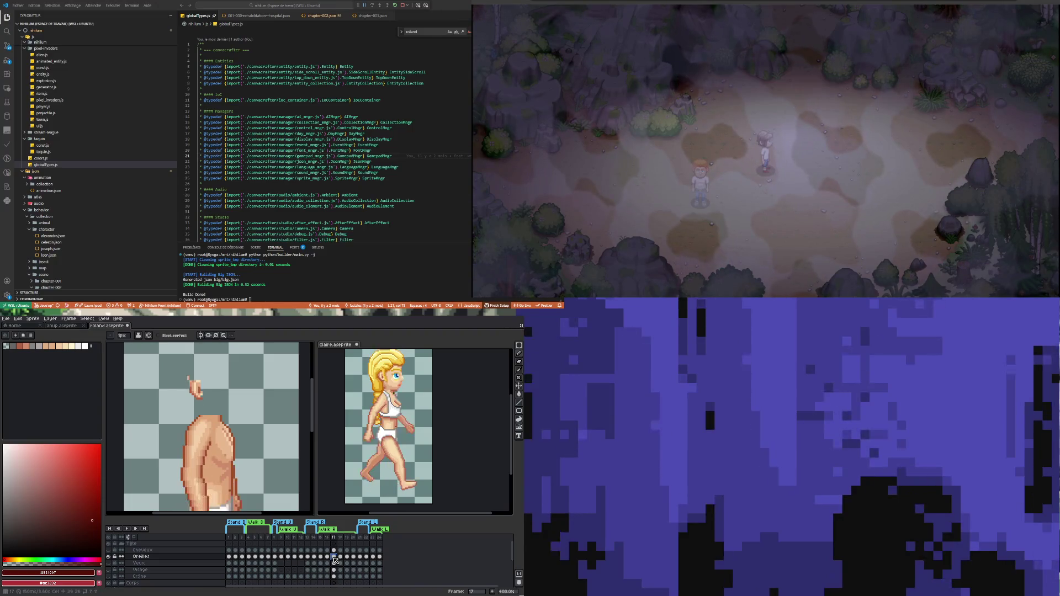
click(341, 557)
click(348, 557)
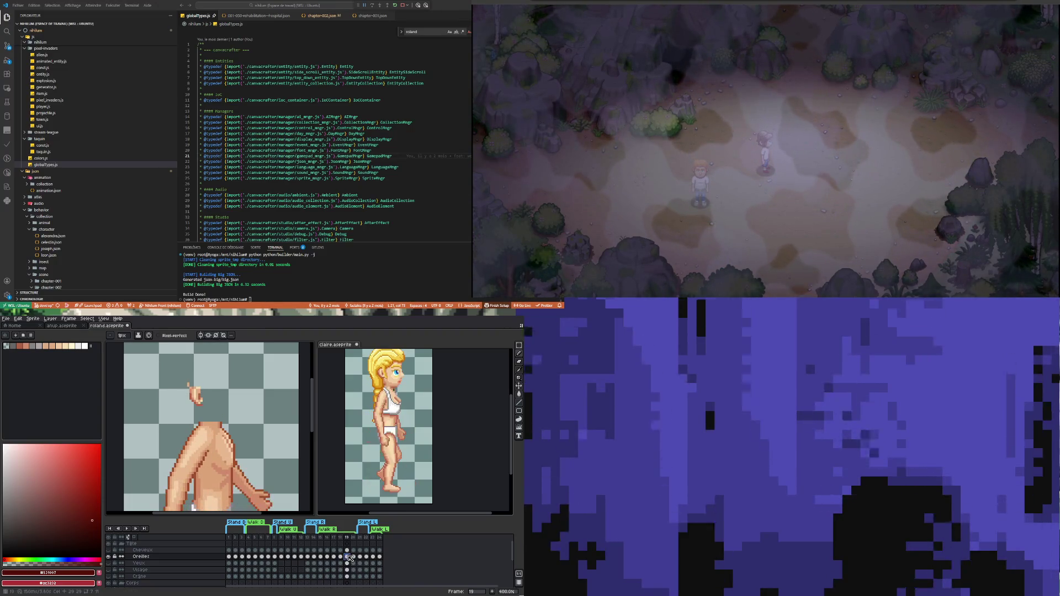
click(354, 557)
scroll(205, 413, up, 1)
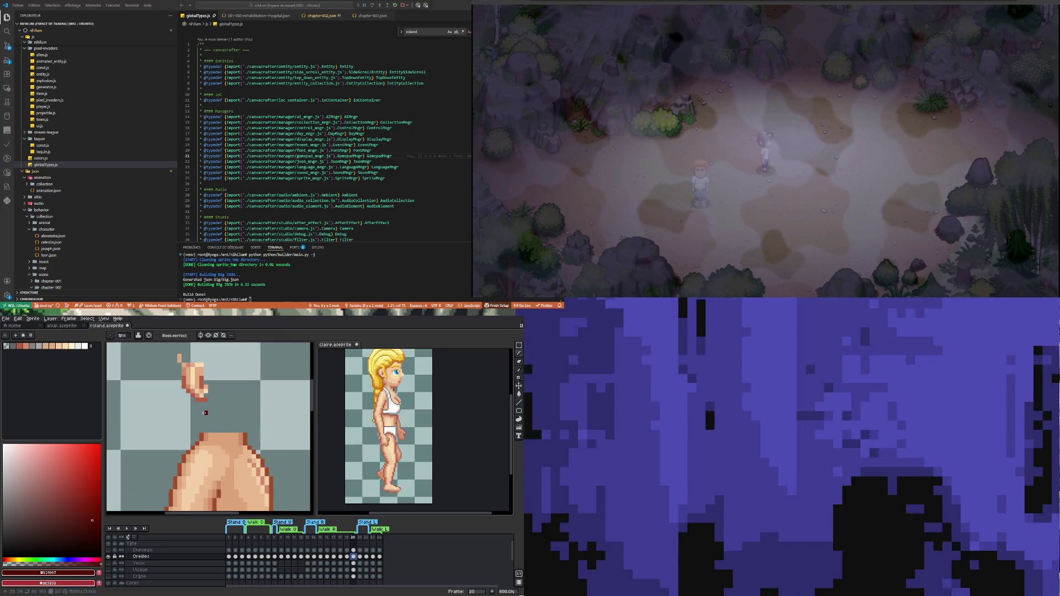
Step: Sample the skin tone #ef8c6b from the body and switch to the Paint Bucket
key(i)
click(192, 444)
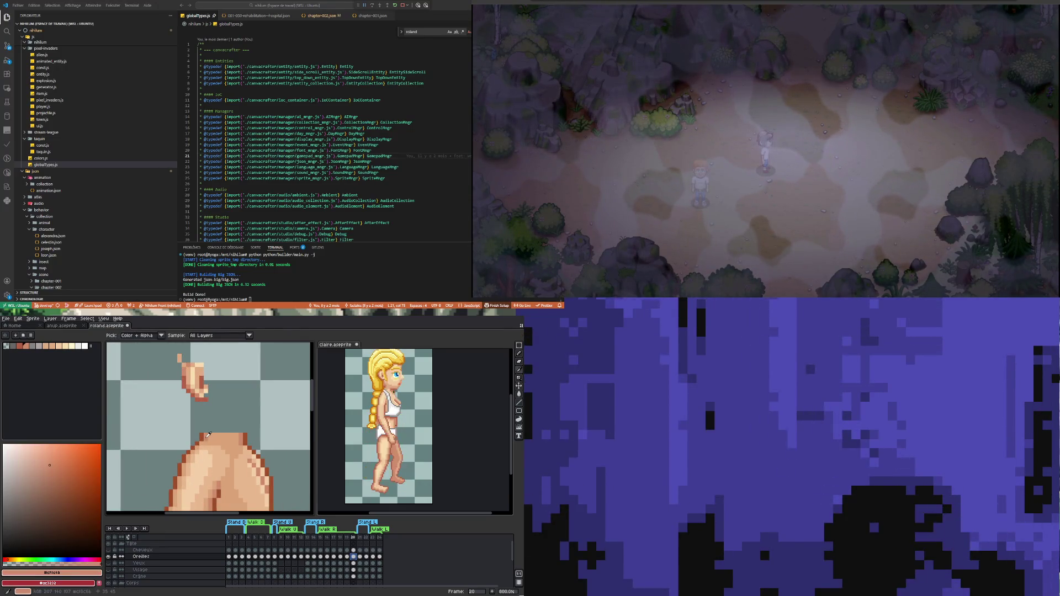
click(520, 394)
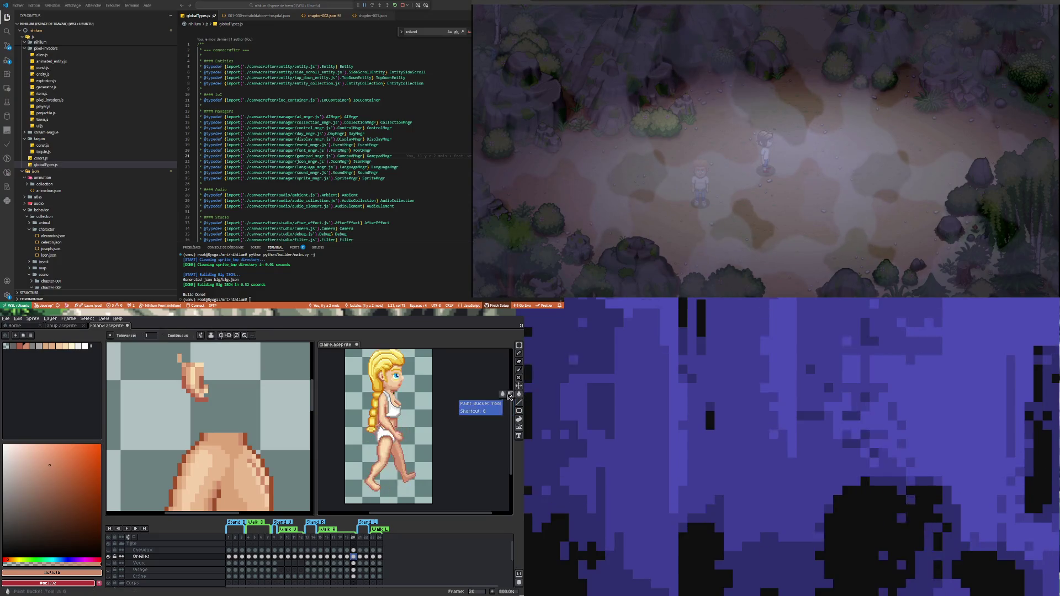
Step: Fill the ear with skin tones #cf8c6b and #dba378 sampled from the body
scroll(203, 387, up, 3)
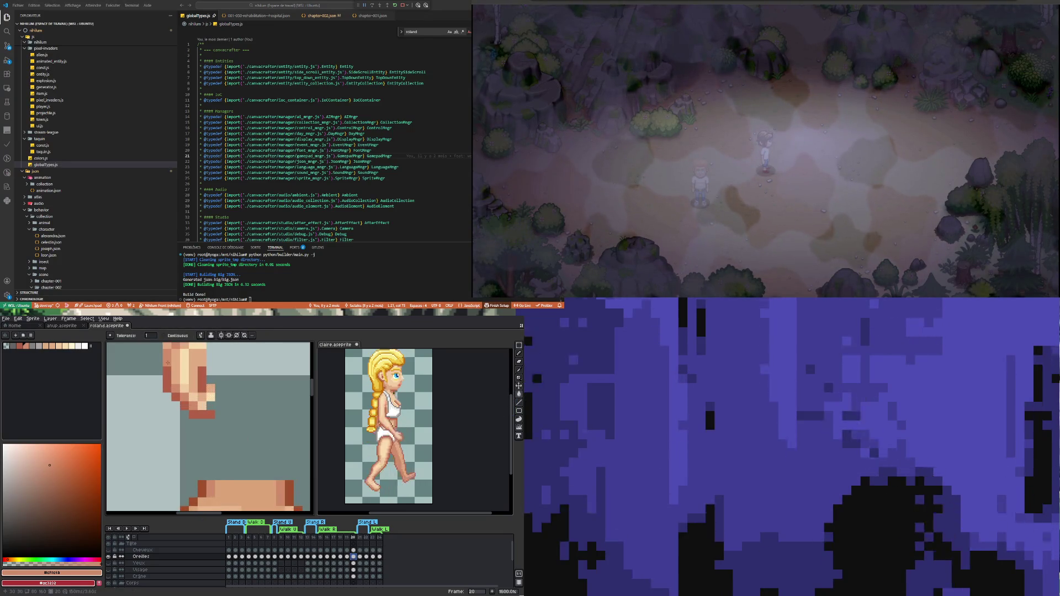
scroll(167, 363, down, 1)
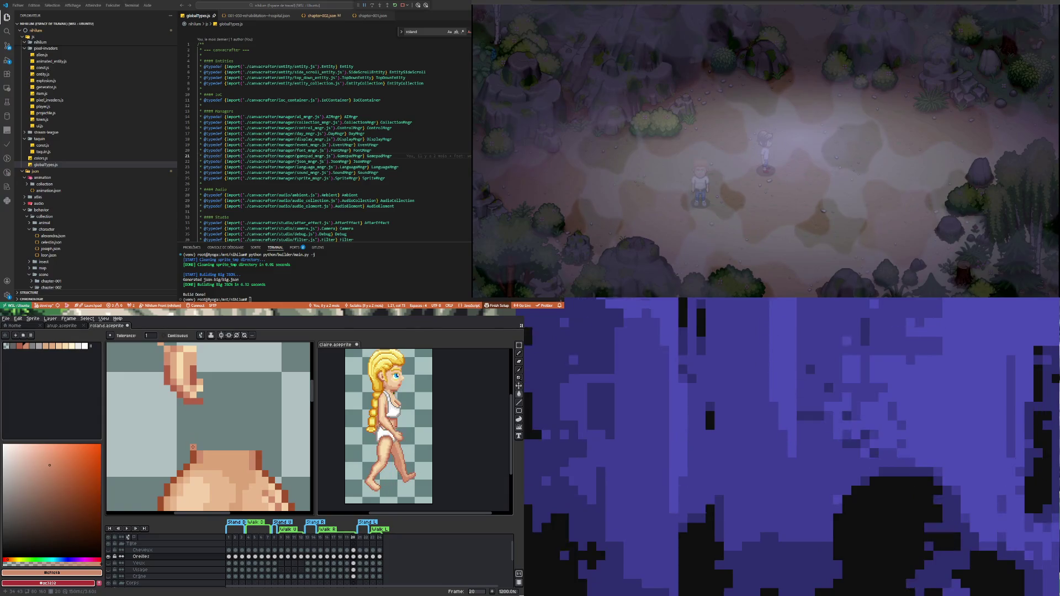
scroll(200, 428, down, 3)
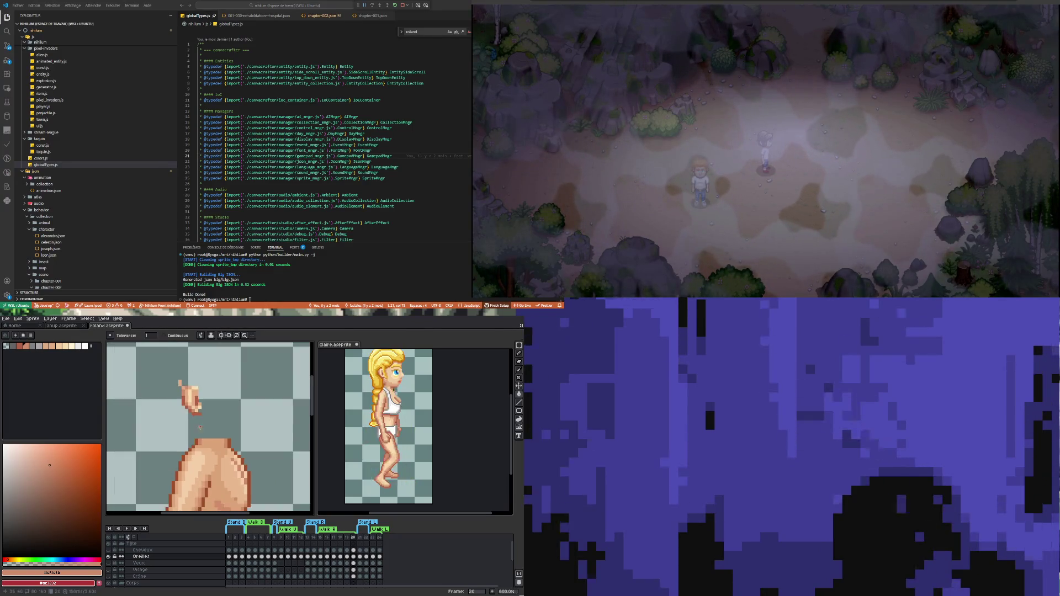
scroll(199, 439, up, 3)
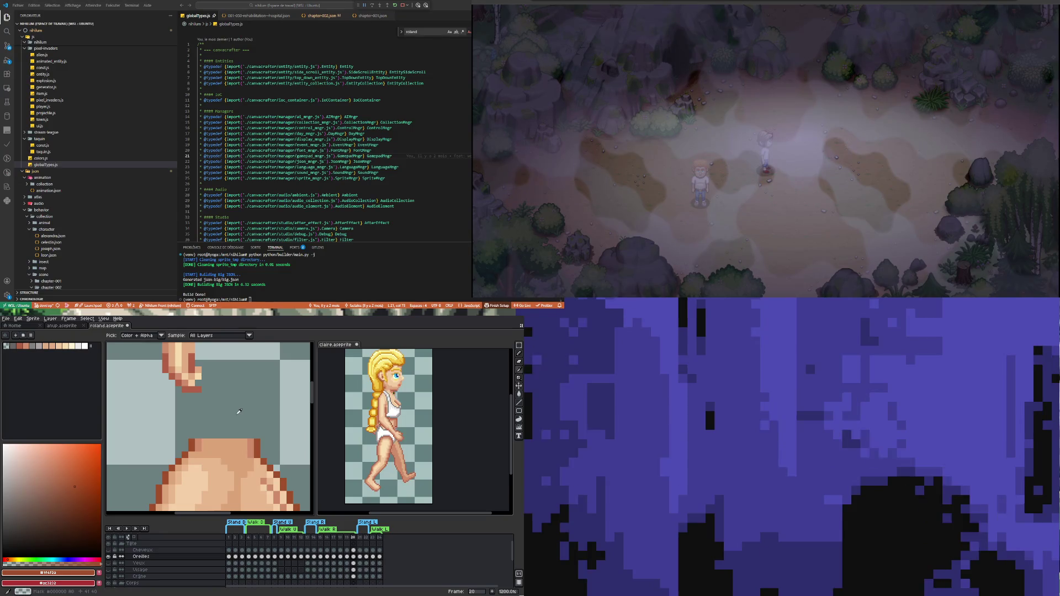
click(518, 395)
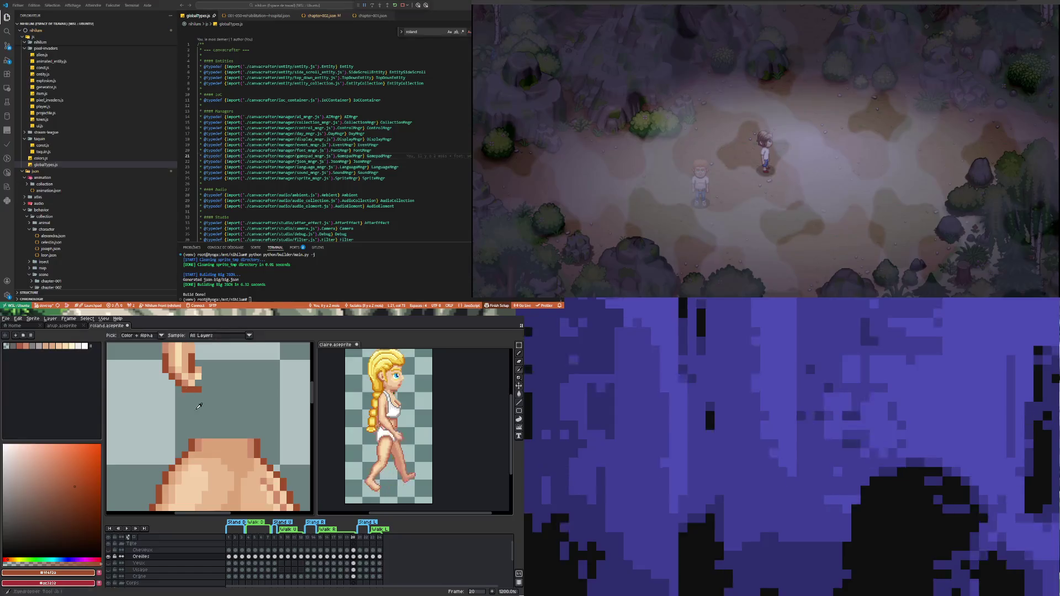
alt+click(202, 443)
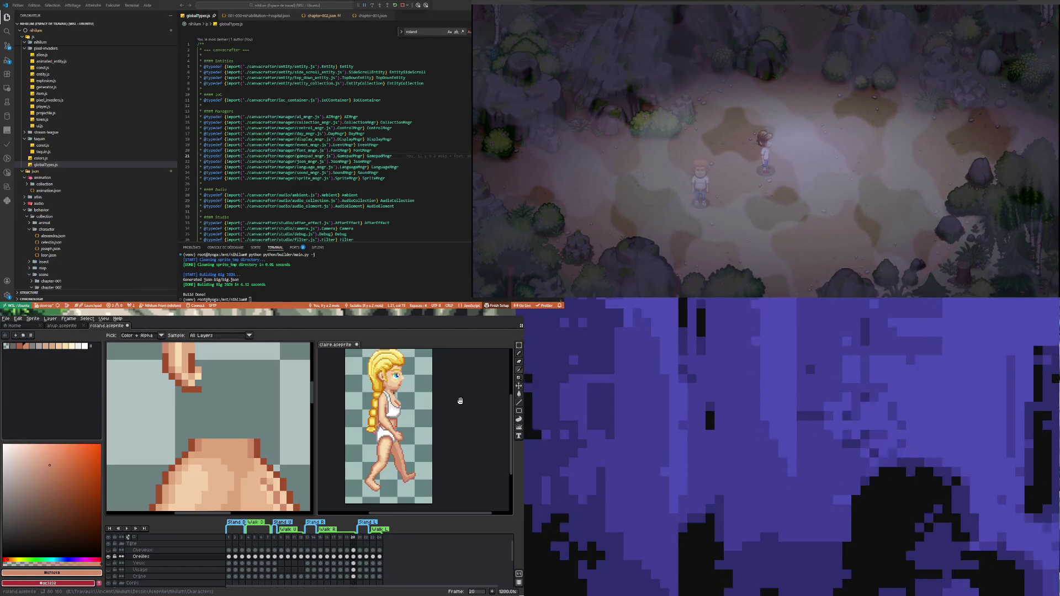
click(518, 394)
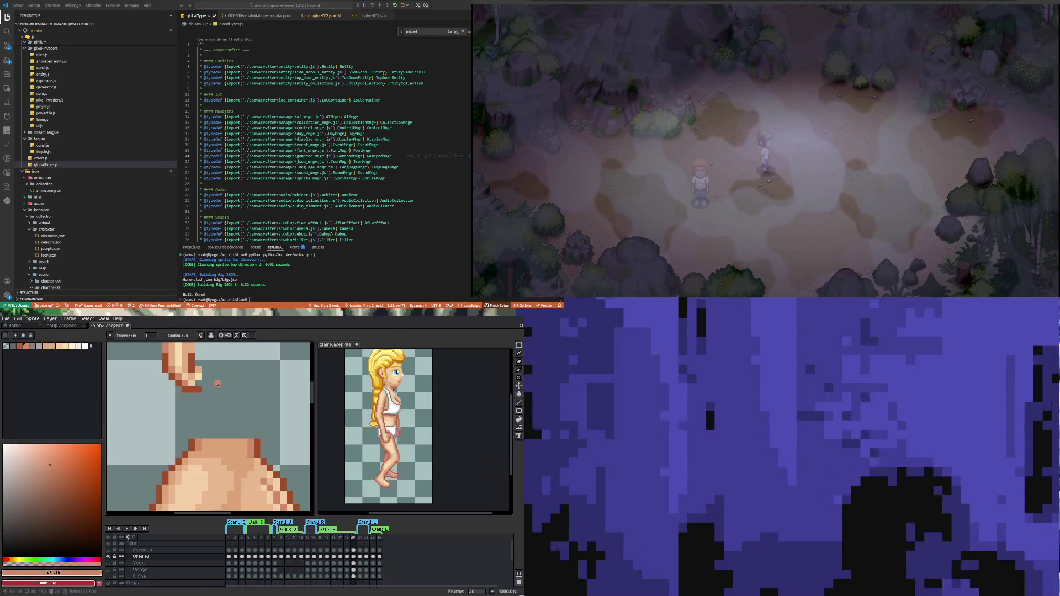
scroll(189, 408, up, 2)
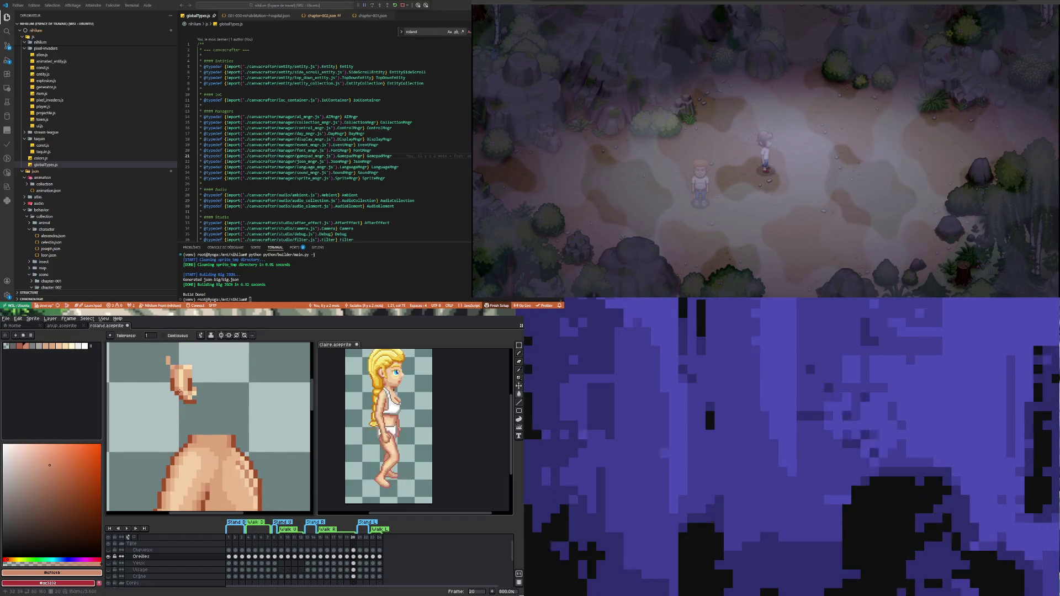
scroll(199, 469, down, 2)
alt+click(205, 476)
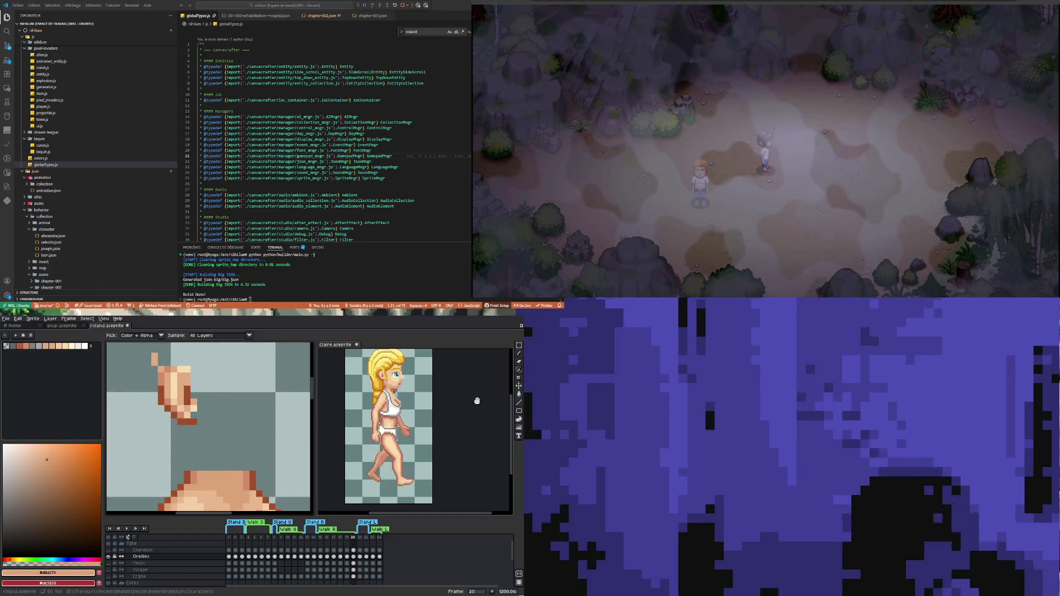
click(518, 394)
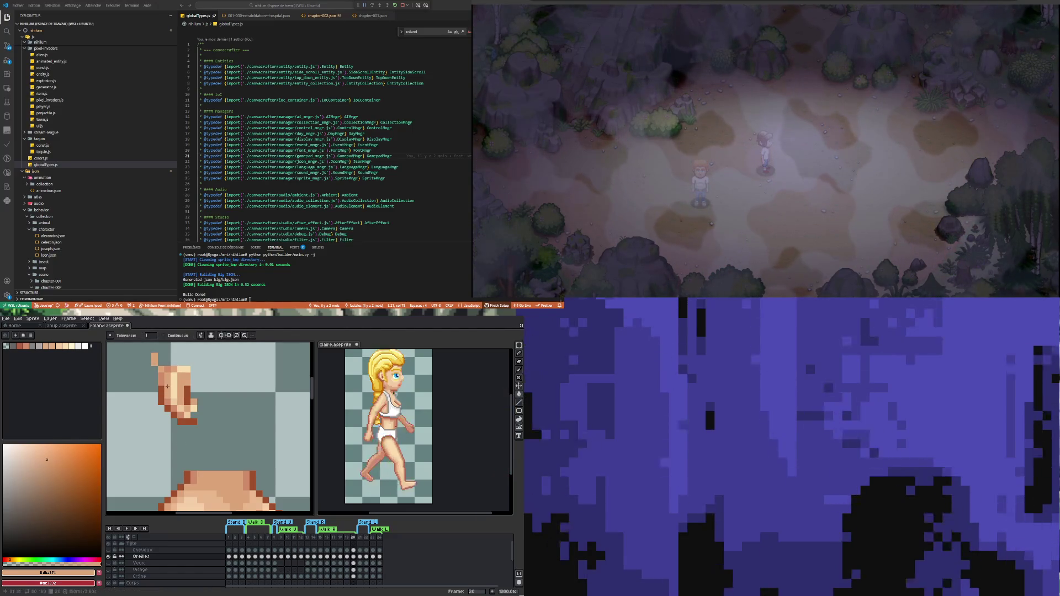
Step: Fill the ear's highlights with the light tone #f5cfa9, then box-select the ear
key(i)
click(209, 495)
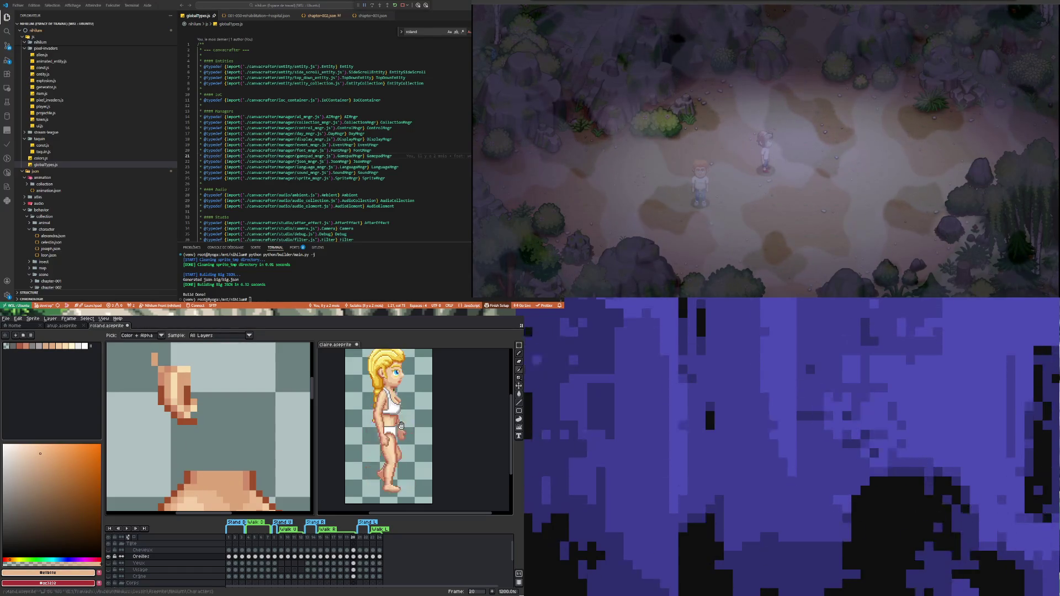
click(521, 395)
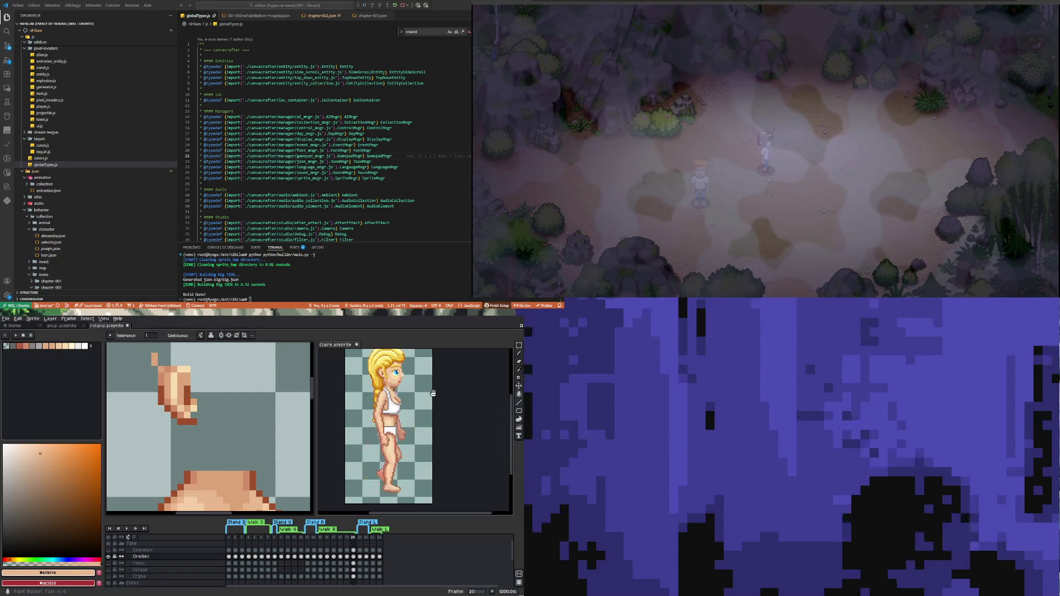
key(i)
scroll(232, 424, down, 3)
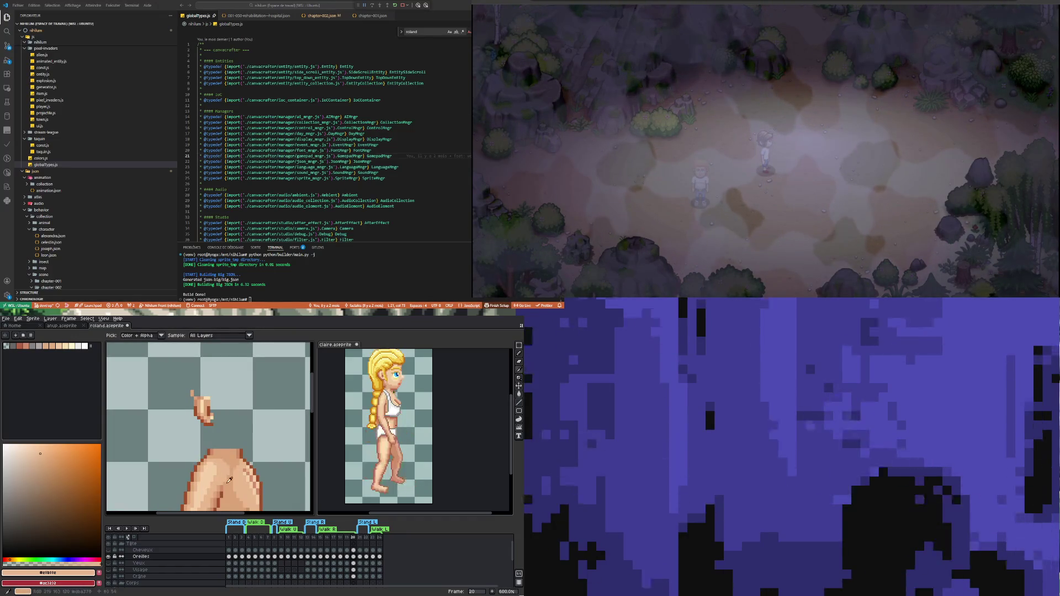
scroll(219, 469, up, 1)
click(216, 468)
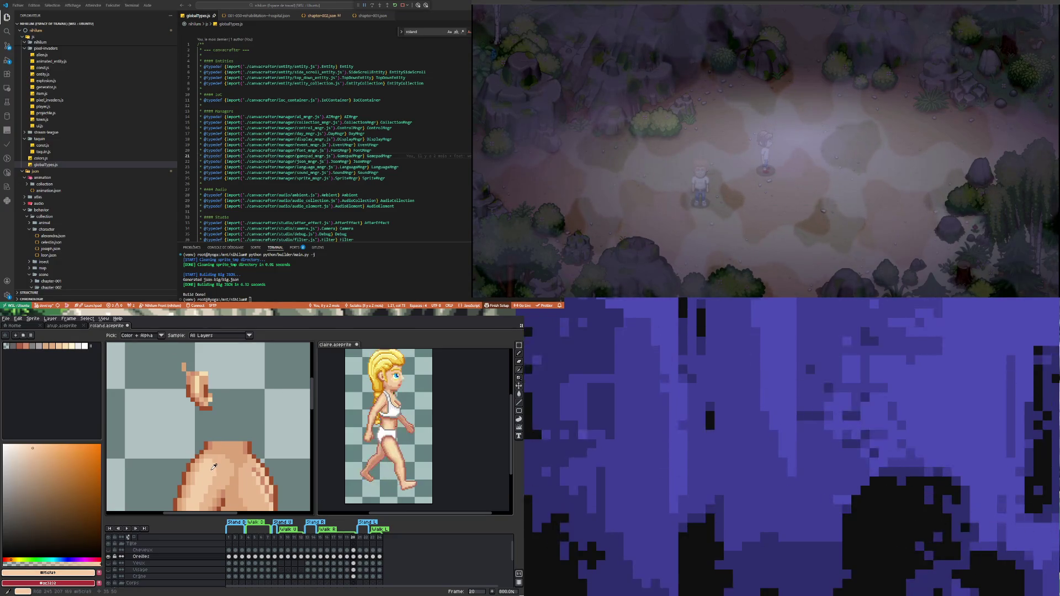
click(519, 394)
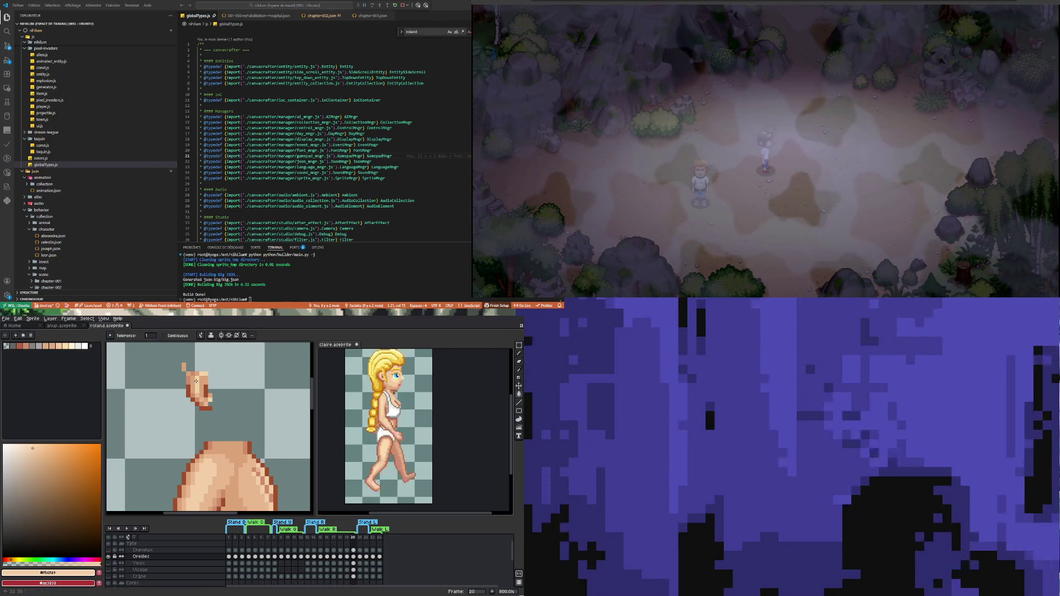
scroll(186, 383, down, 1)
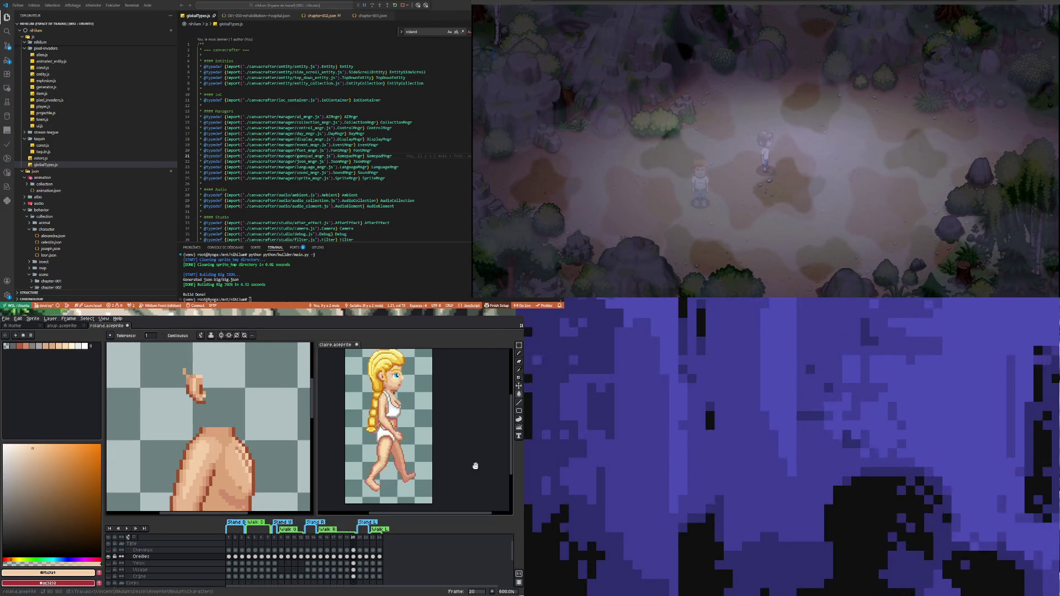
click(519, 346)
drag(158, 354, 223, 422)
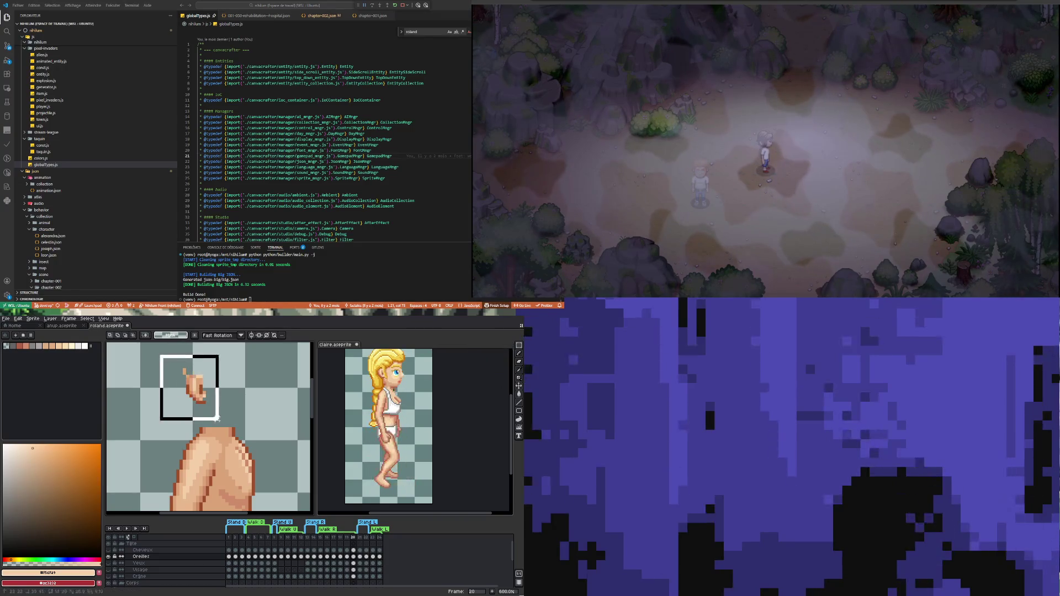
Step: Raise the ear 3 px on frame 18 and 2 px on 17, lower it on 16, and check frames 15–13
click(347, 557)
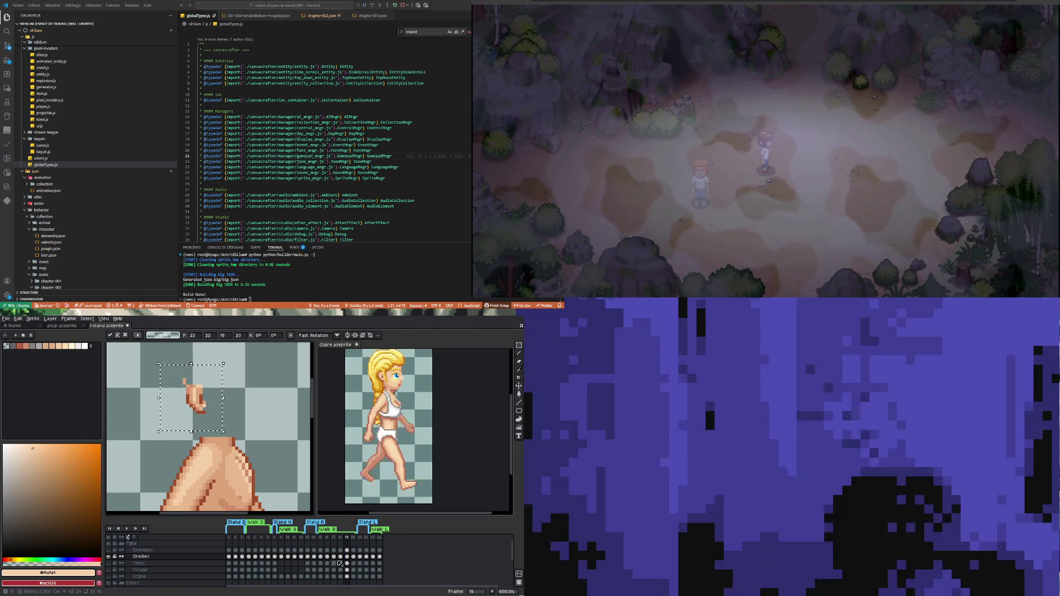
key(comma)
key(Up)
key(Up)
key(Up)
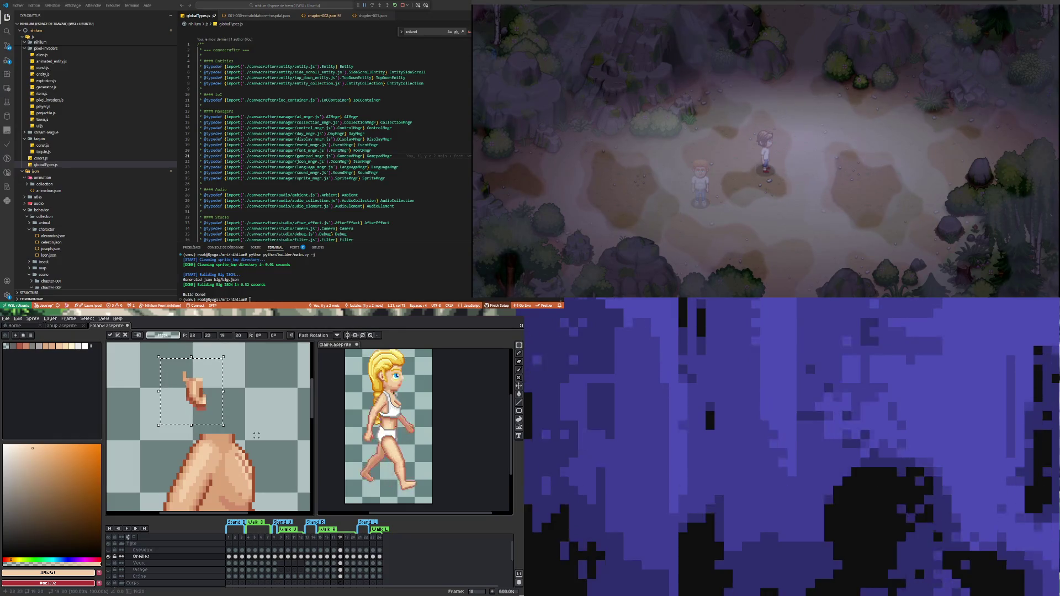
key(comma)
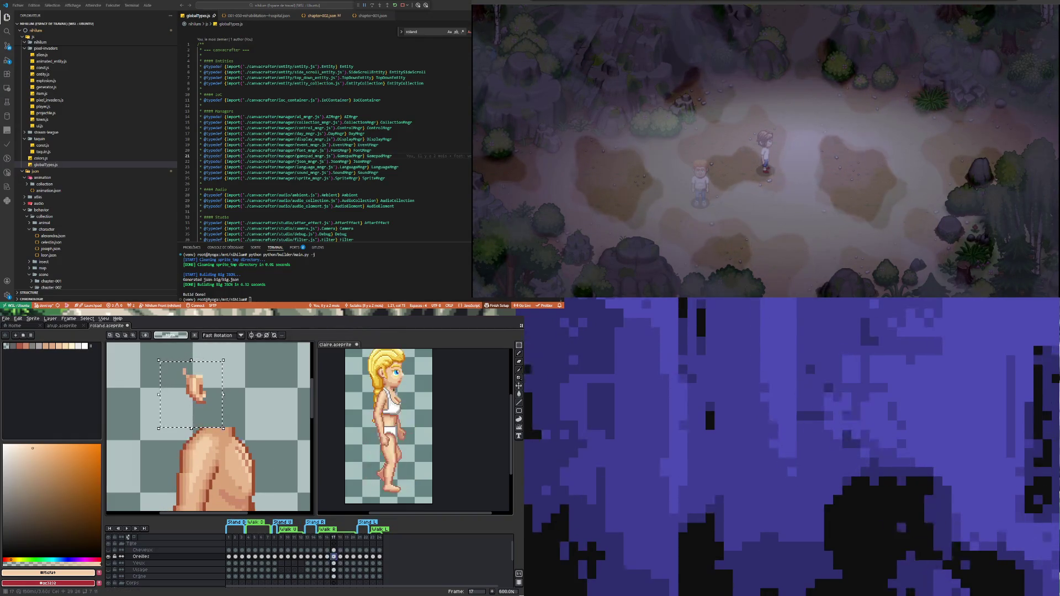
key(Up)
key(Up)
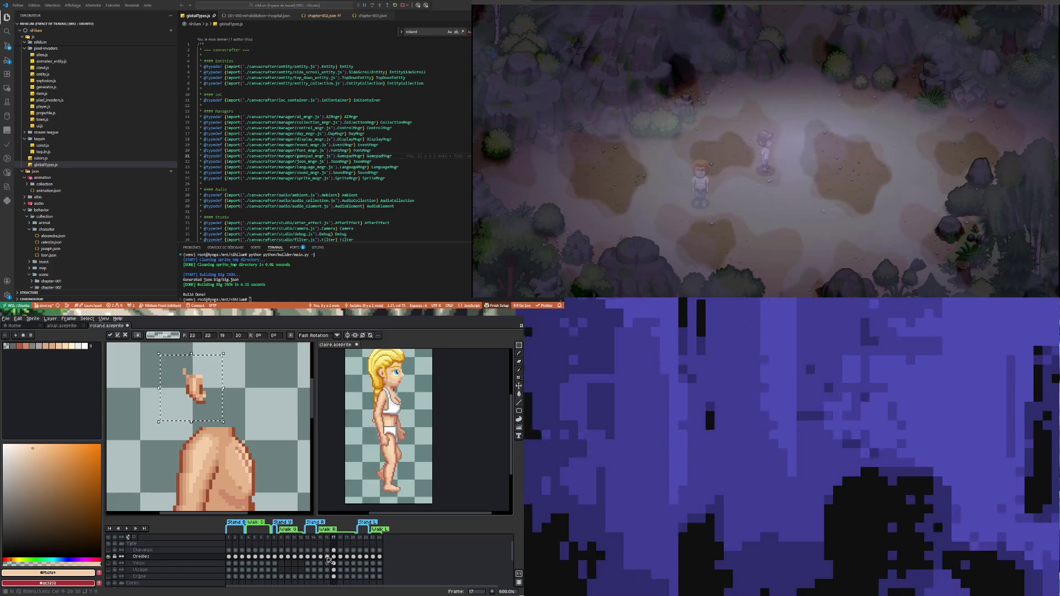
key(comma)
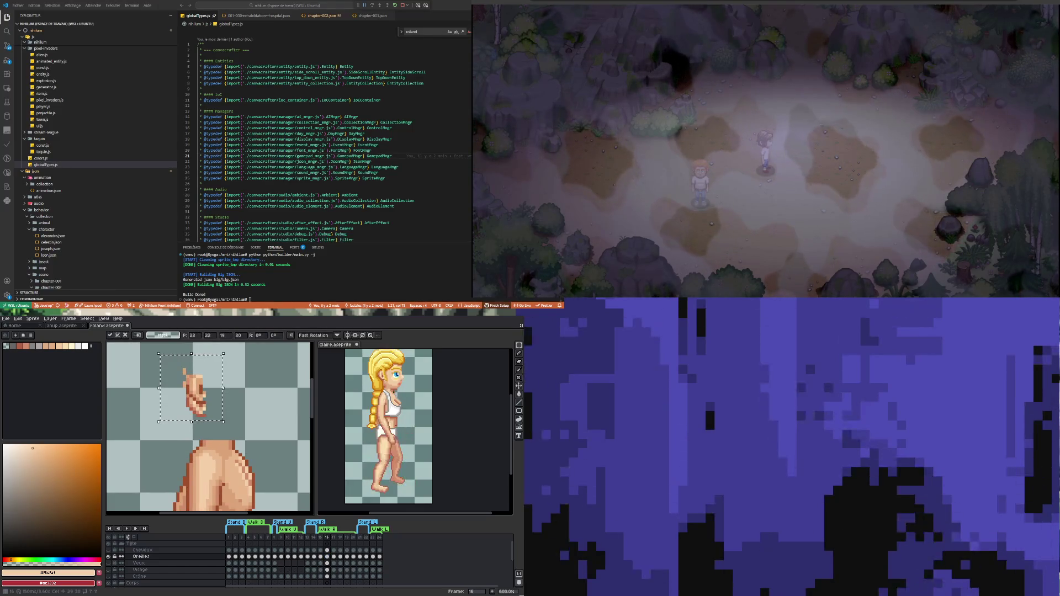
key(Down)
key(Down)
key(Down)
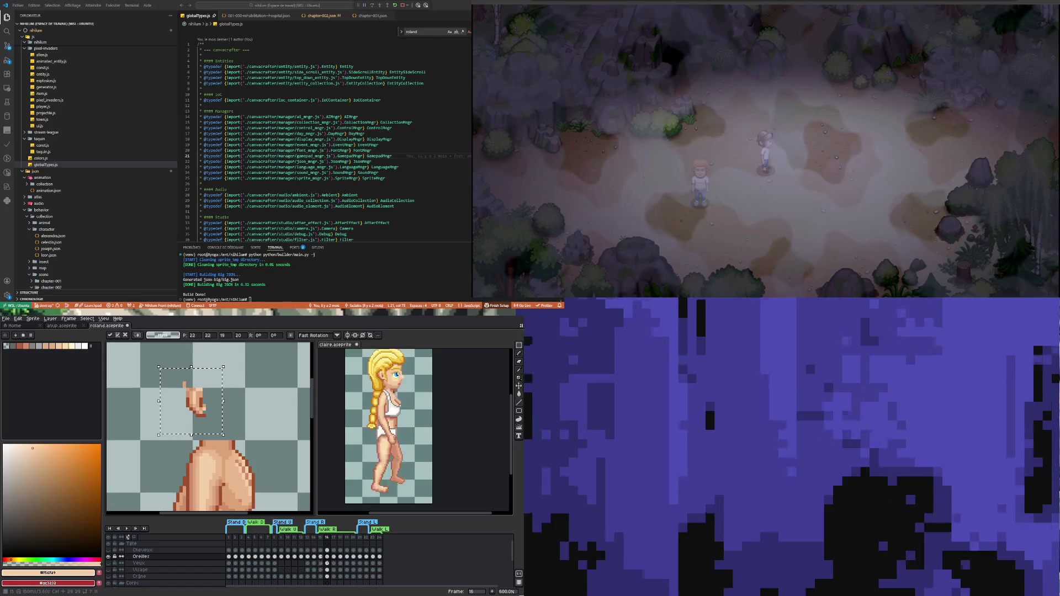
click(321, 556)
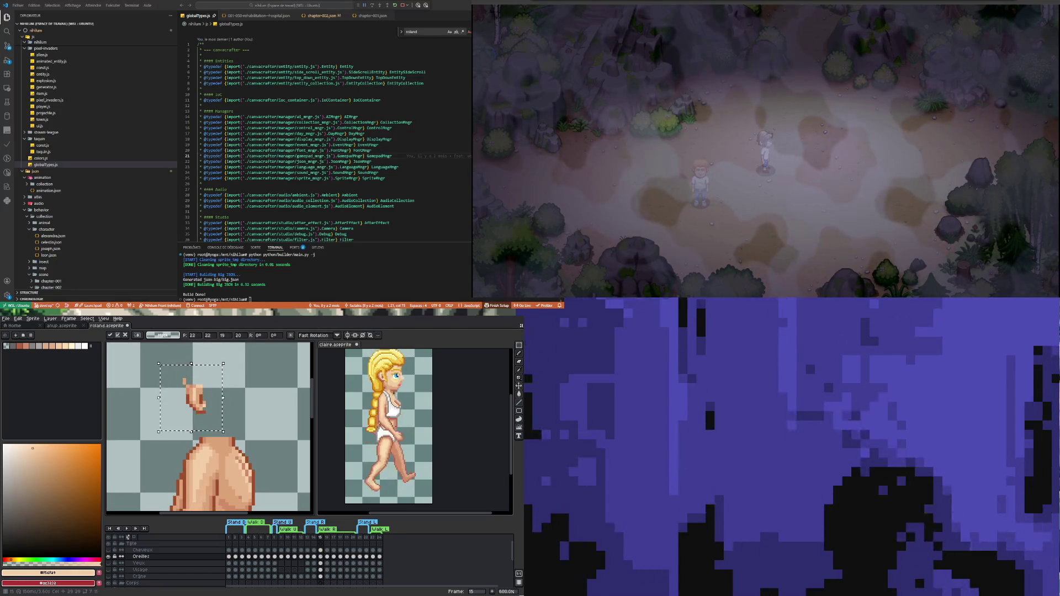
click(315, 557)
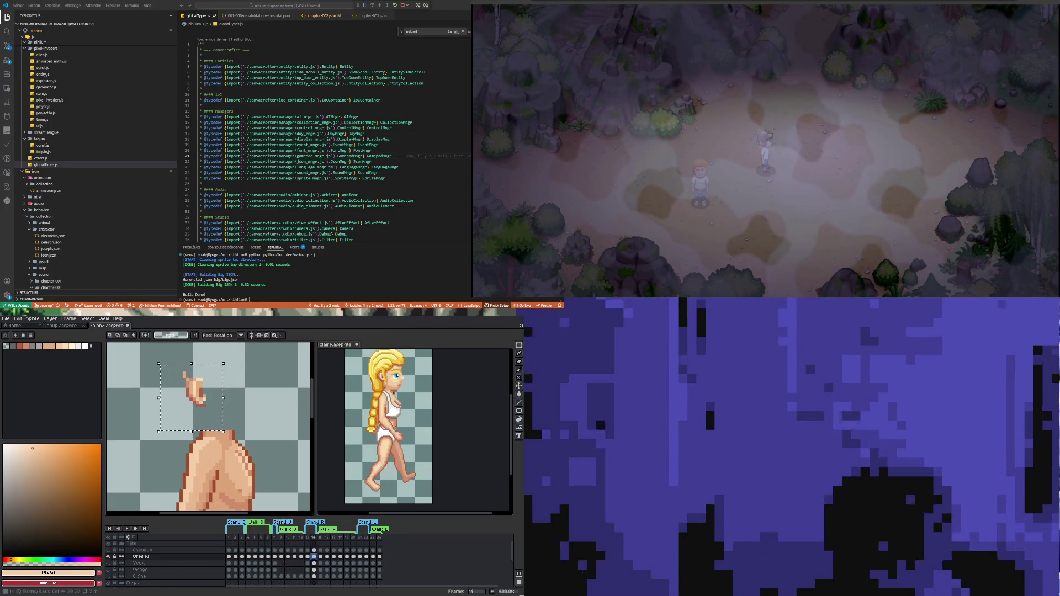
click(310, 558)
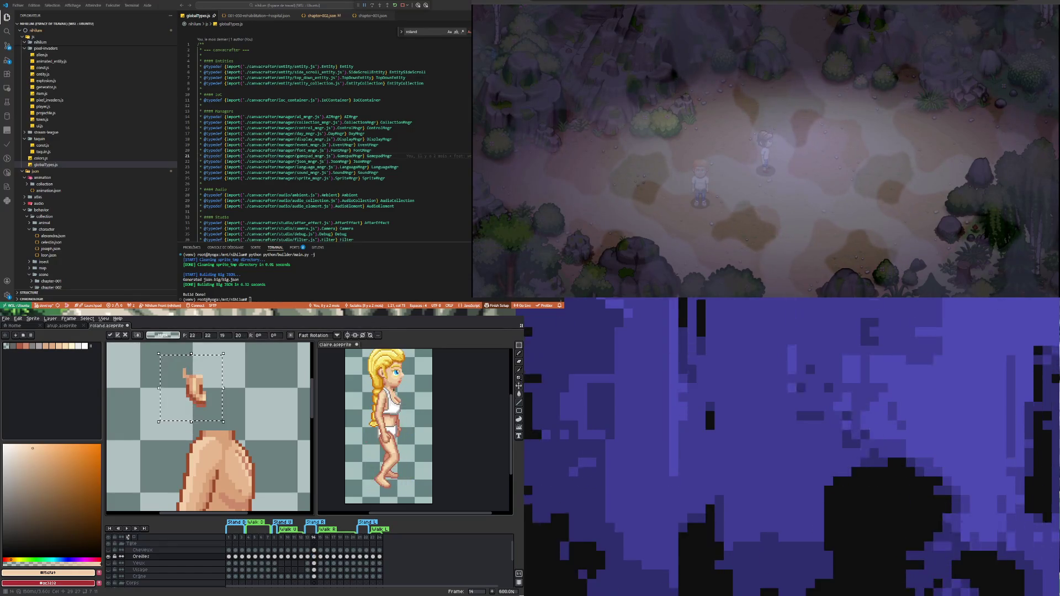
click(307, 557)
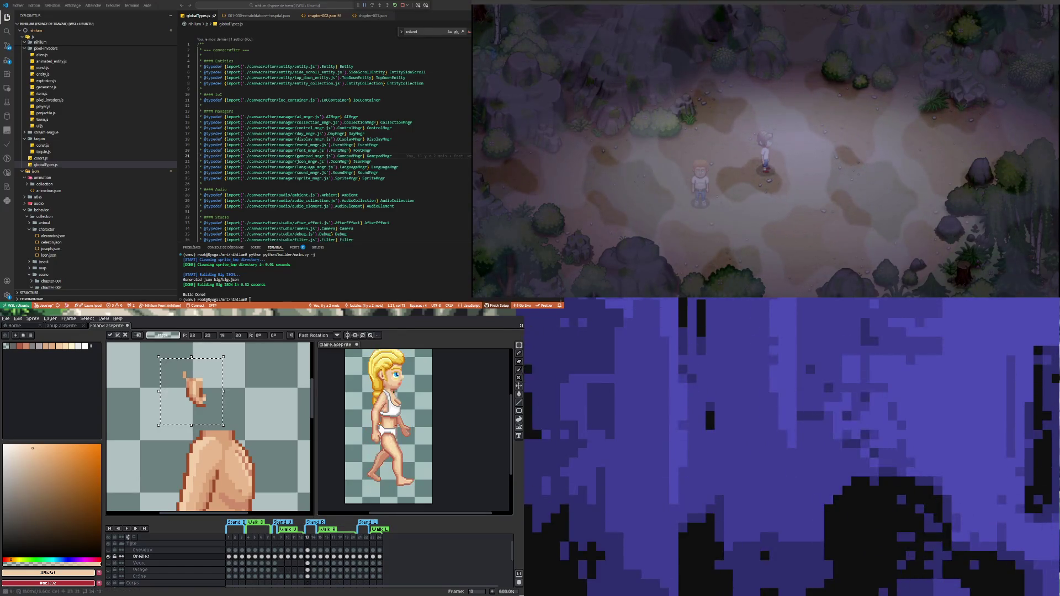
Step: Review the ear's placement on walk frames 9 and 10
click(281, 556)
scroll(226, 412, down, 1)
scroll(225, 413, down, 1)
scroll(225, 413, up, 1)
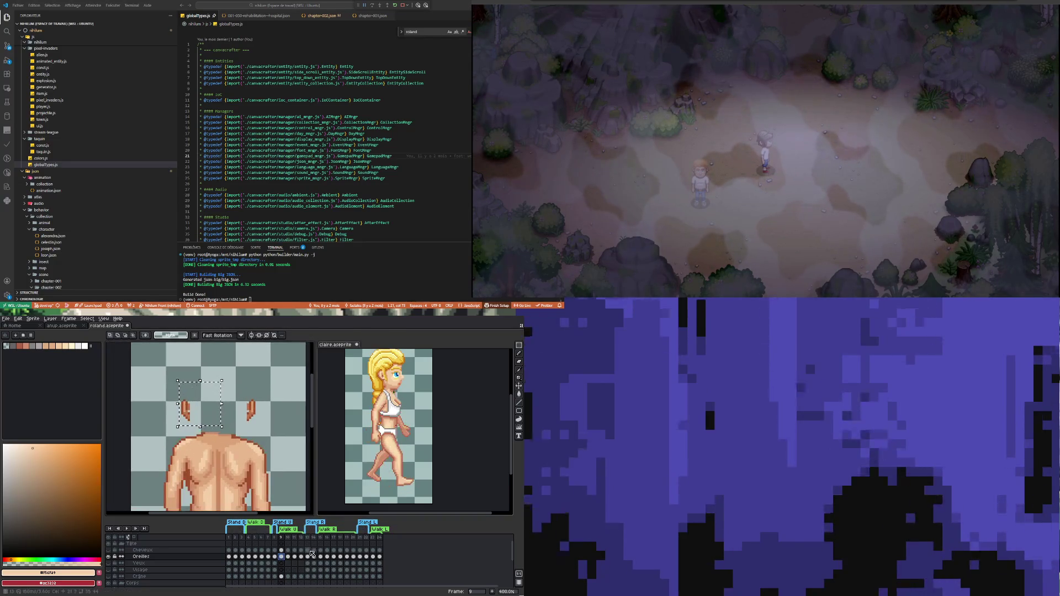
click(288, 557)
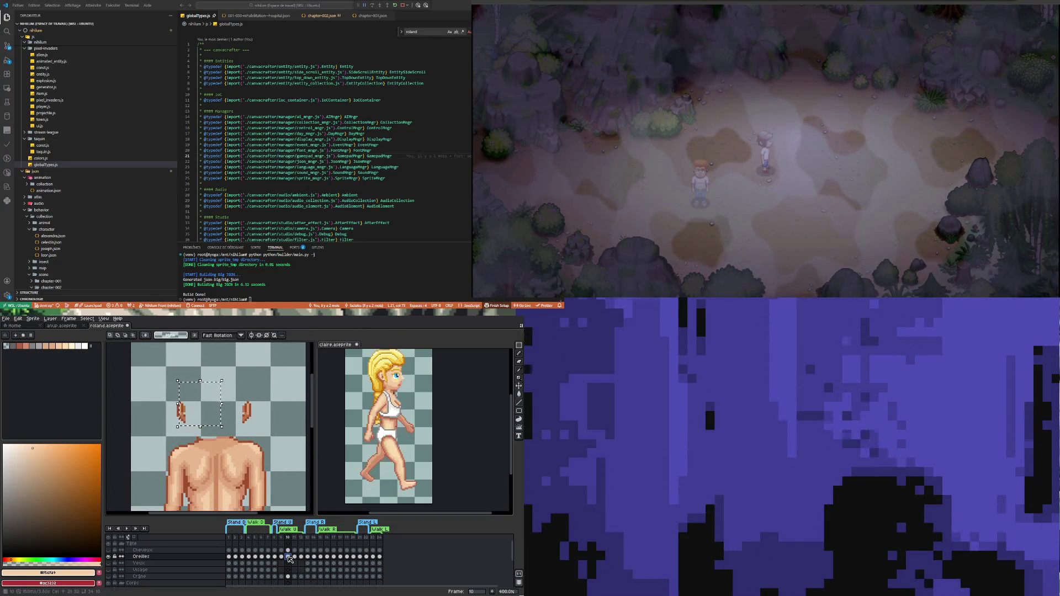
click(281, 556)
scroll(188, 442, up, 1)
scroll(188, 442, up, 1)
scroll(188, 442, down, 2)
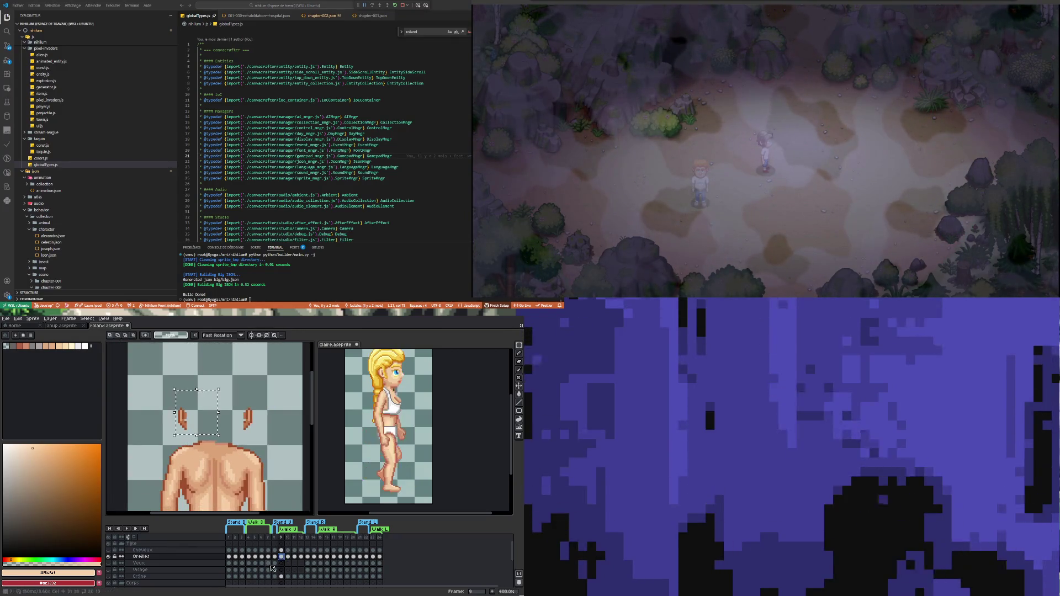
Step: Go to frame 1 and briefly show, then hide, the Crâne layer to compare the head
click(230, 556)
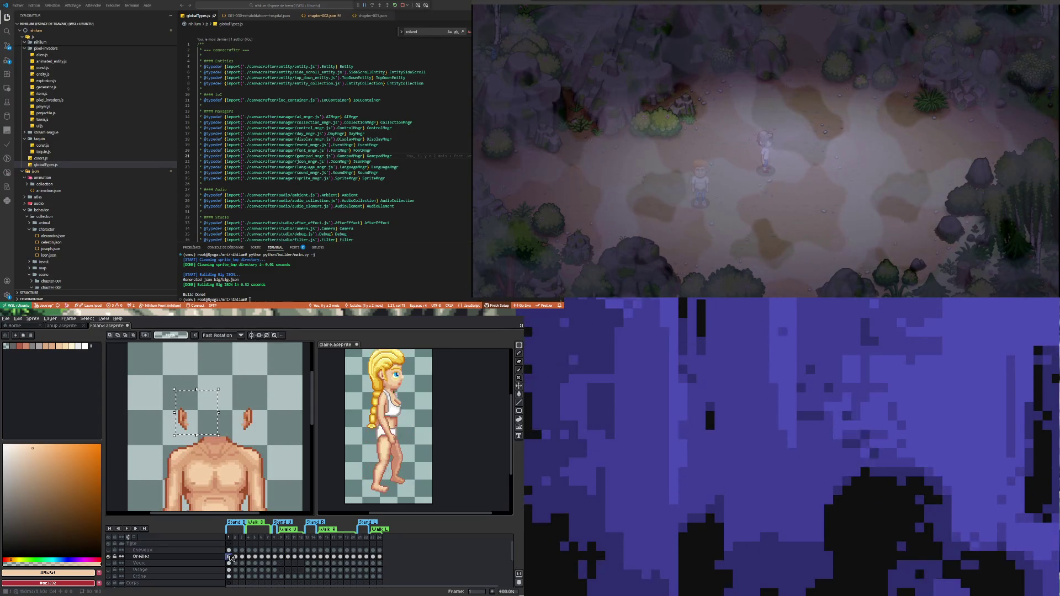
scroll(188, 431, up, 3)
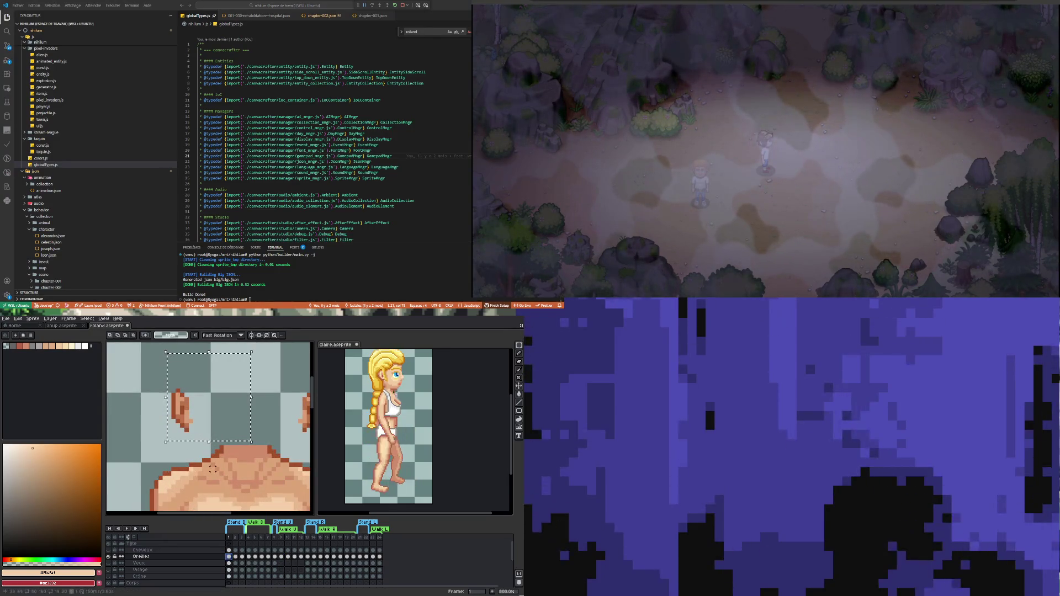
scroll(199, 447, down, 1)
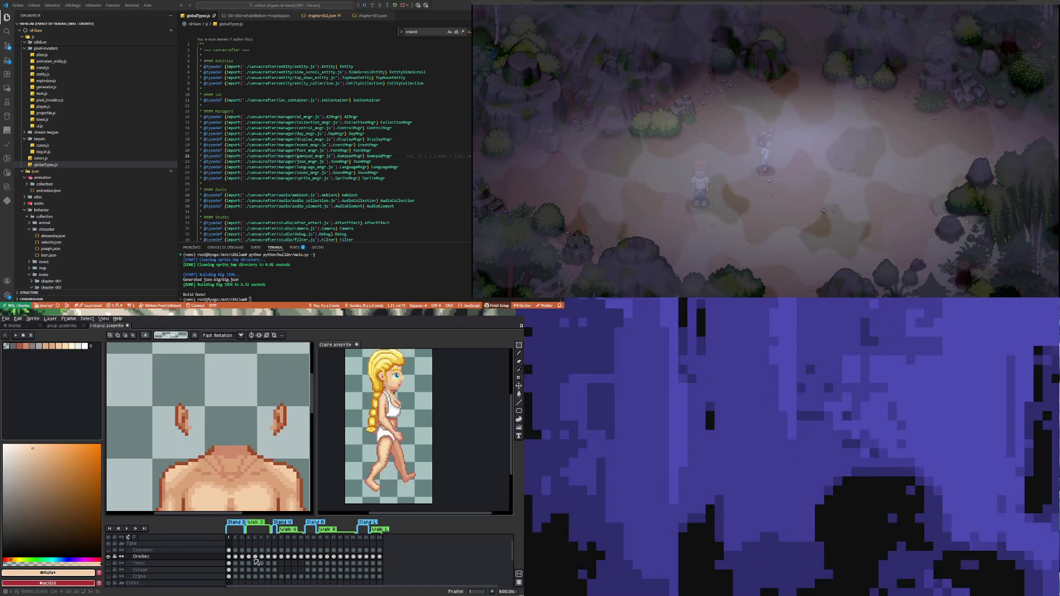
click(235, 557)
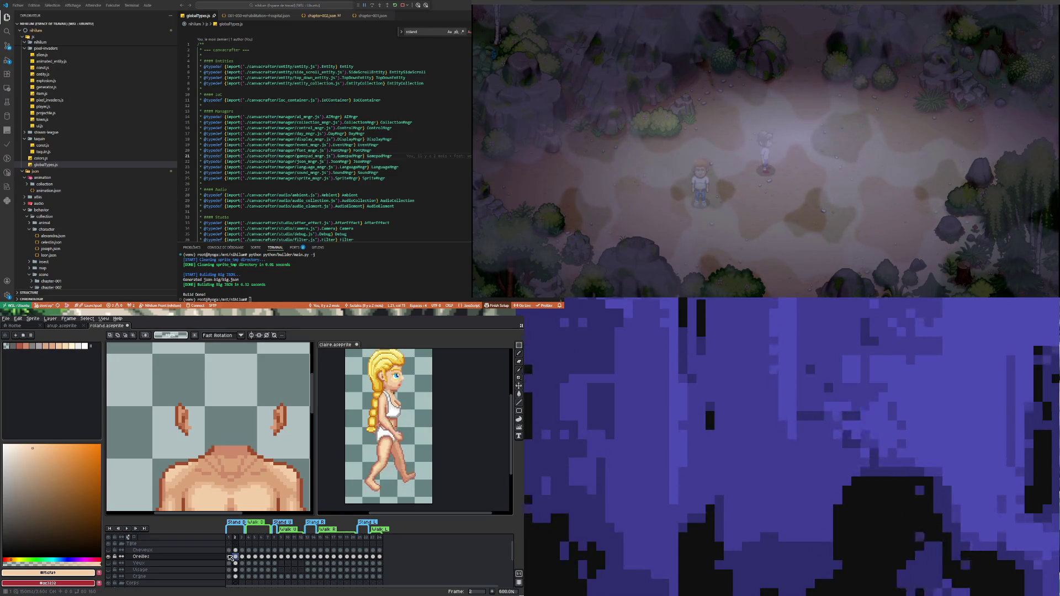
click(229, 557)
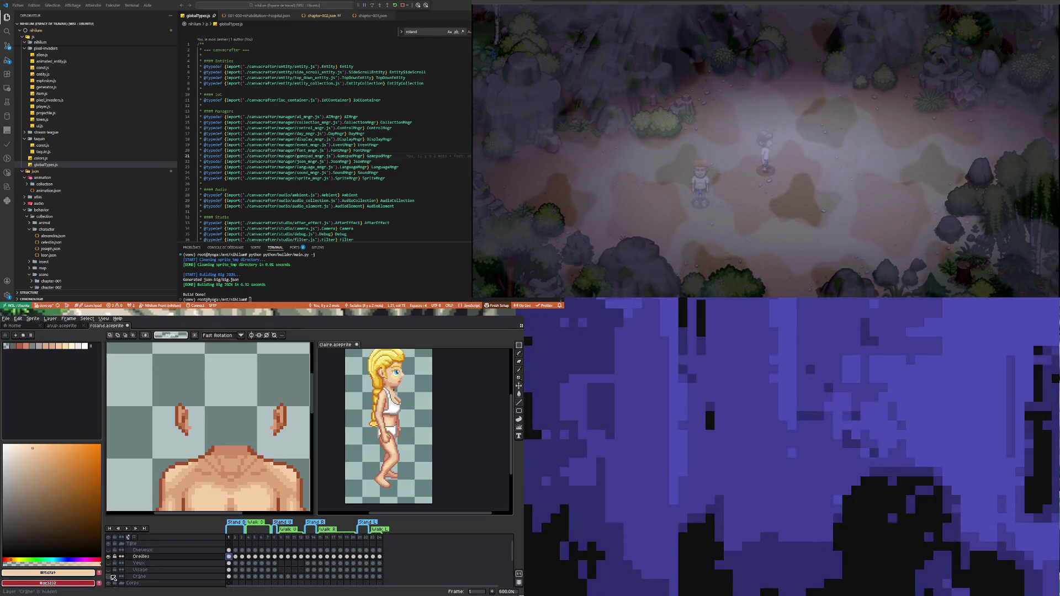
click(110, 576)
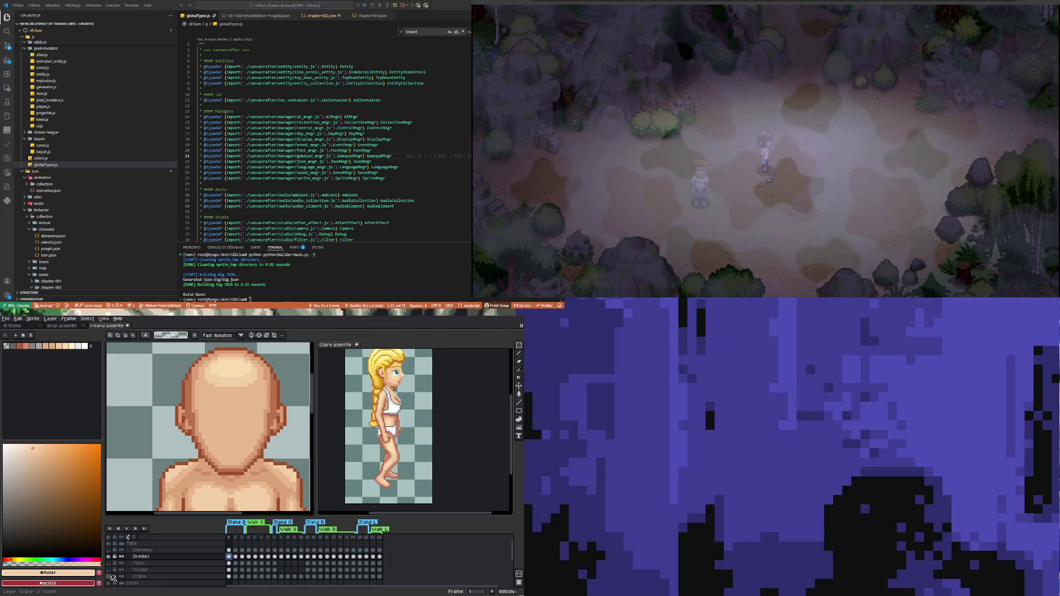
click(112, 577)
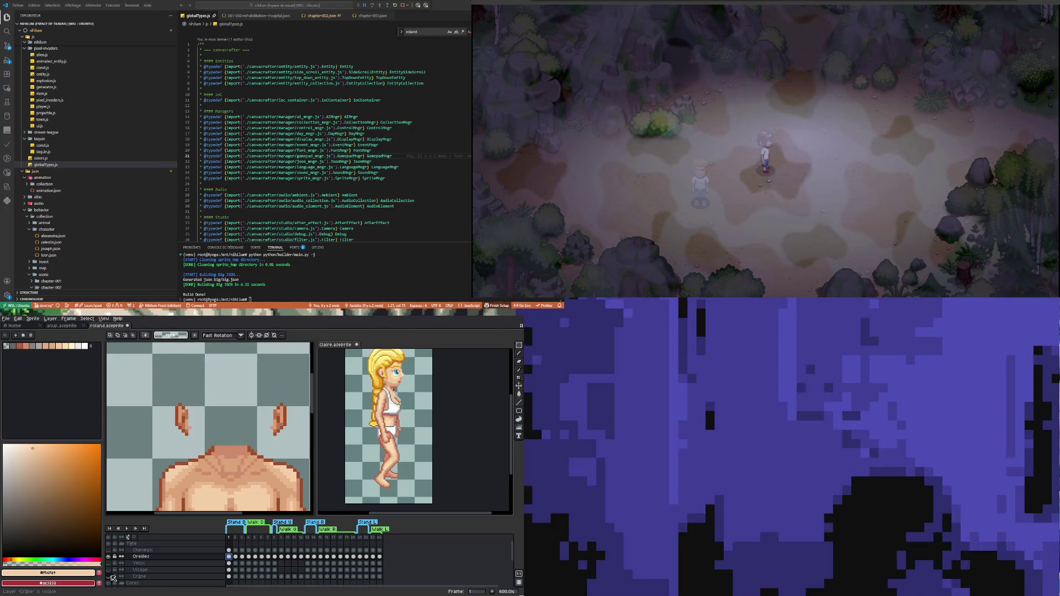
scroll(191, 431, up, 1)
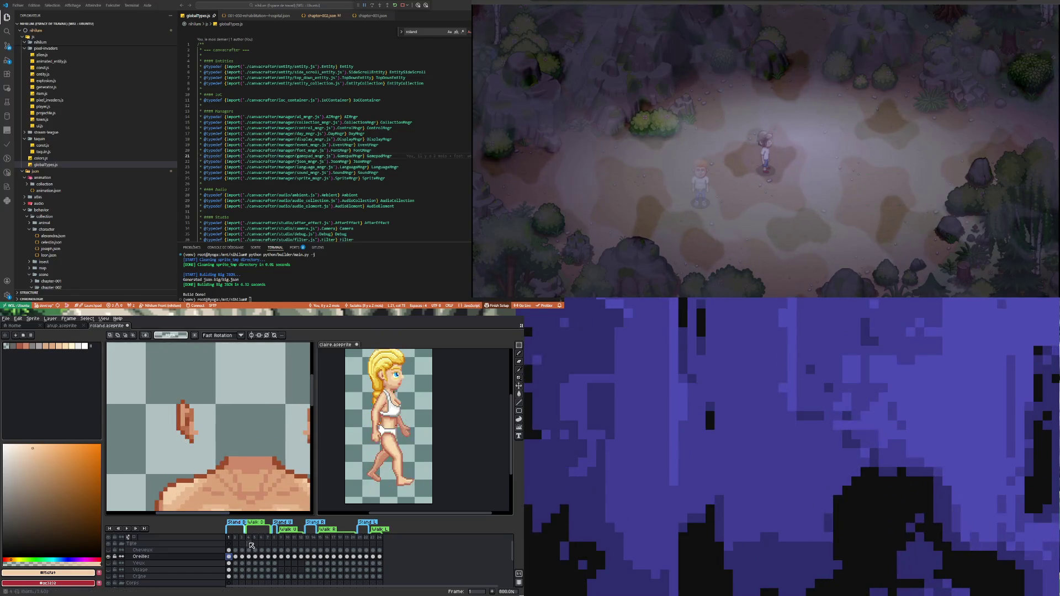
scroll(190, 432, up, 1)
Step: Sample the dark skin-outline colour #9f4f2a from the sprite
key(i)
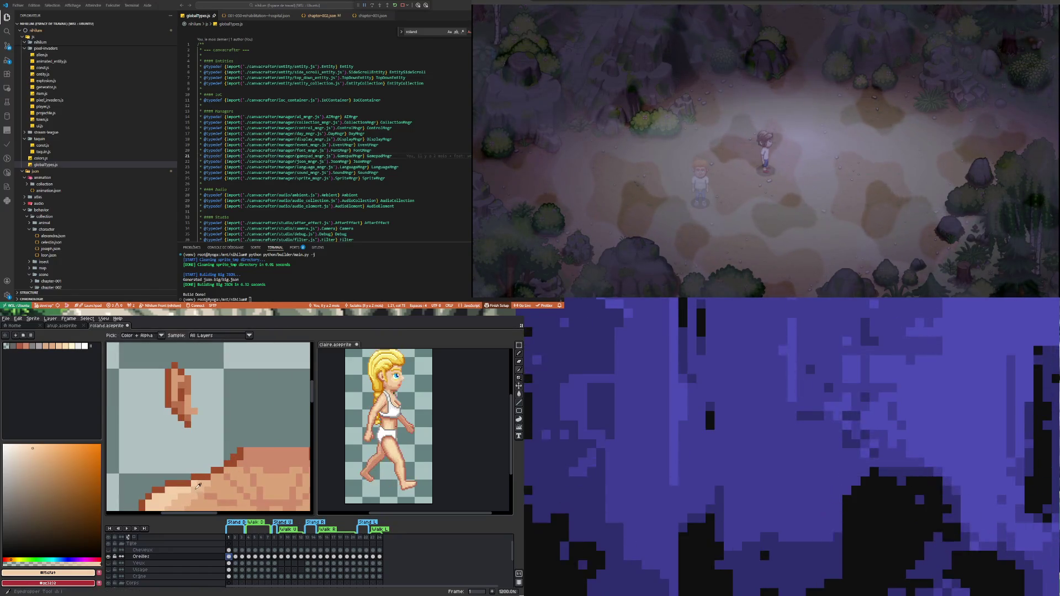
click(199, 473)
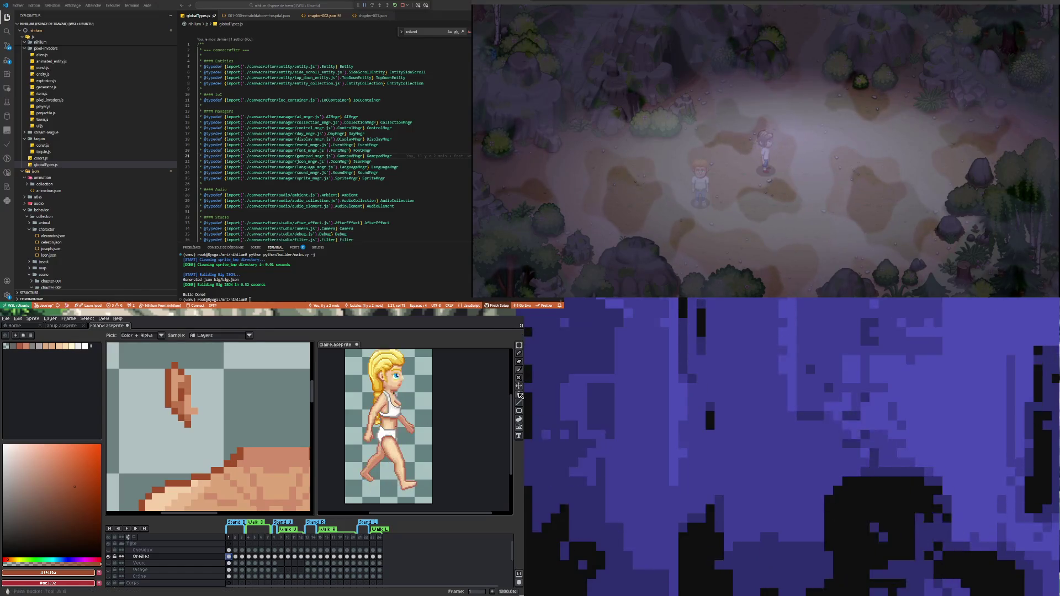
key(g)
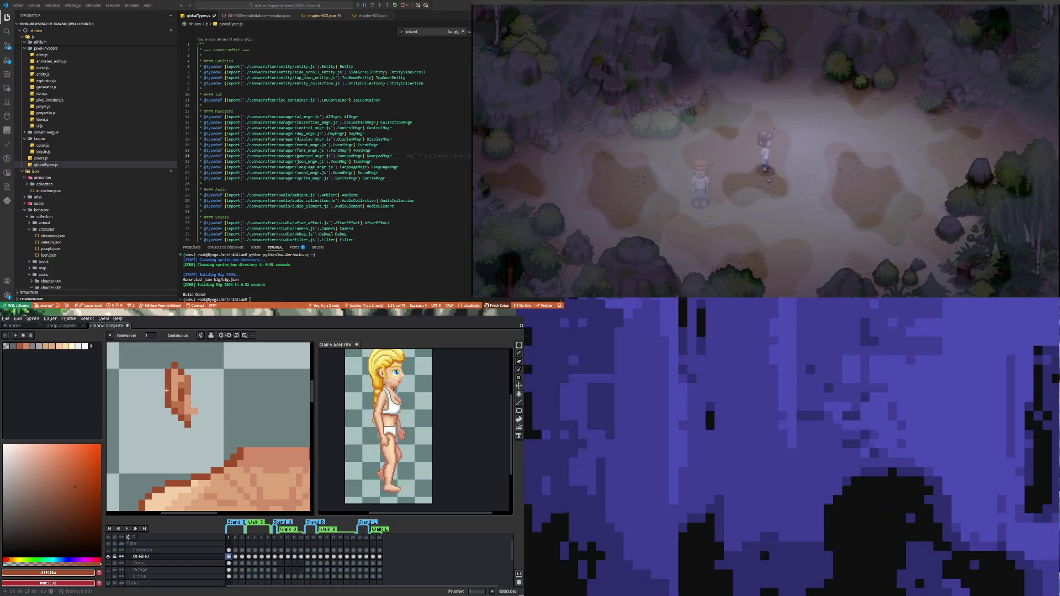
scroll(166, 390, down, 3)
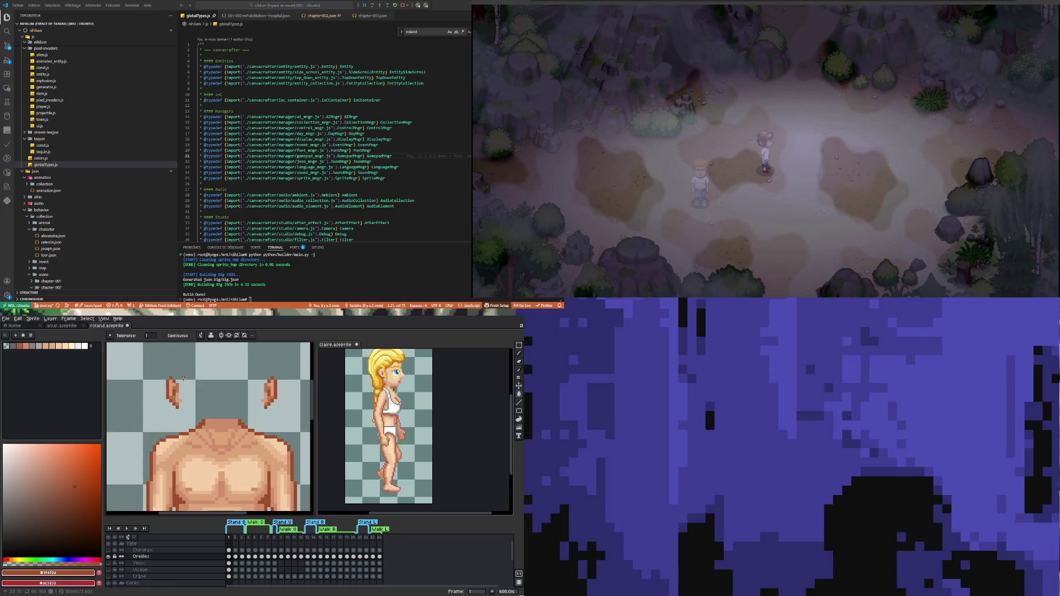
scroll(166, 391, up, 1)
scroll(196, 451, up, 1)
Step: Sample the shoulder tone #cf8c6b, then the lighter torso tone #dba378
key(i)
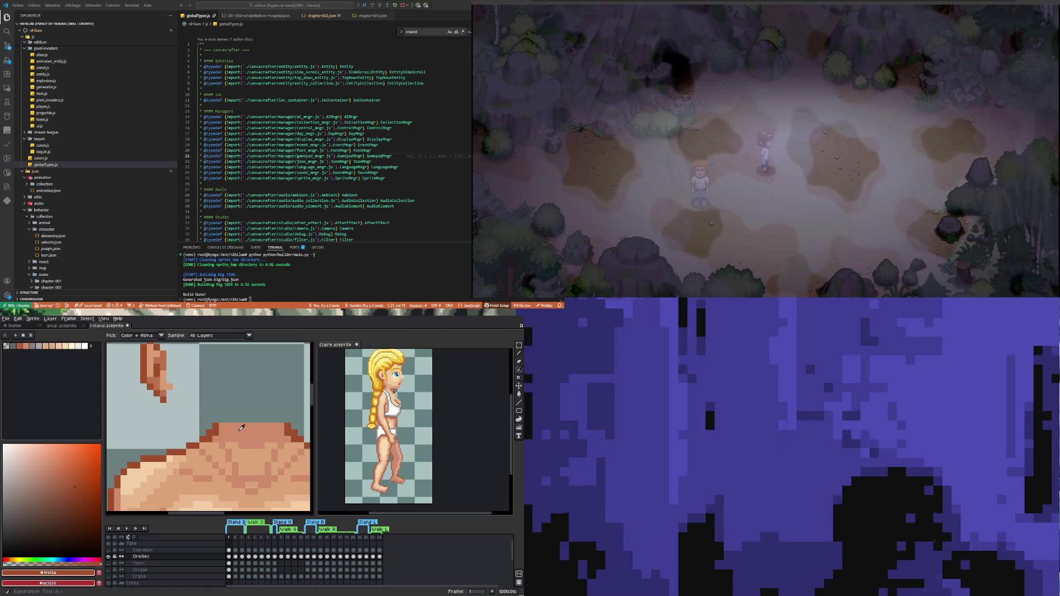
click(241, 427)
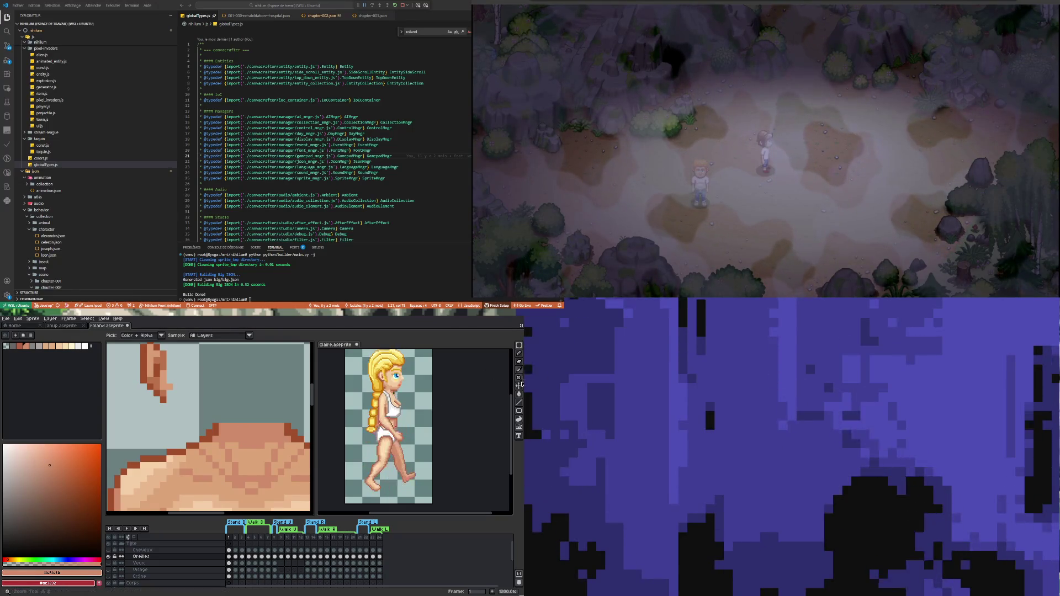
click(519, 393)
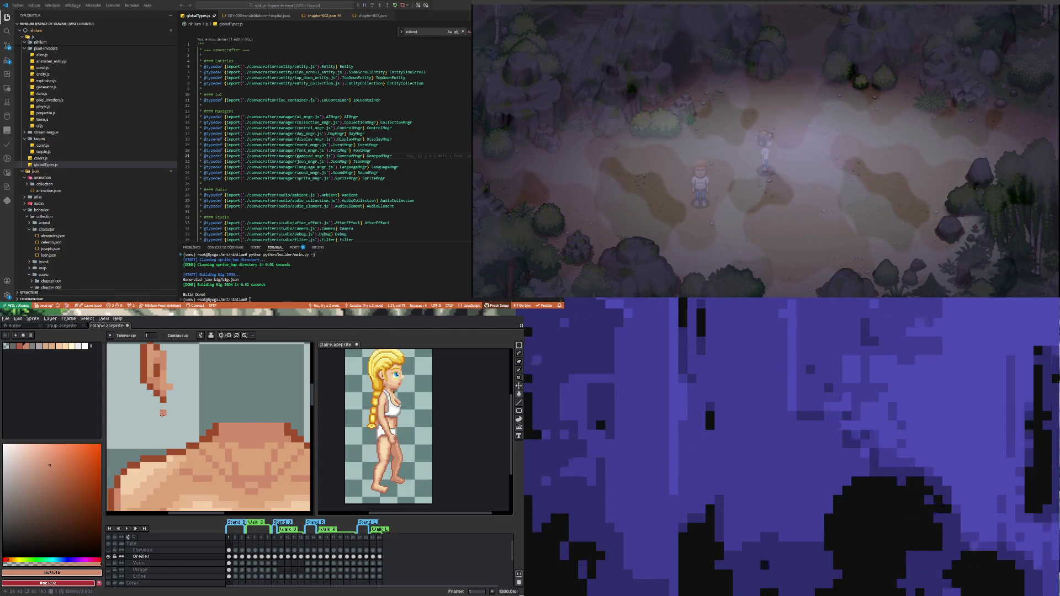
scroll(162, 414, down, 3)
scroll(177, 439, up, 1)
key(i)
click(171, 442)
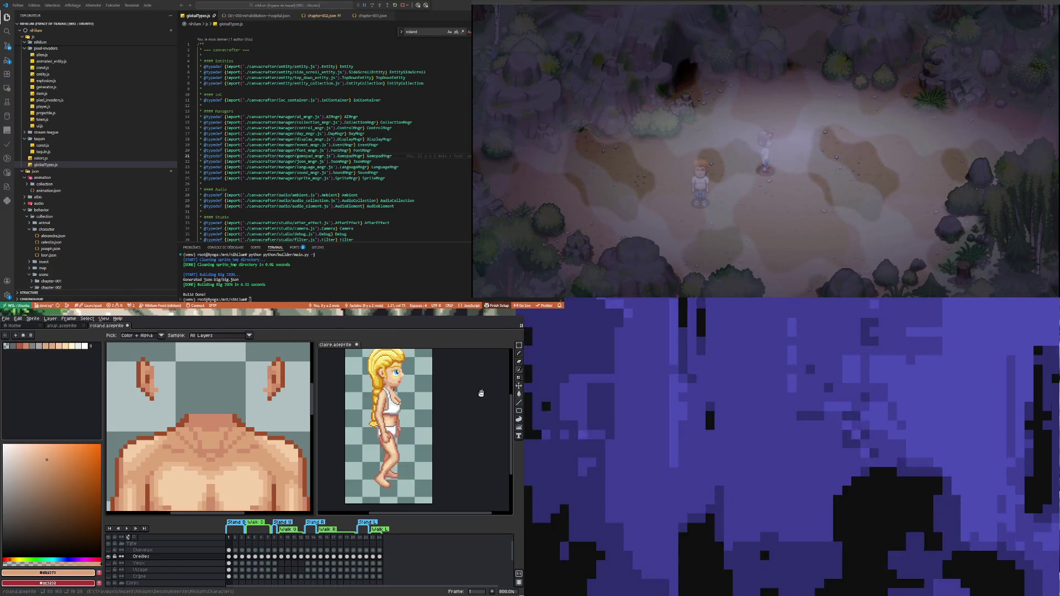
Step: Undo the copied ear cel range, return to frame 4, and box-select both ears
click(519, 393)
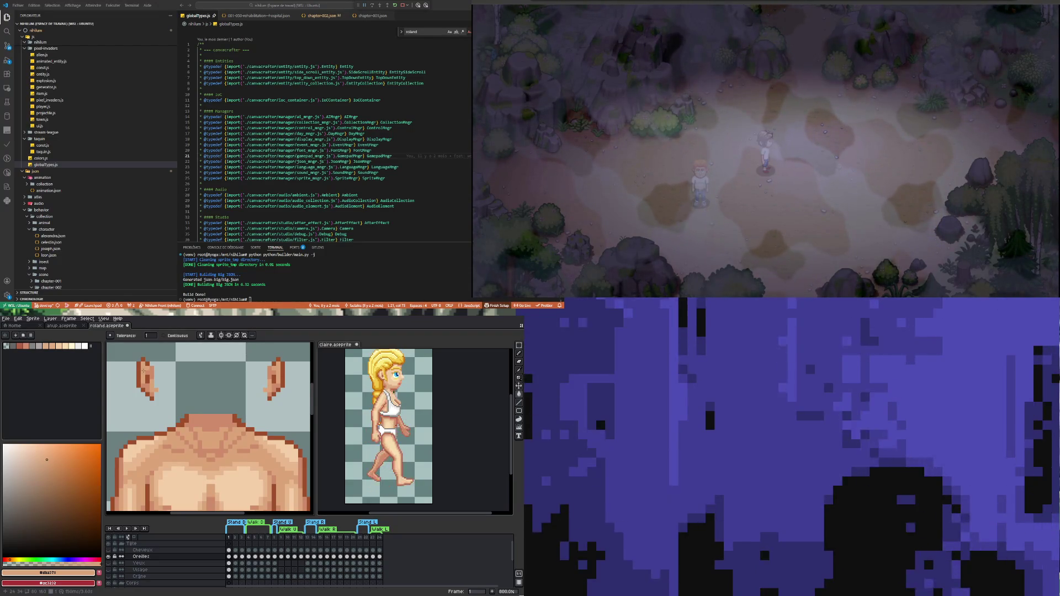
scroll(144, 371, down, 1)
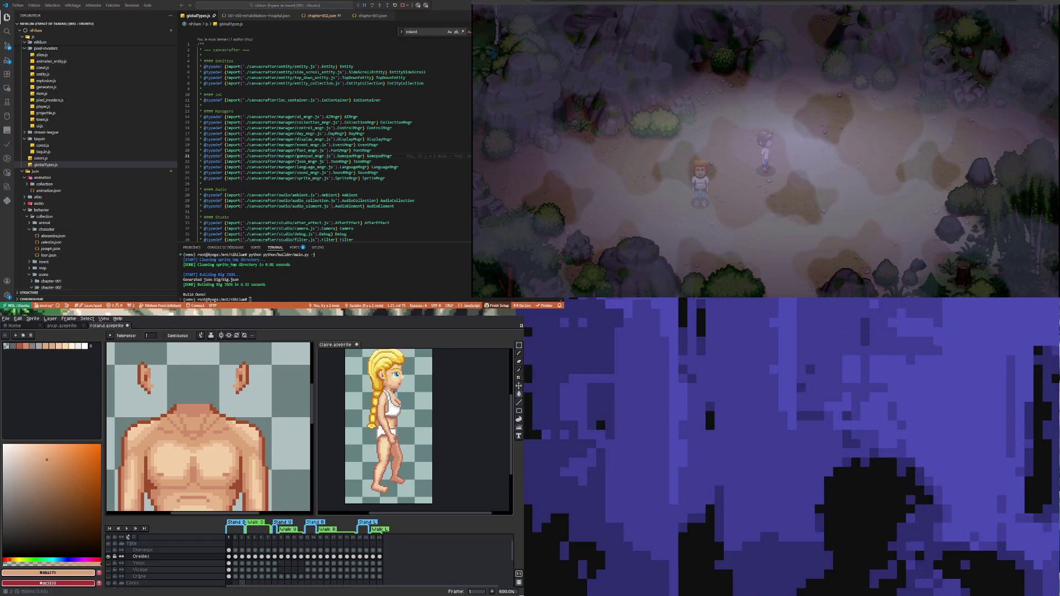
click(235, 557)
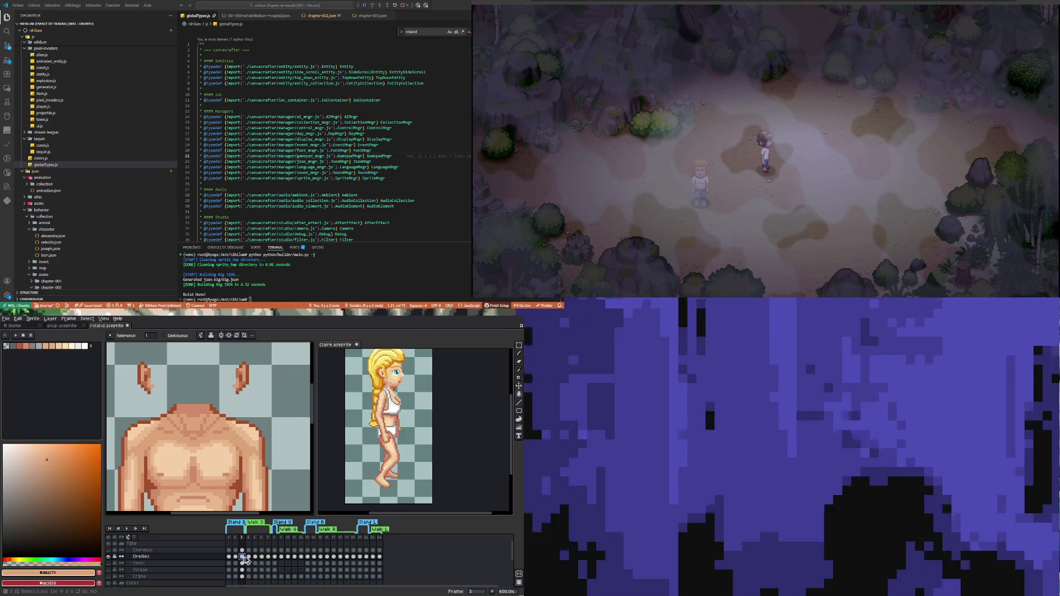
click(249, 556)
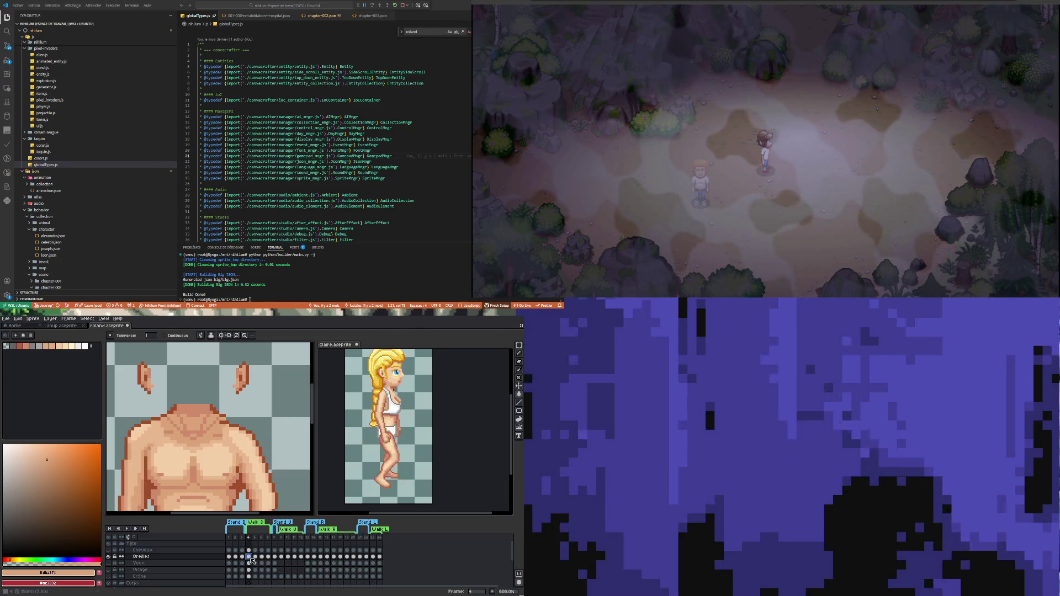
click(255, 557)
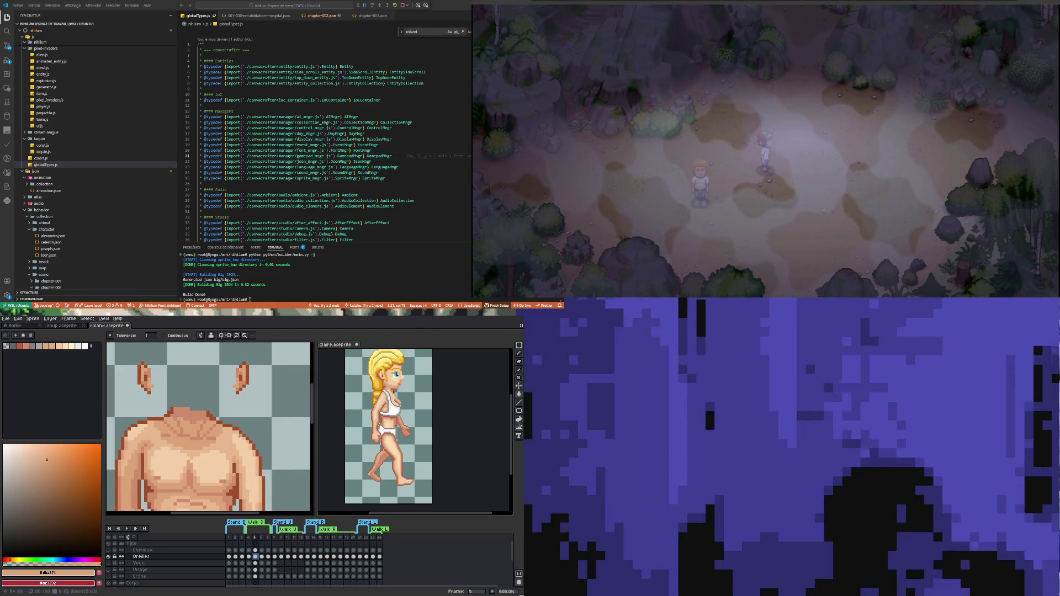
key(ctrl+z)
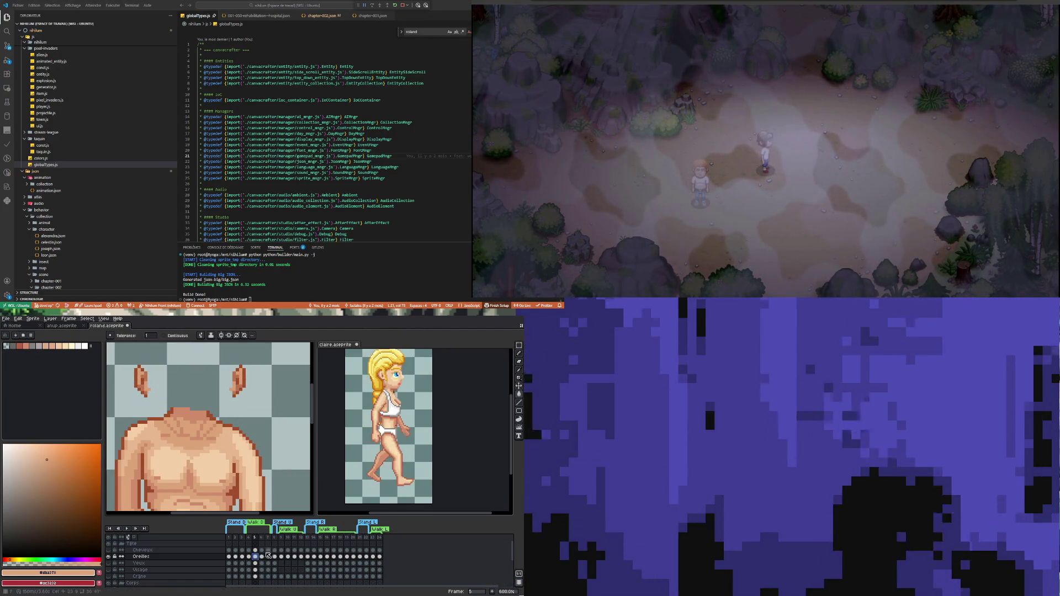
key(Left)
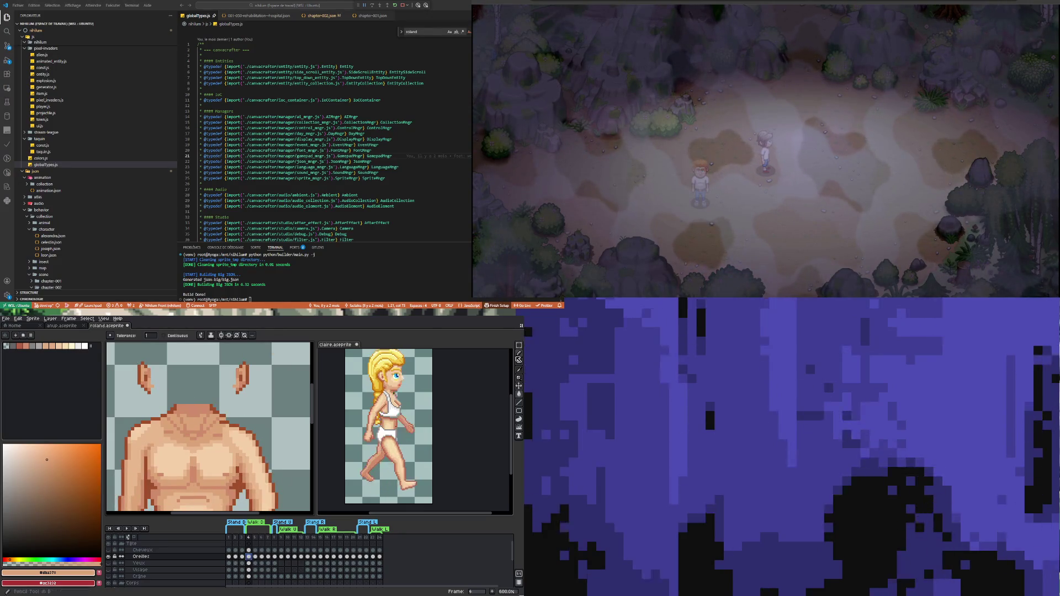
click(519, 344)
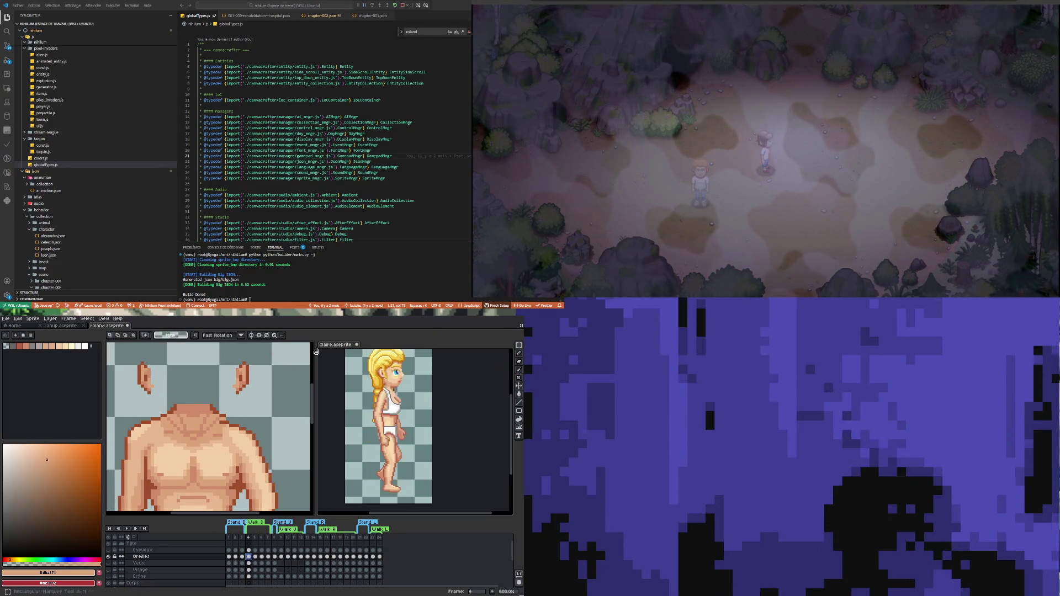
drag(132, 360, 276, 393)
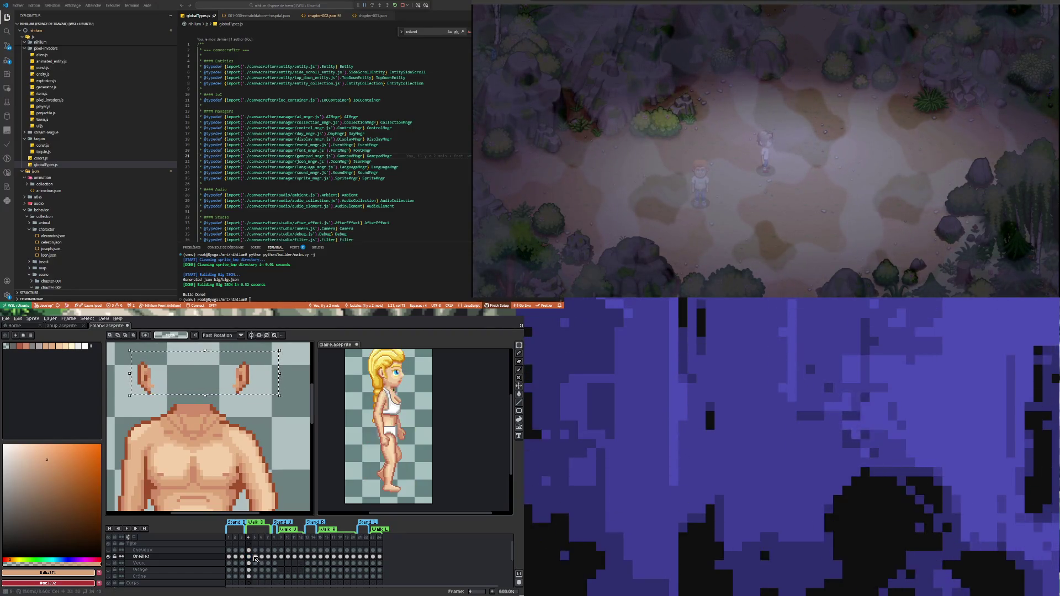
Step: Step through frames 5–7 to frame 8, nudge both ears up and left, then check frame 9
click(255, 557)
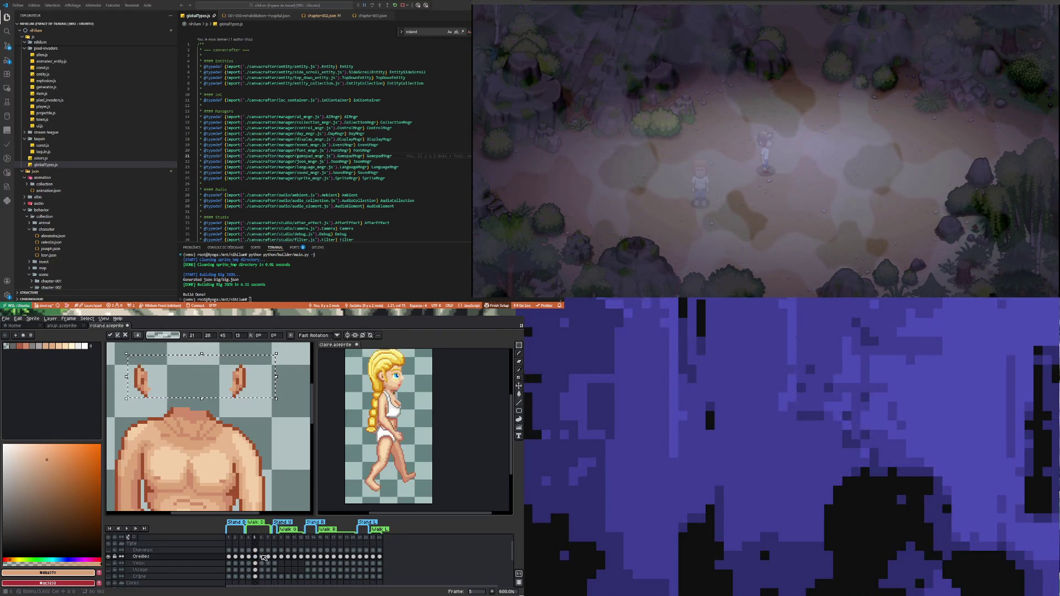
click(262, 557)
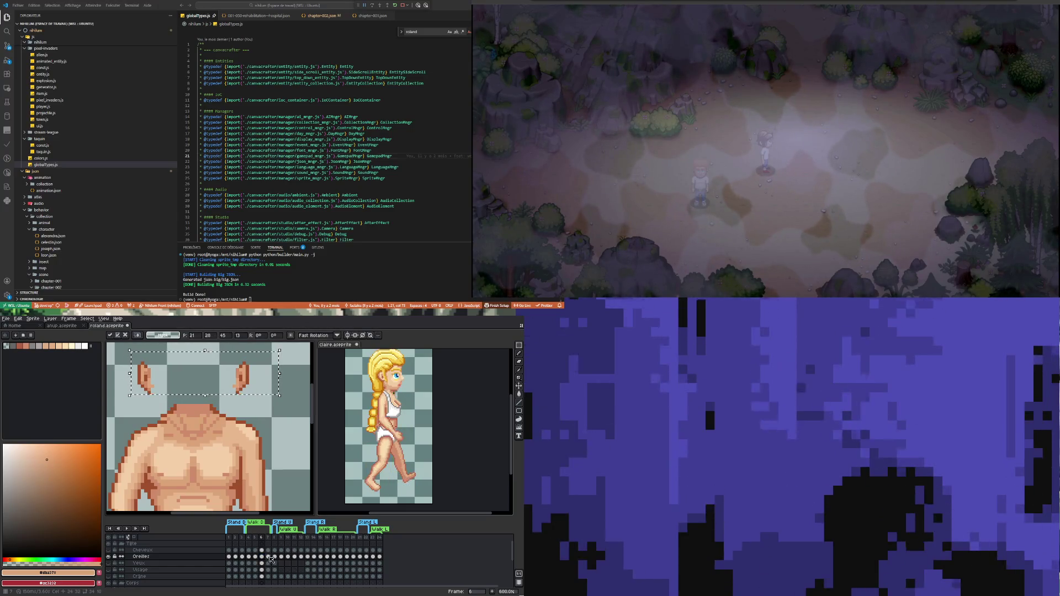
click(268, 557)
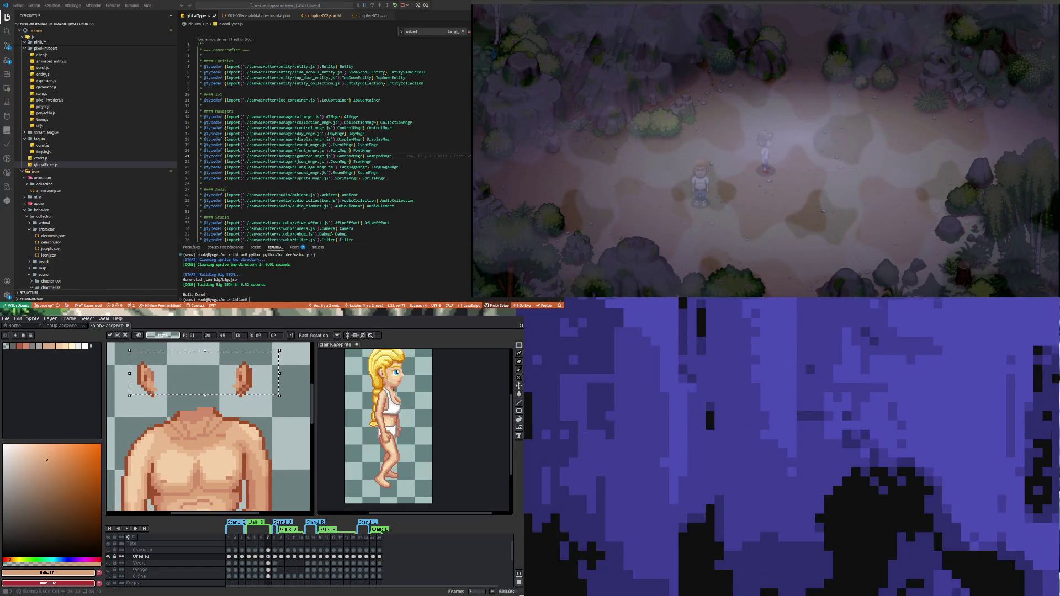
click(274, 556)
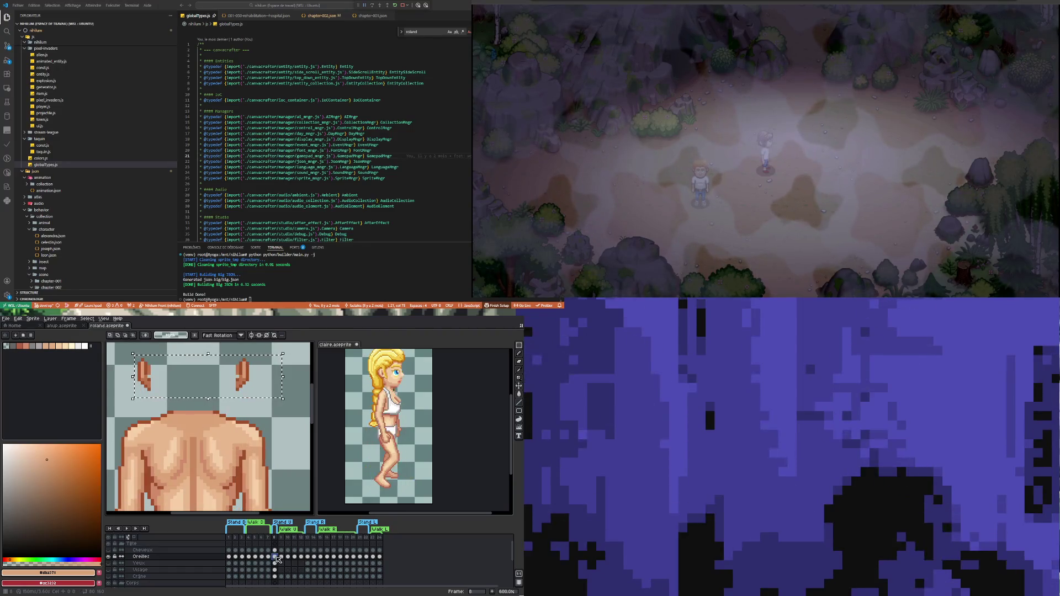
key(Up)
key(Up)
key(Left)
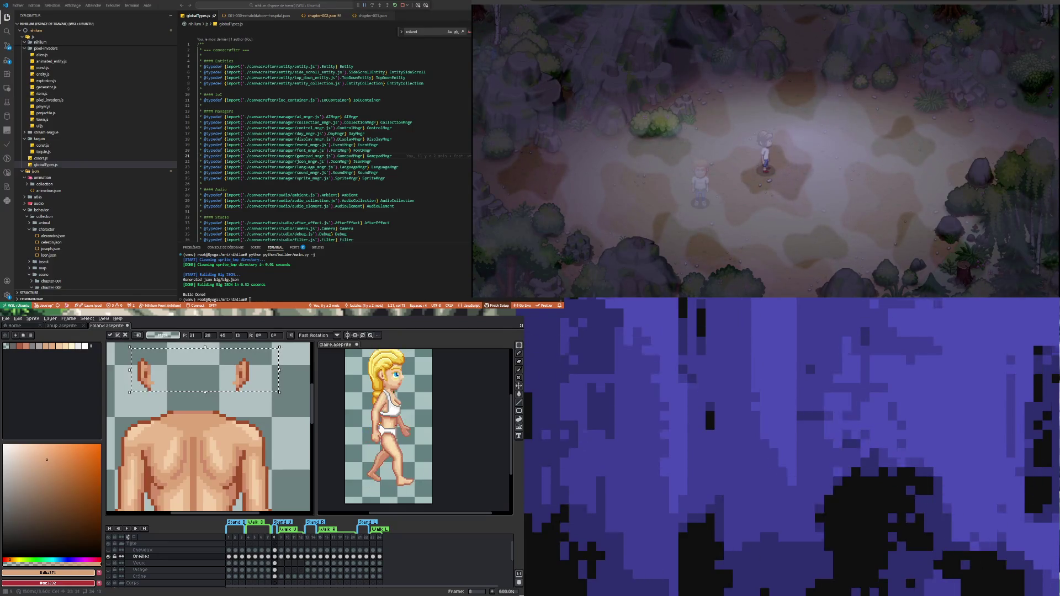
click(281, 557)
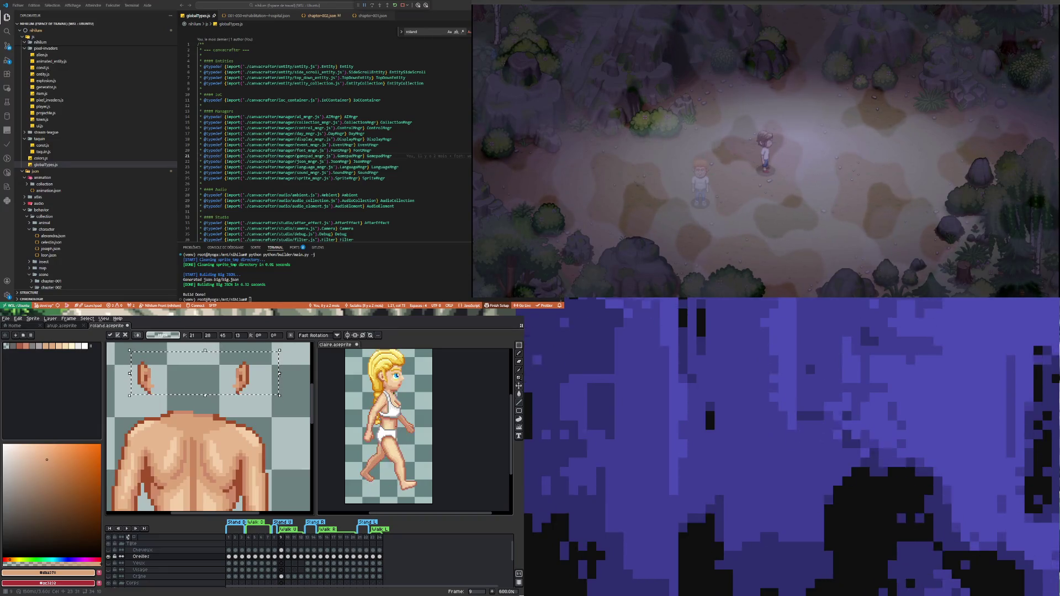
click(274, 557)
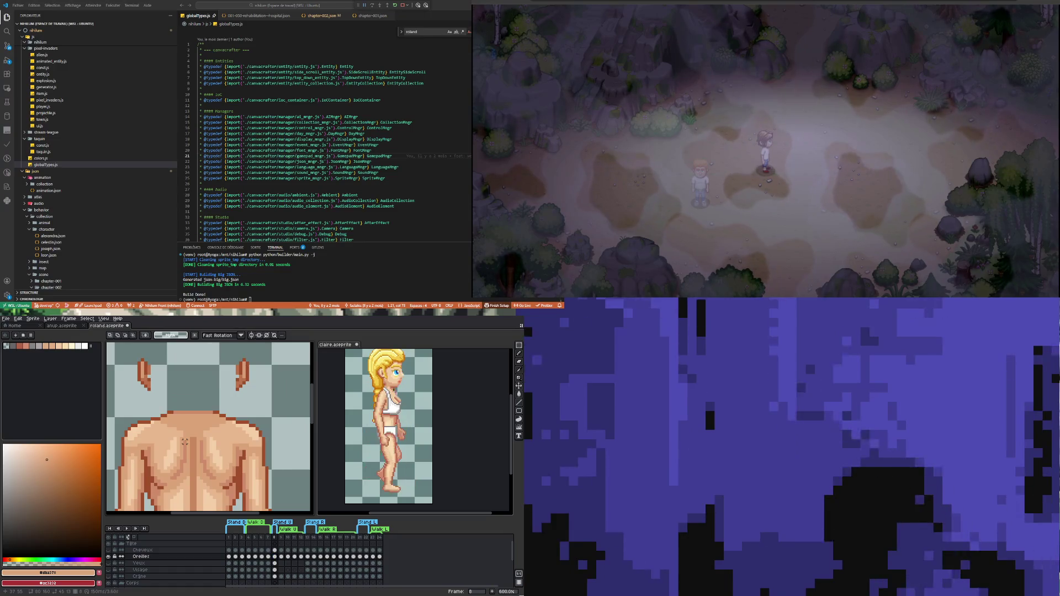
Step: Sample the dark brown #9f4f2a from the shoulder outline
scroll(184, 442, down, 3)
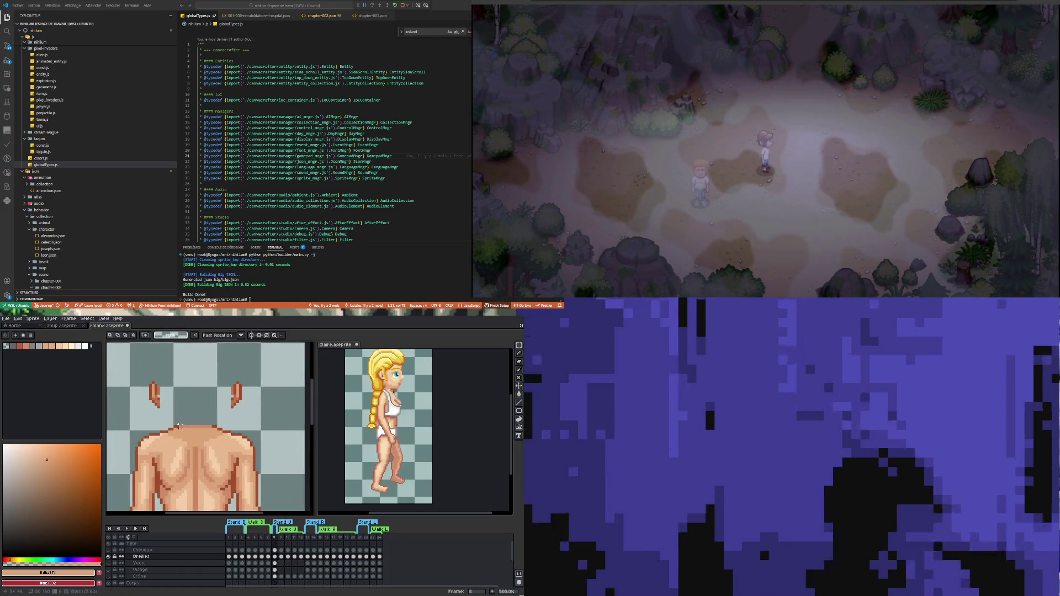
scroll(182, 414, down, 1)
scroll(182, 413, up, 2)
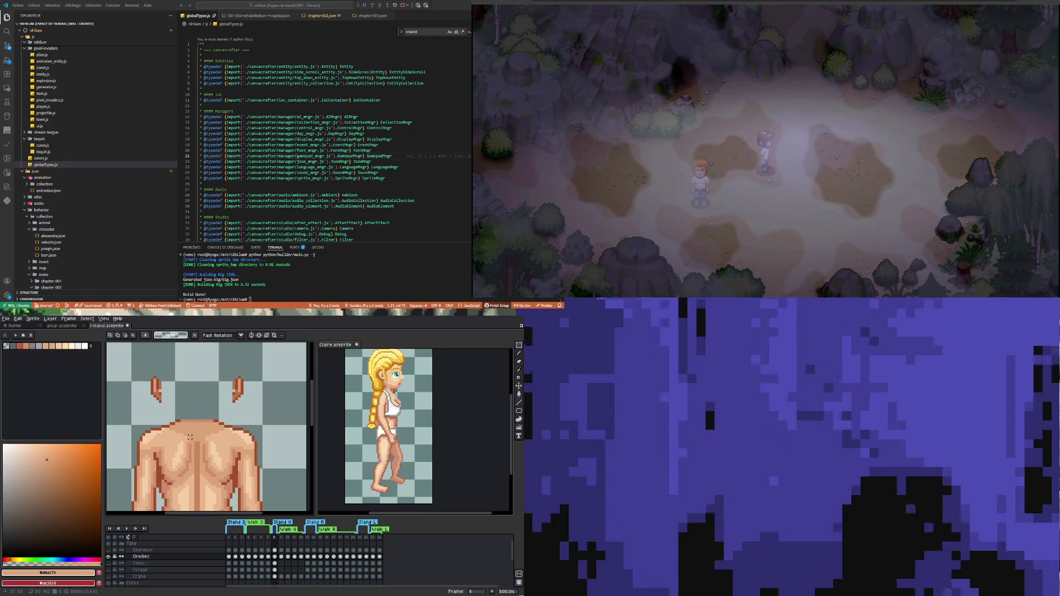
scroll(181, 434, down, 4)
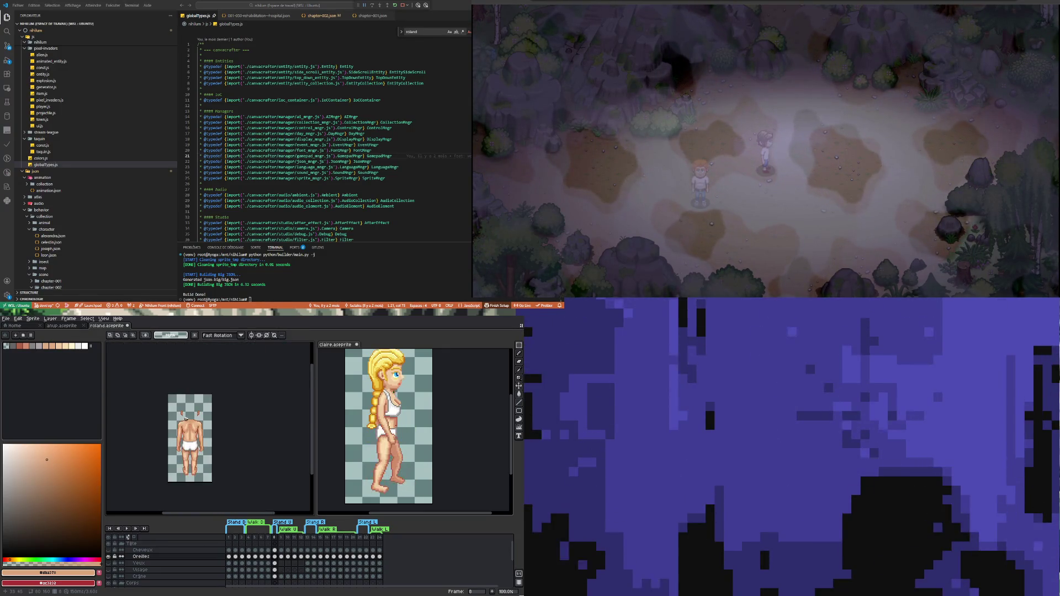
scroll(187, 438, up, 3)
scroll(191, 440, up, 1)
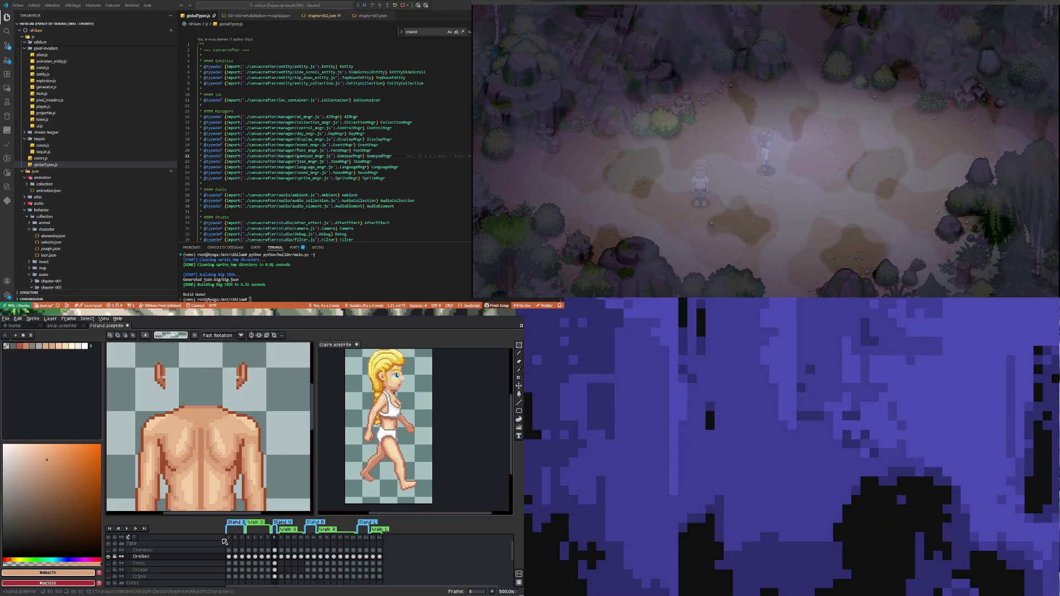
click(519, 371)
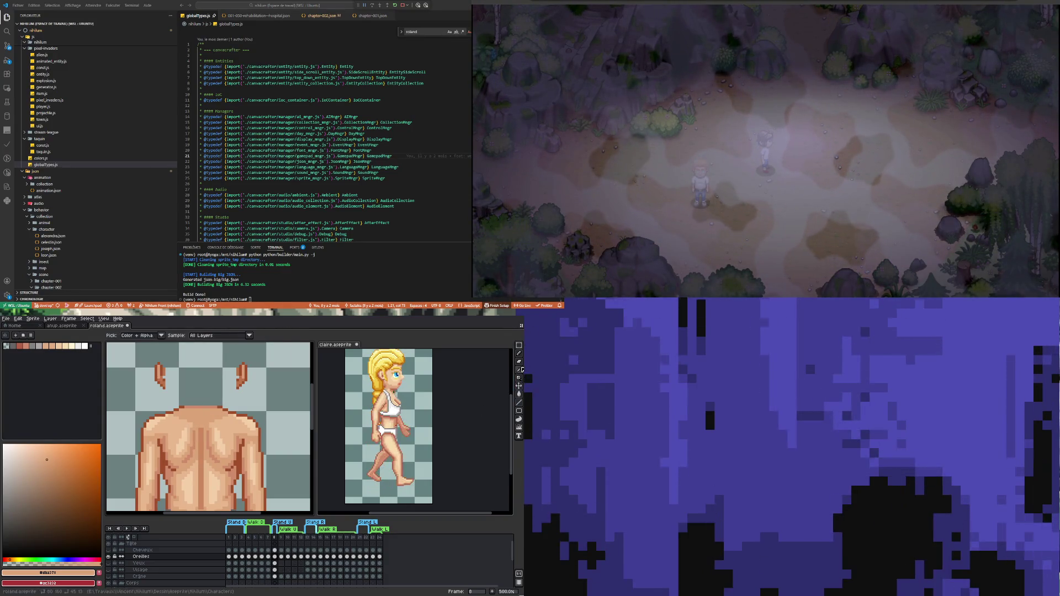
scroll(163, 427, up, 2)
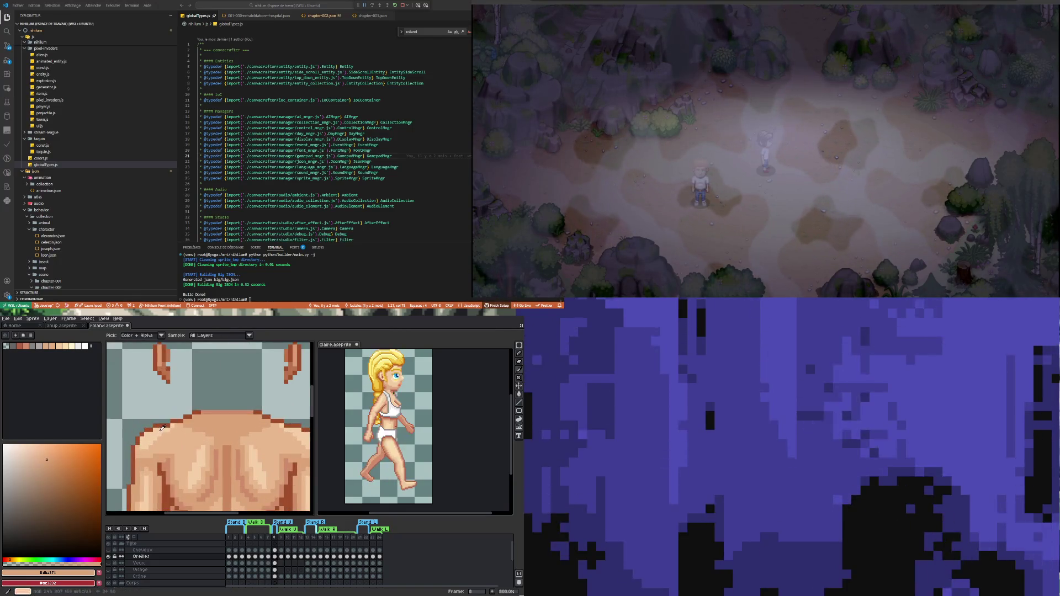
click(165, 422)
scroll(166, 422, down, 1)
click(506, 396)
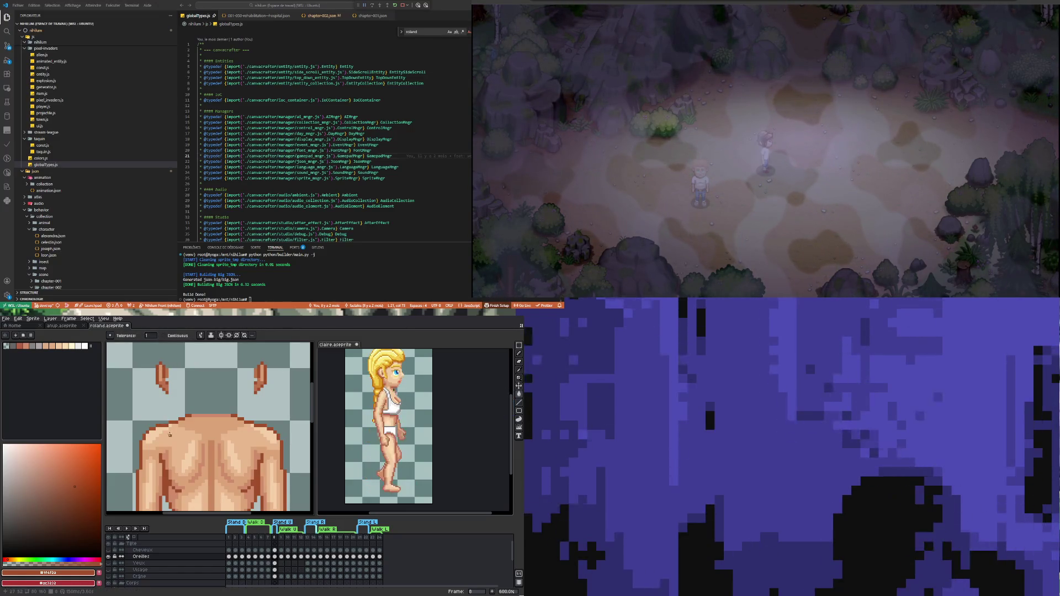
Step: Sample #cf8c6b, then the medium back tone #dba378, ending on frame 8
key(i)
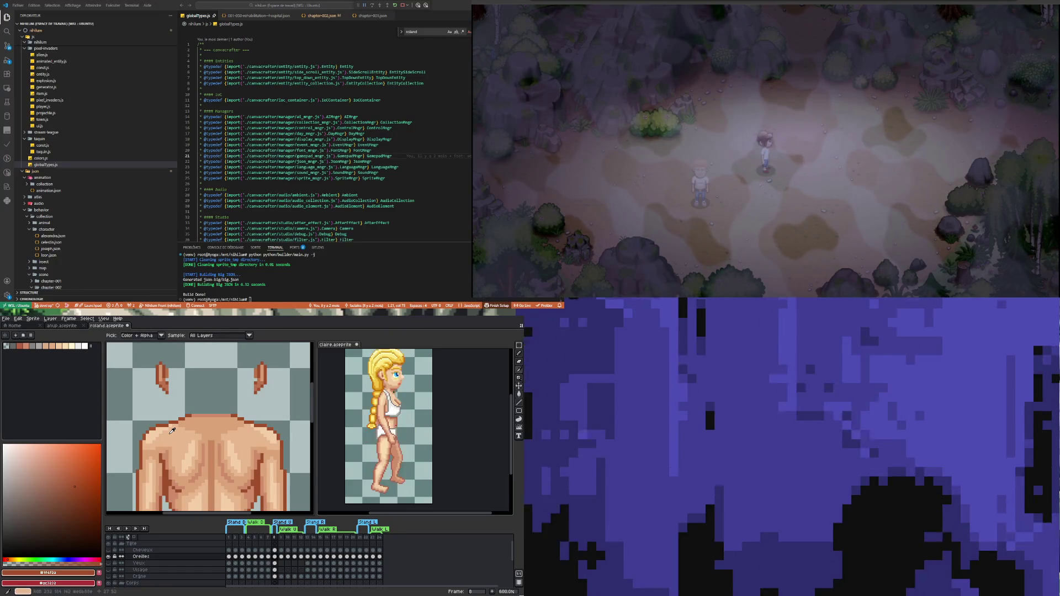
click(157, 444)
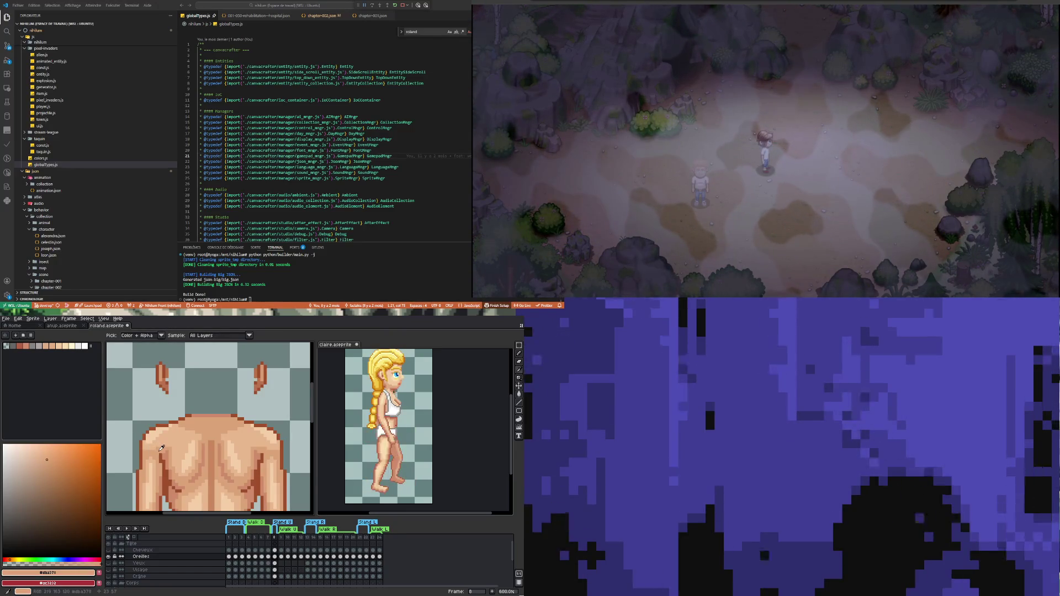
click(168, 452)
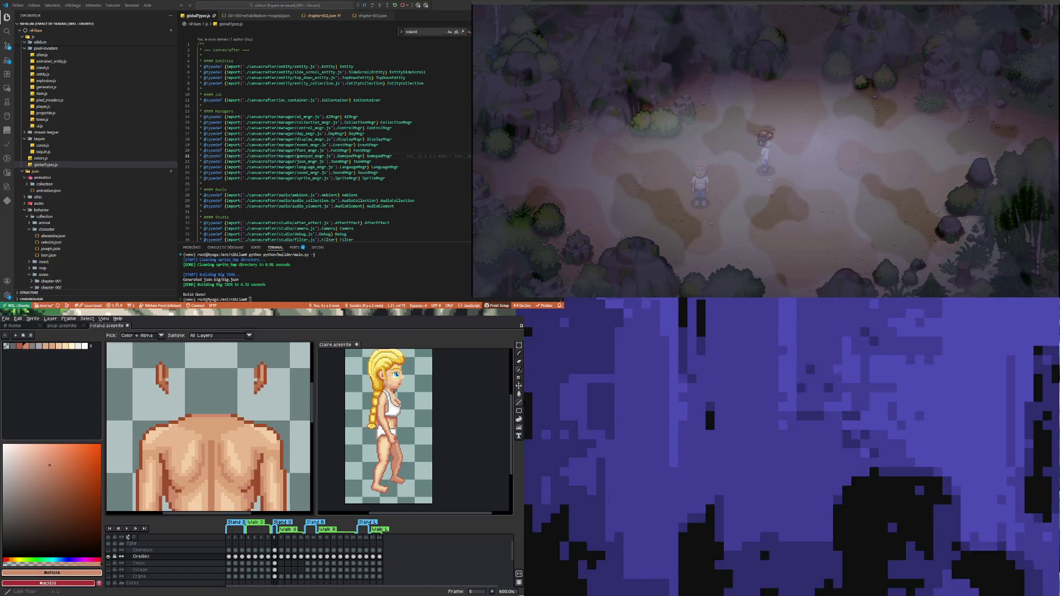
click(520, 393)
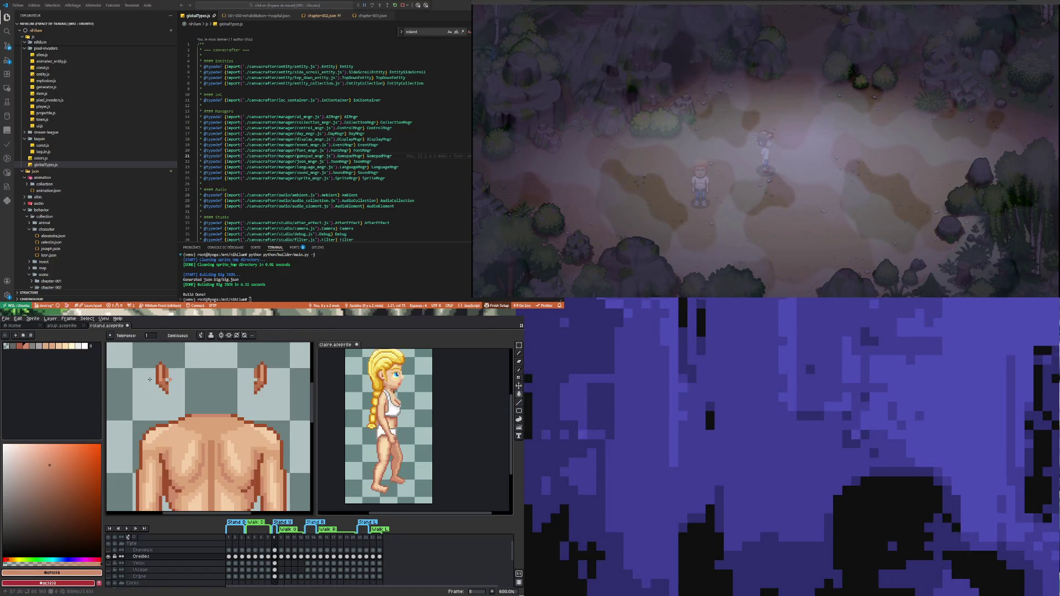
key(i)
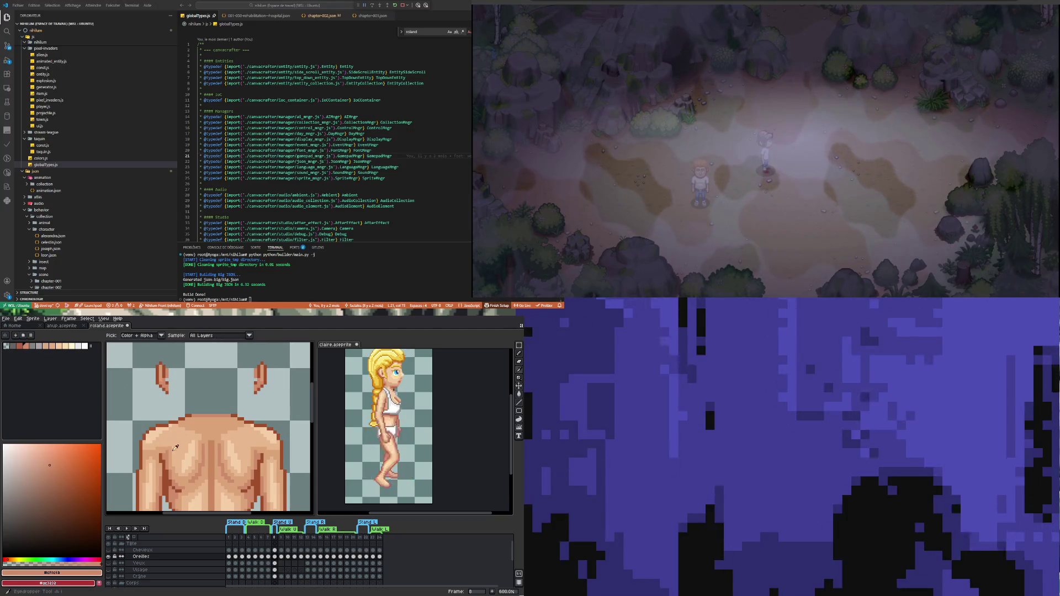
click(172, 450)
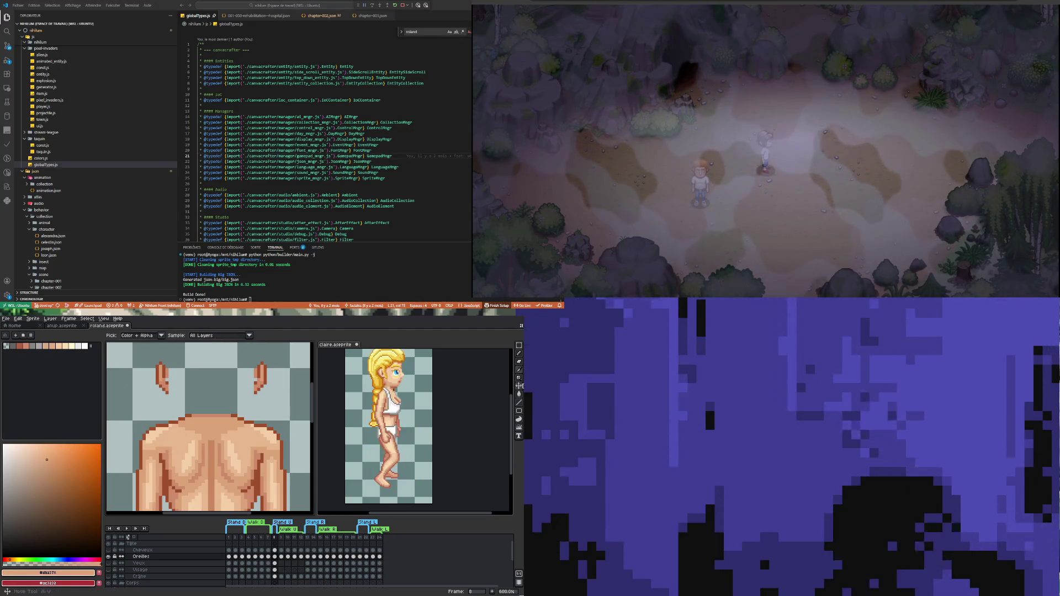
click(520, 394)
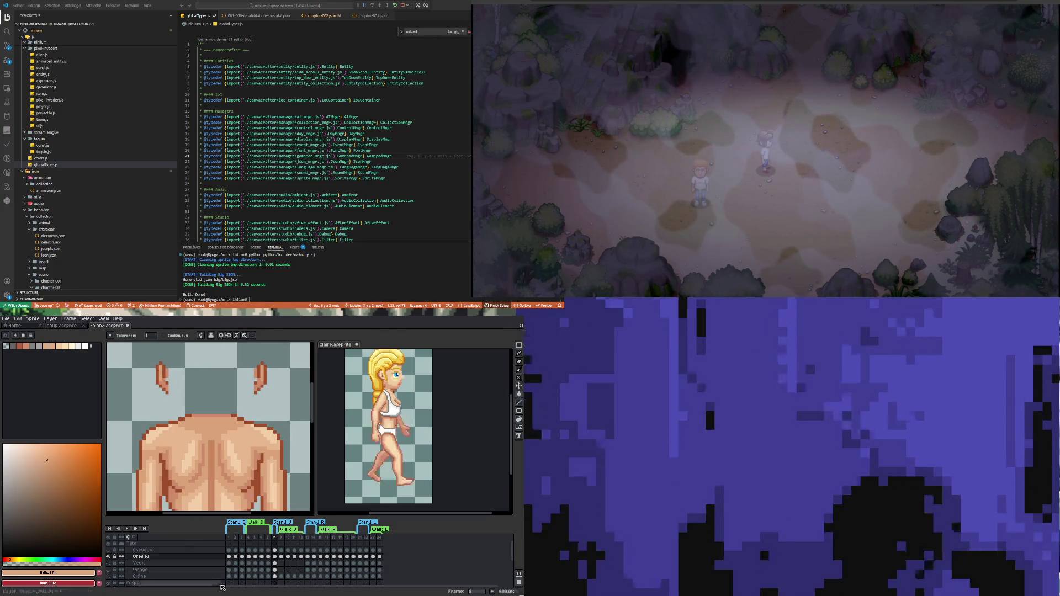
click(269, 556)
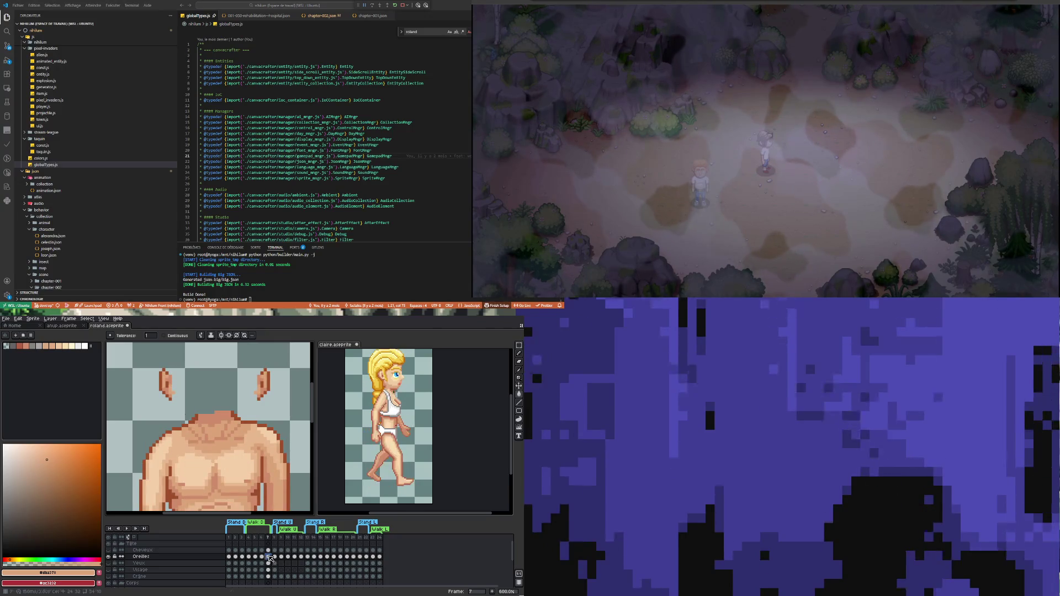
click(275, 557)
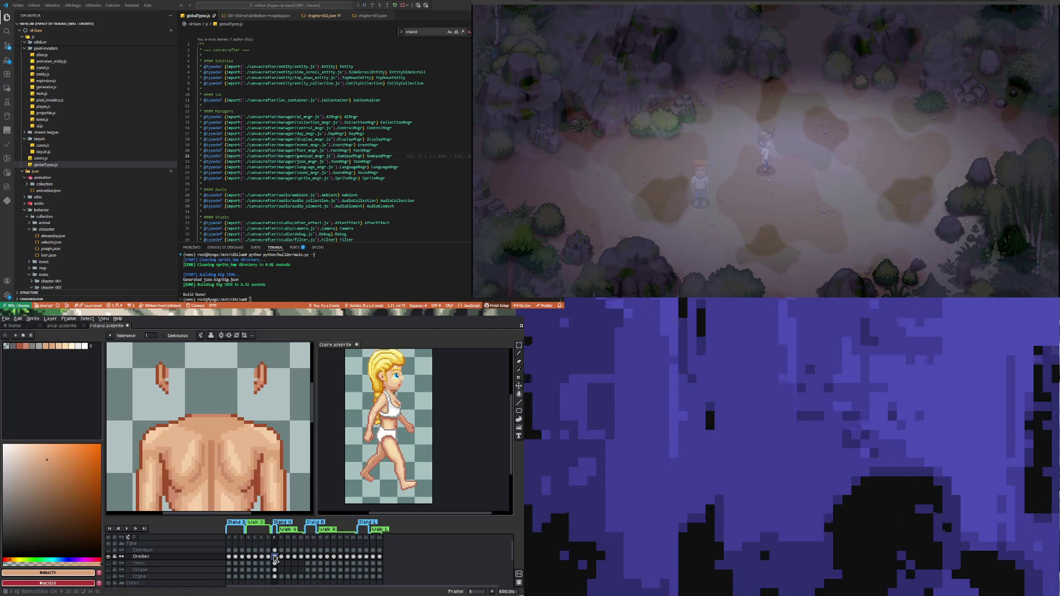
click(519, 346)
Step: Select the ears and shift them down on frame 9, 2 px left on 10, up-right on 11
drag(275, 409, 281, 403)
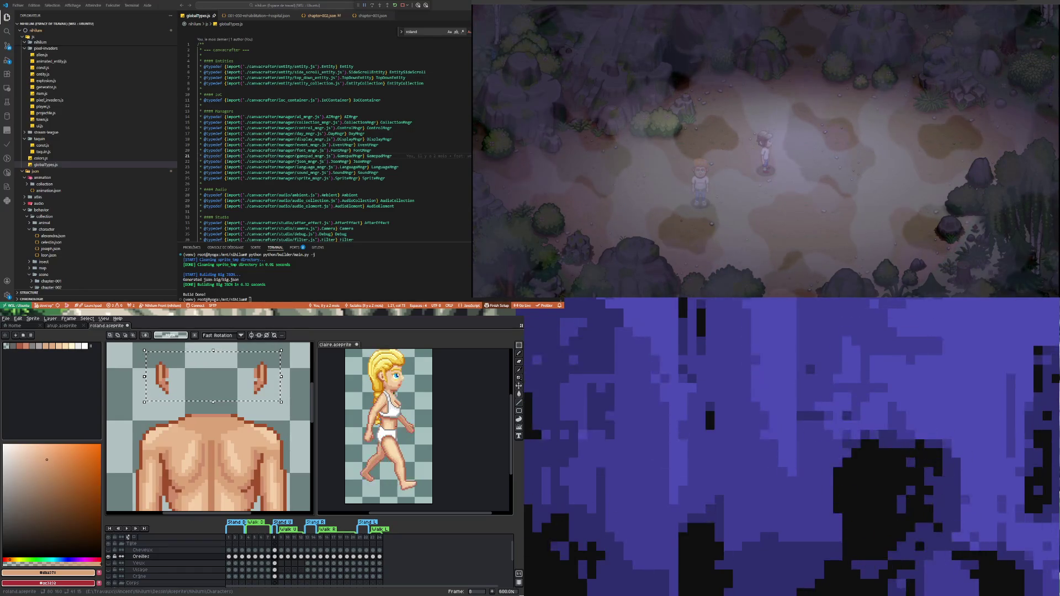
click(281, 557)
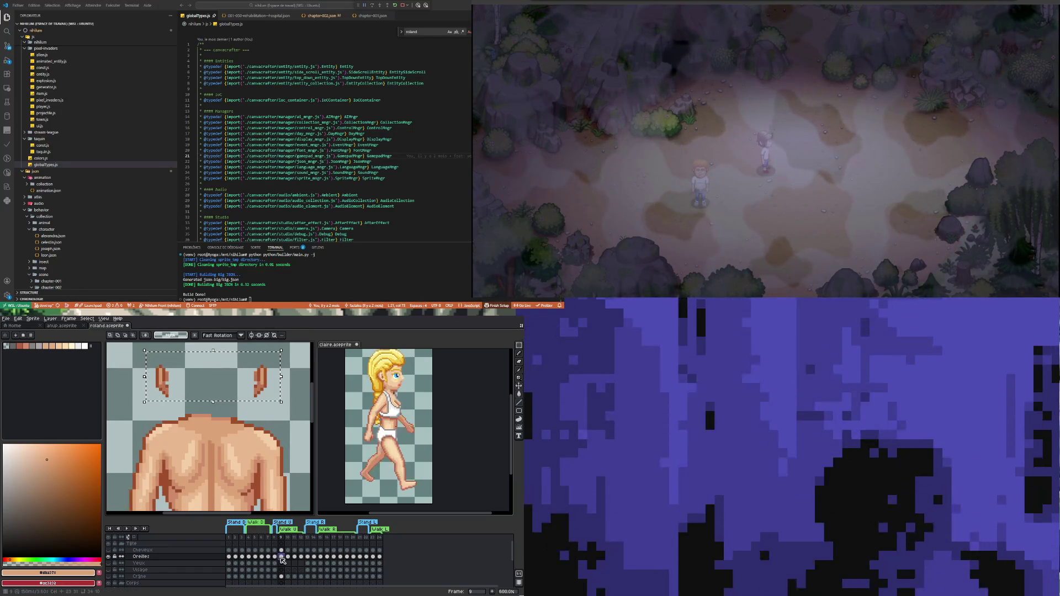
key(Down)
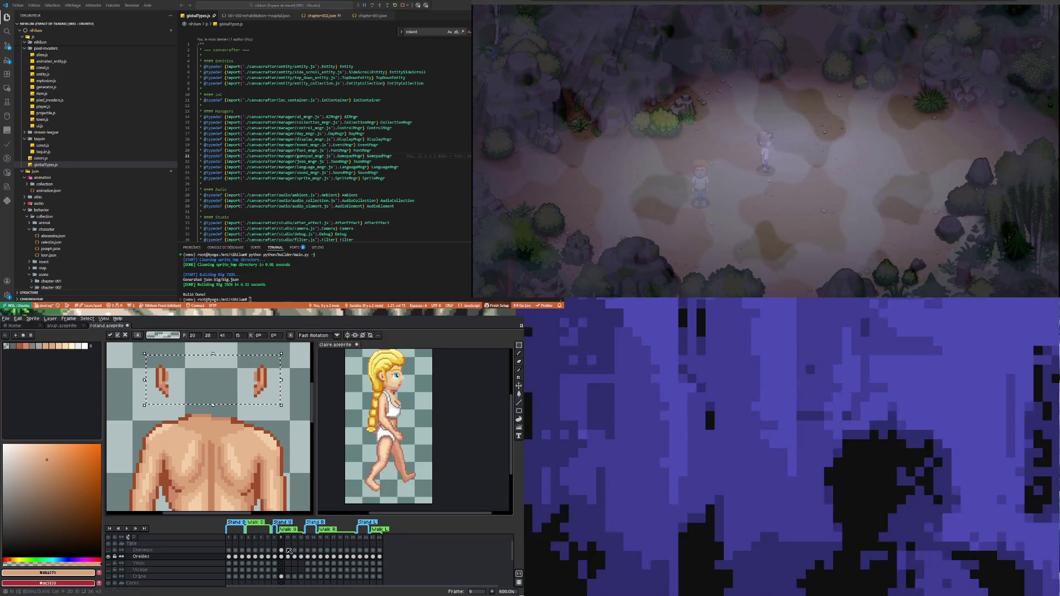
click(287, 556)
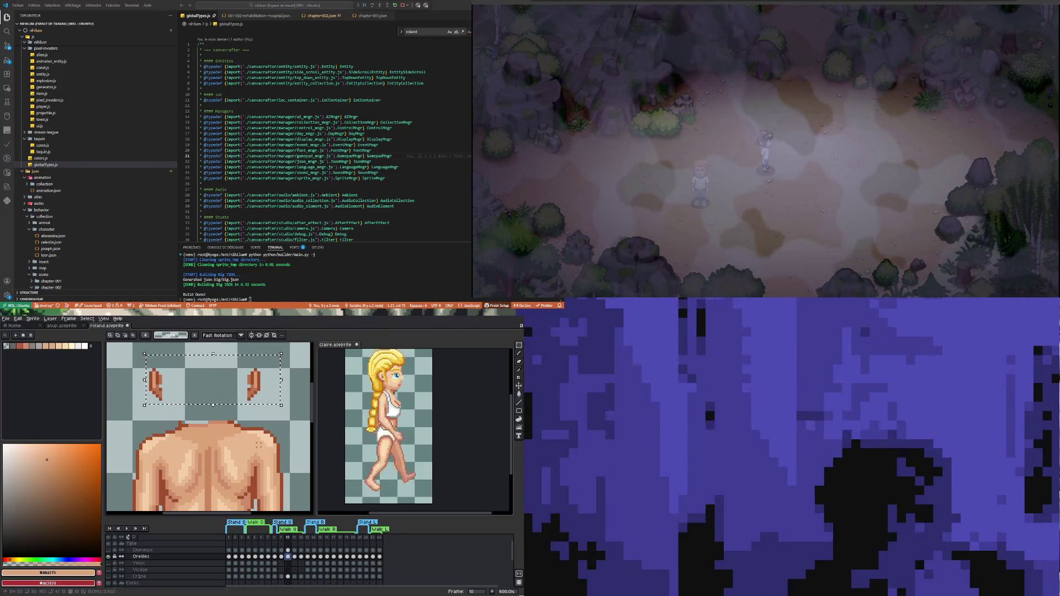
key(Left)
key(Left)
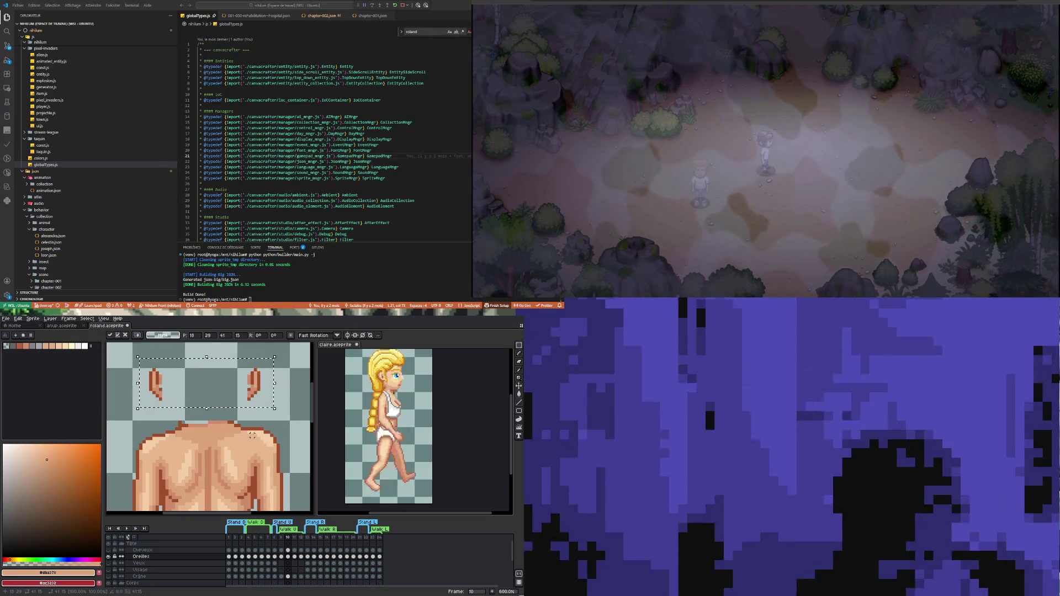
click(294, 556)
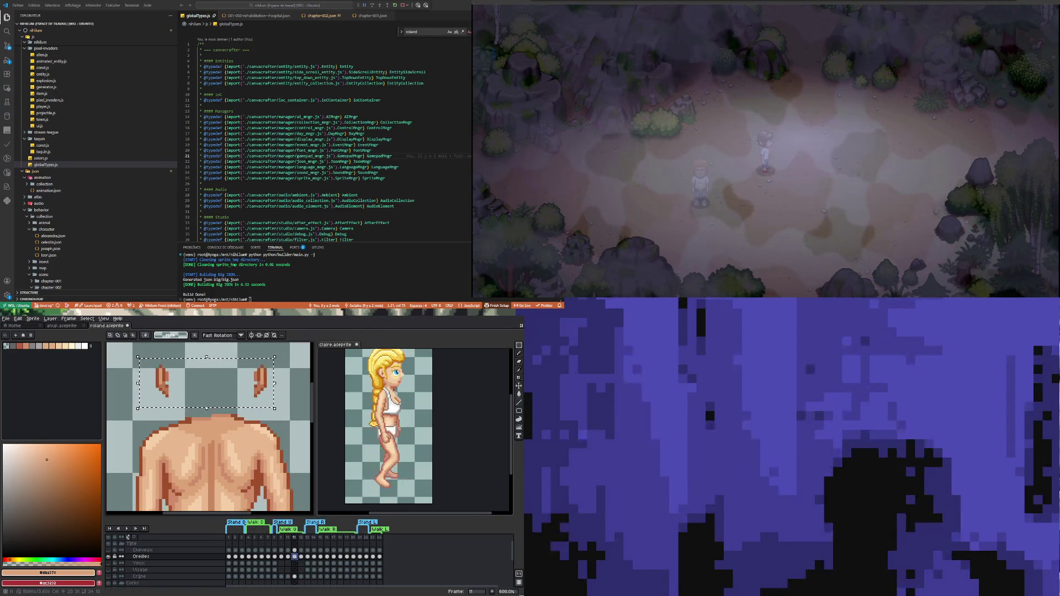
key(Right)
key(Right)
key(Up)
key(Up)
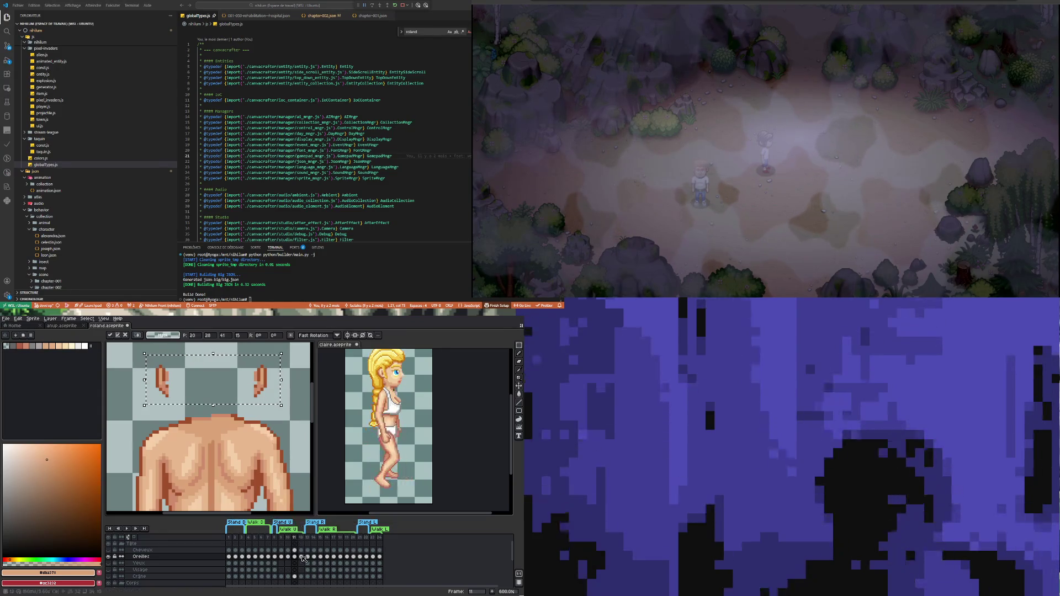
Step: Move the ears down and right on frame 12, then review frames 13, 9 and 10
click(301, 557)
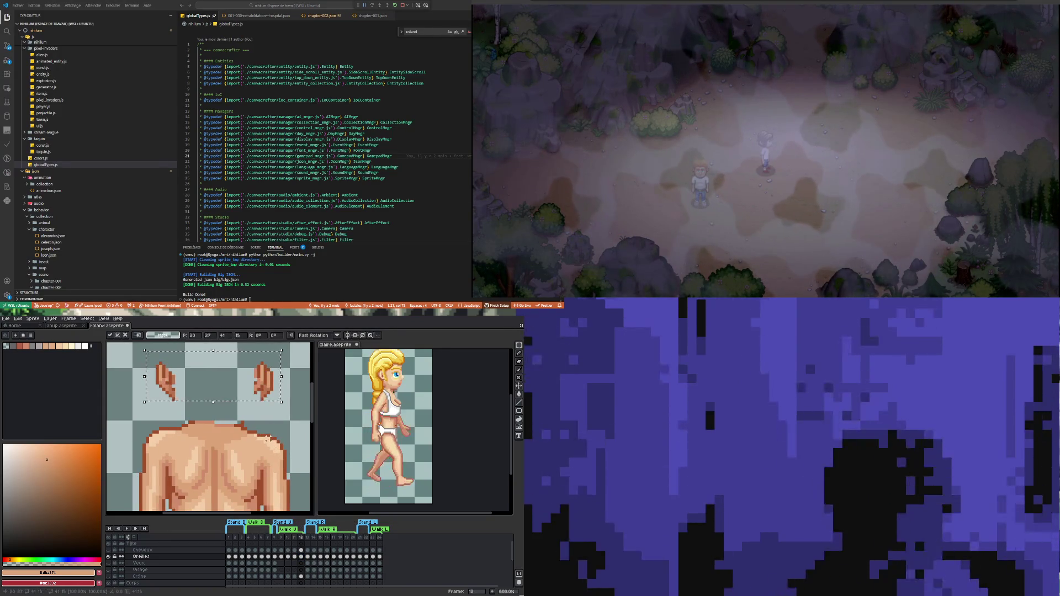
key(Right)
key(Right)
key(Down)
key(Down)
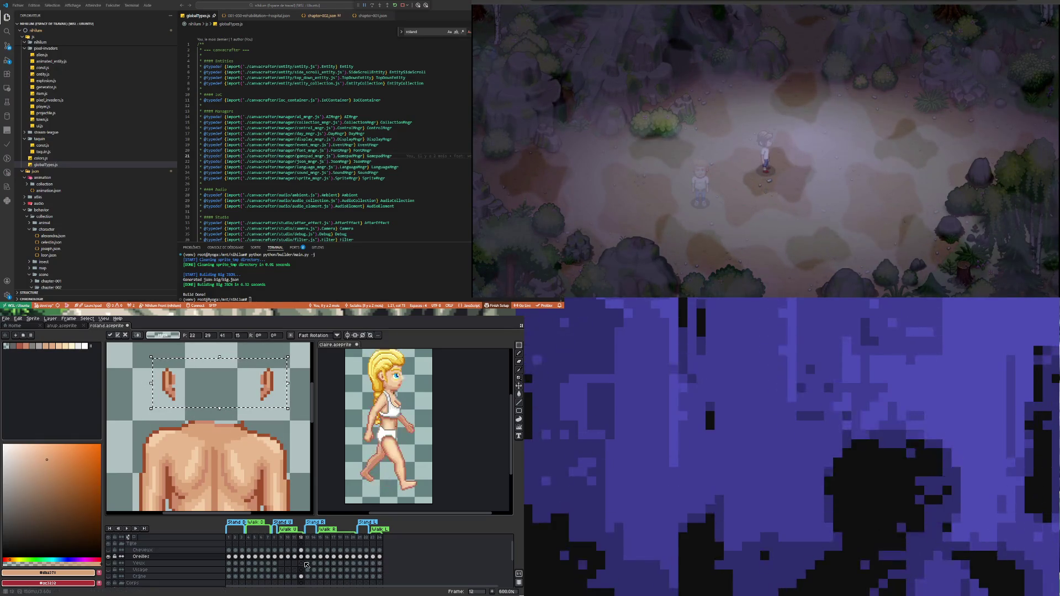
click(307, 557)
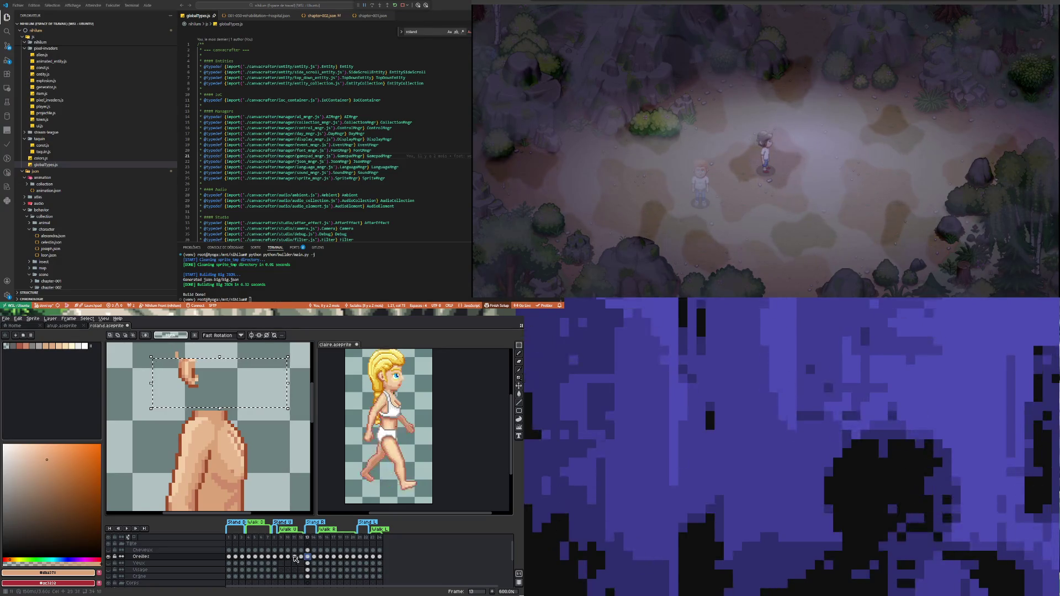
click(281, 557)
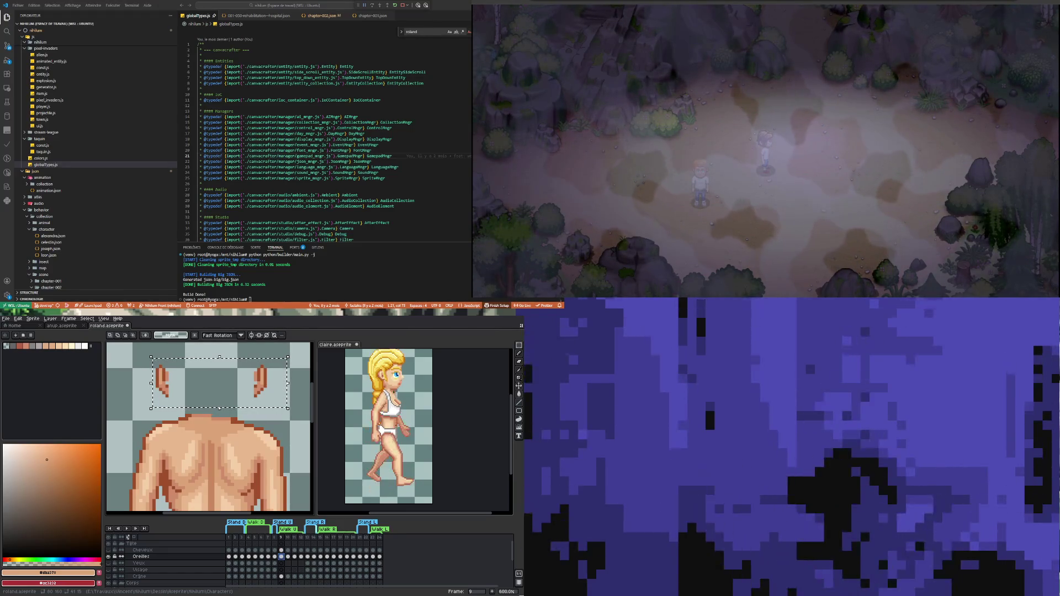
key(l)
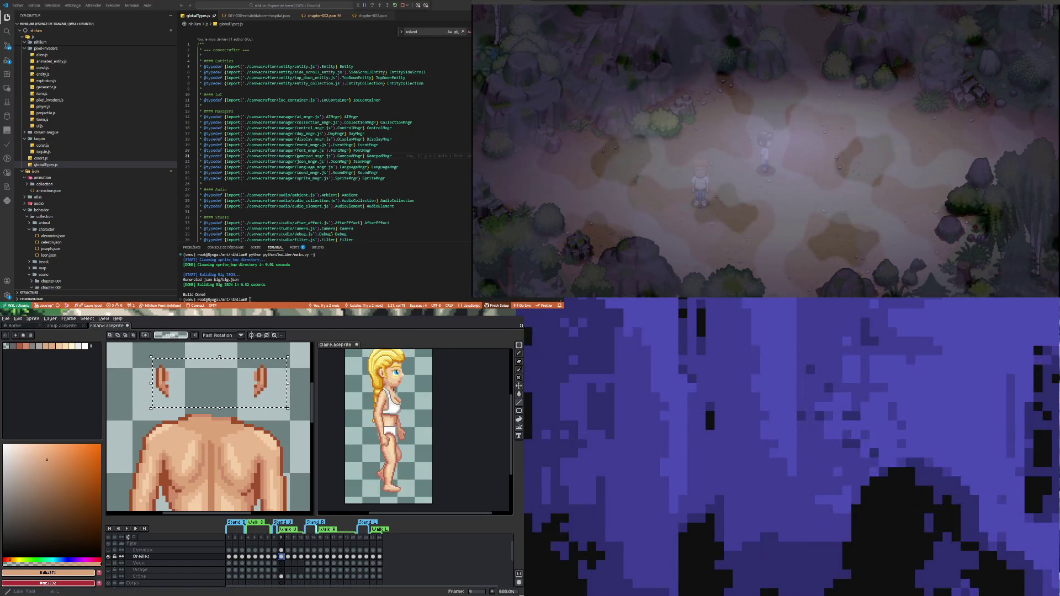
scroll(210, 431, down, 2)
scroll(210, 431, down, 2)
scroll(210, 430, up, 3)
click(287, 557)
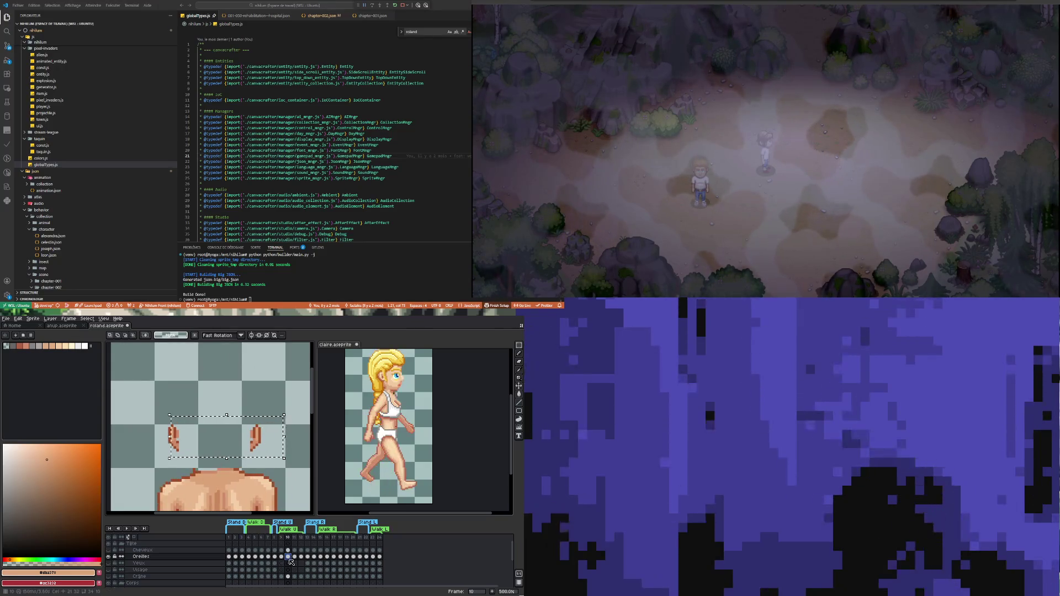
Step: On frame 2, hide the Yeux eyes layer and show the Visage face layer
click(228, 556)
click(235, 556)
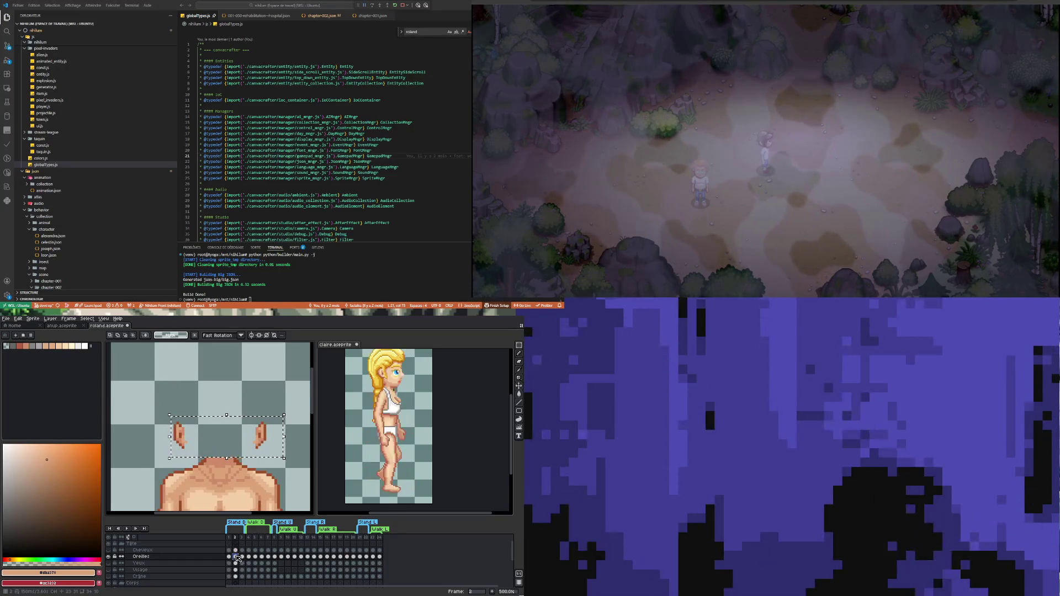
click(110, 563)
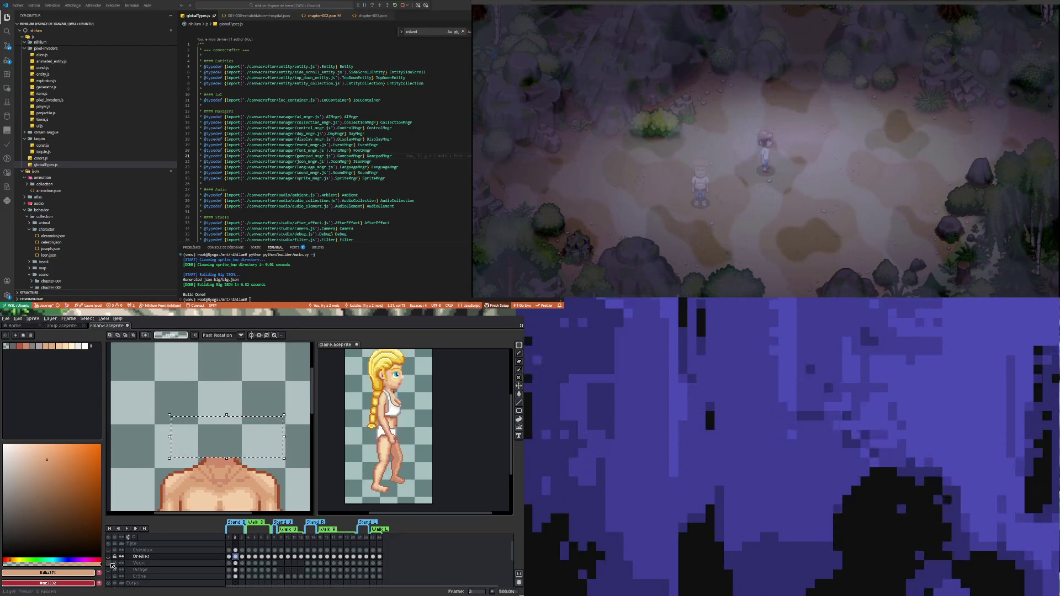
click(109, 570)
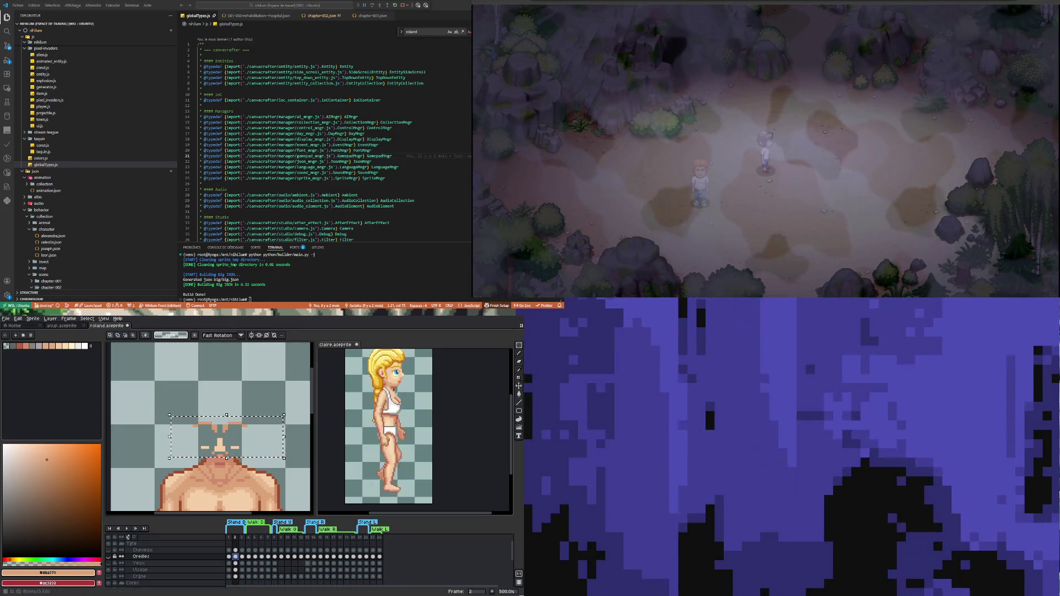
Step: Sample the skin tone #cf8c6b, then the light tone #f5cfa9, as painting colour
scroll(233, 462, up, 2)
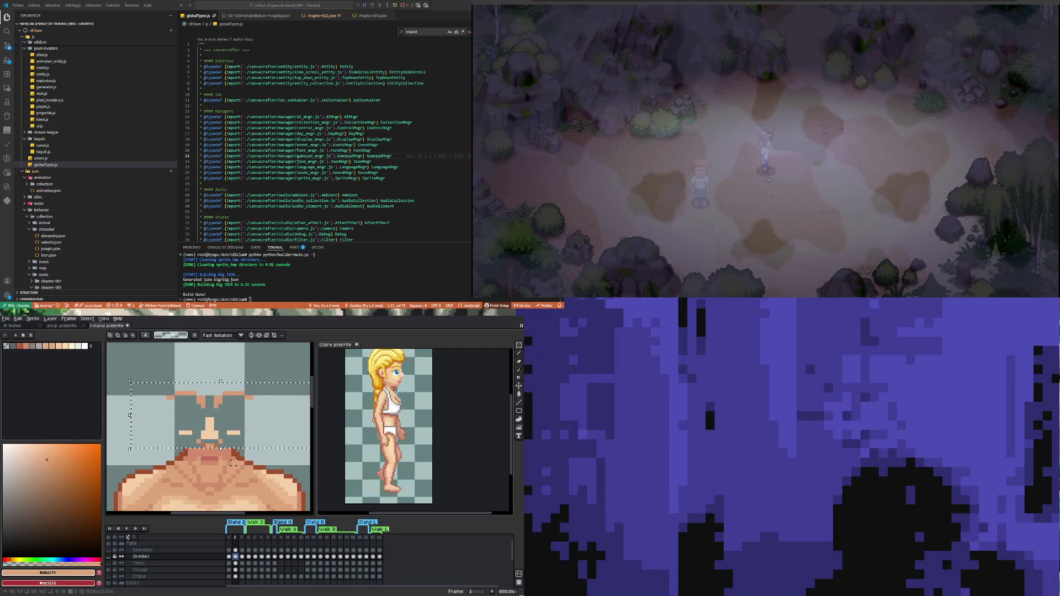
key(i)
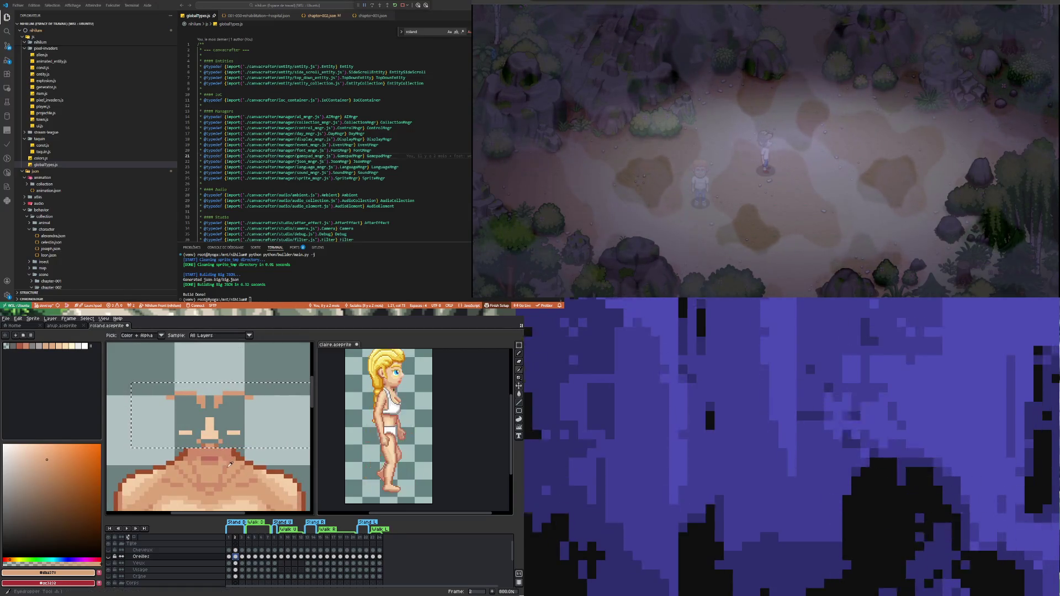
click(215, 459)
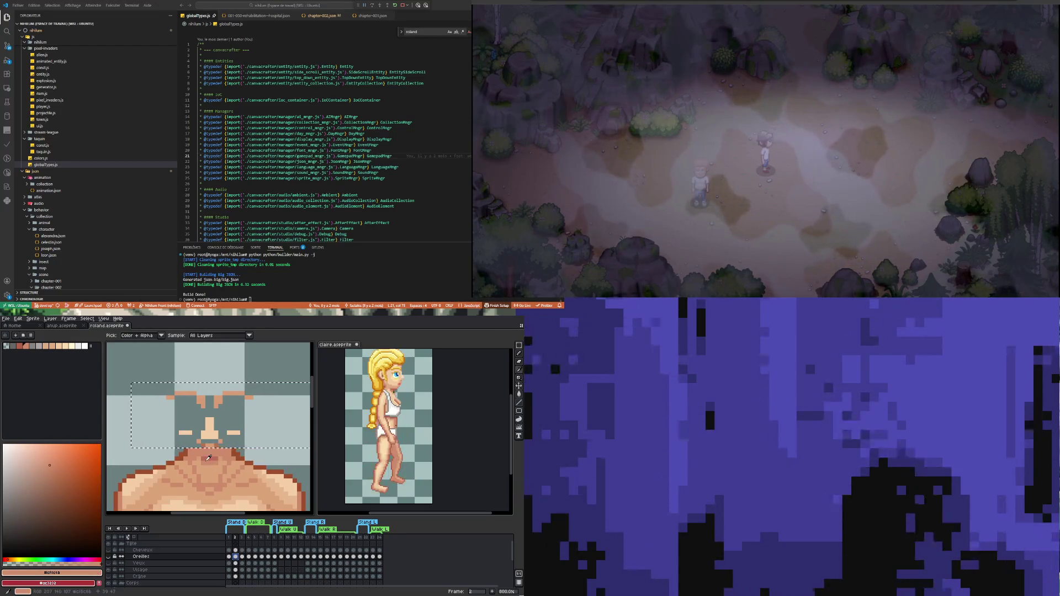
scroll(184, 495, down, 1)
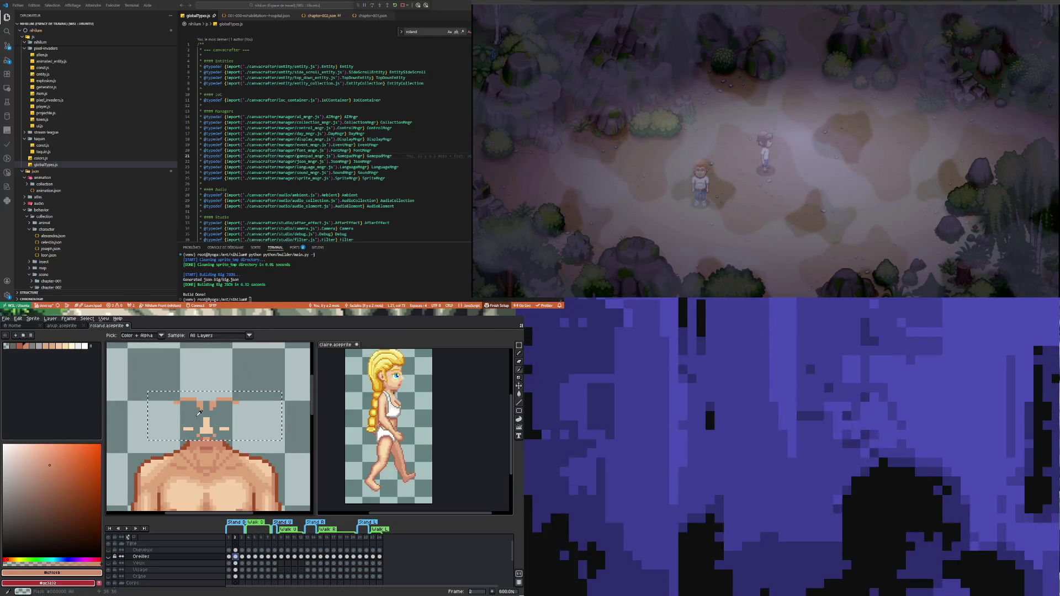
click(183, 488)
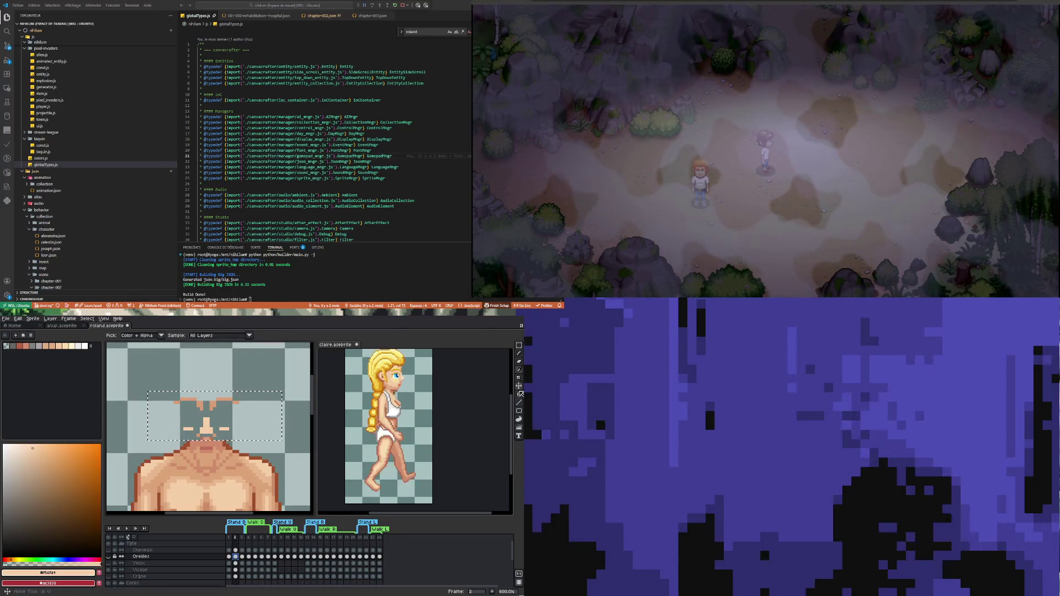
click(519, 394)
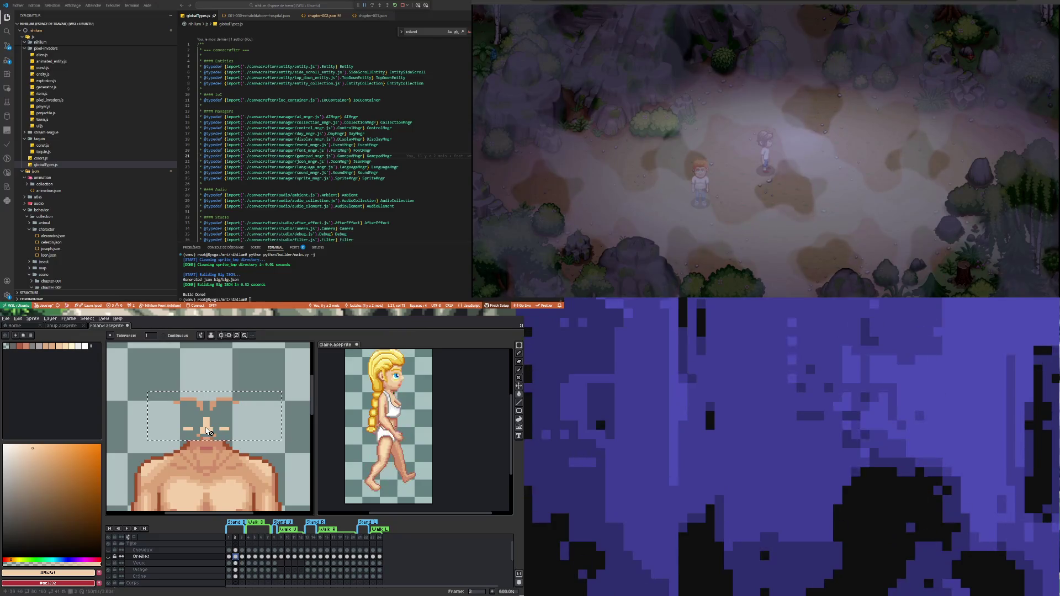
Step: On the Visage layer, sample the darker skin tone #dba378 and a skin colour from the body
click(235, 571)
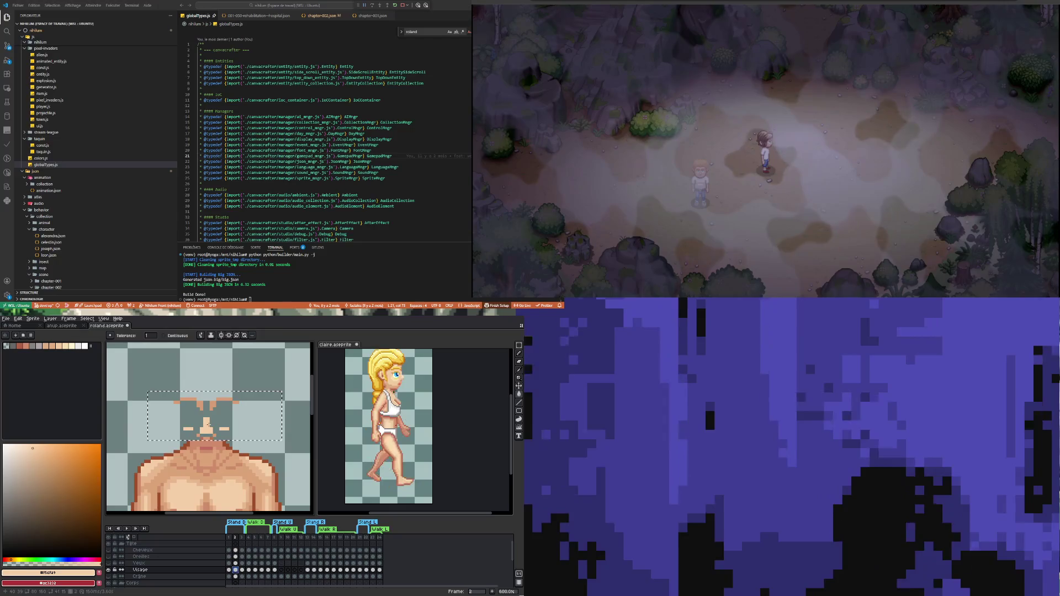
scroll(208, 430, up, 1)
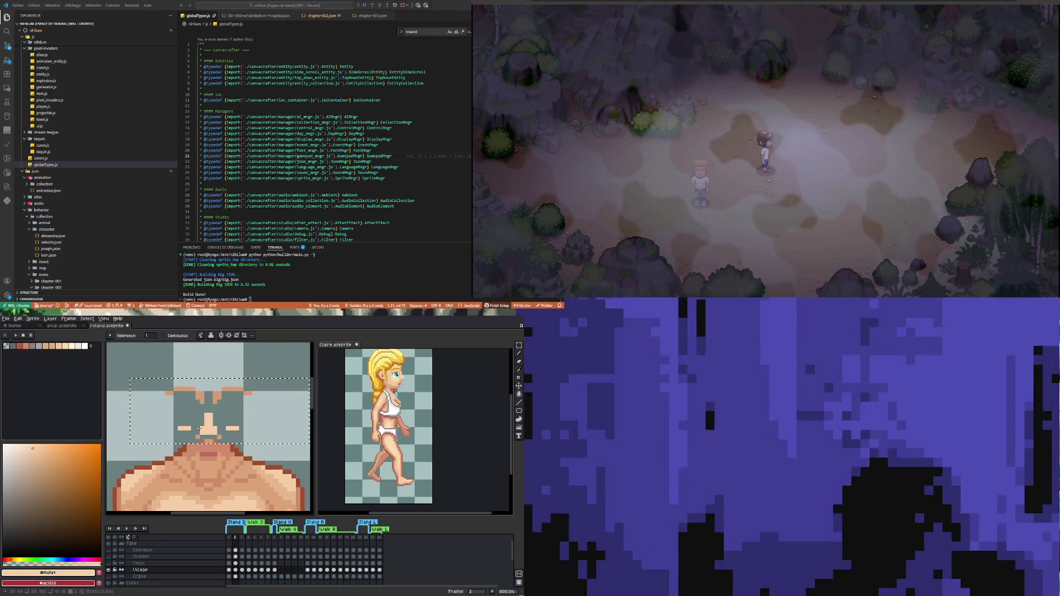
key(i)
click(188, 463)
click(519, 395)
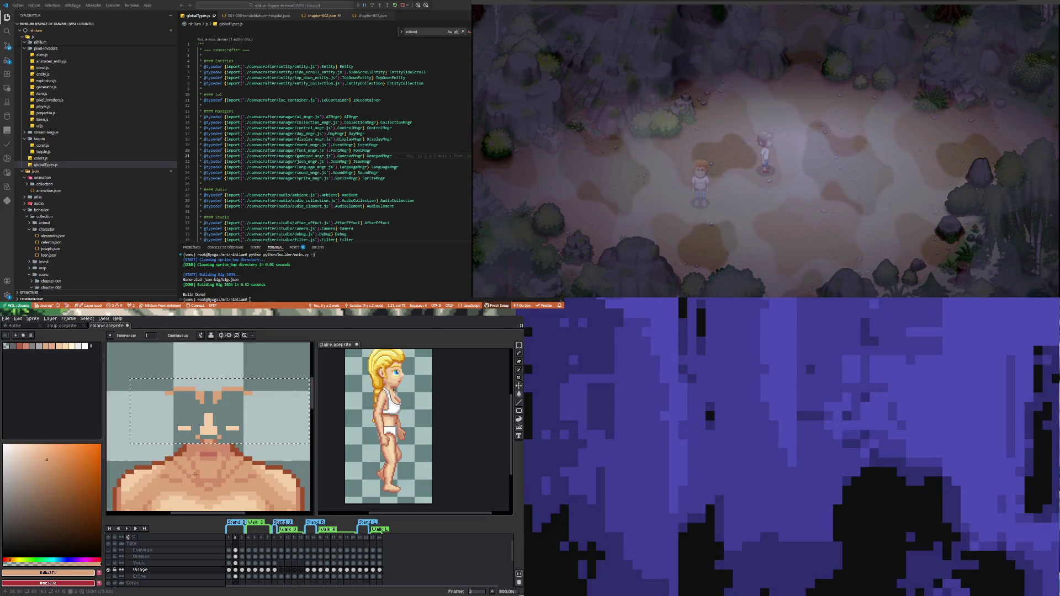
scroll(193, 472, up, 2)
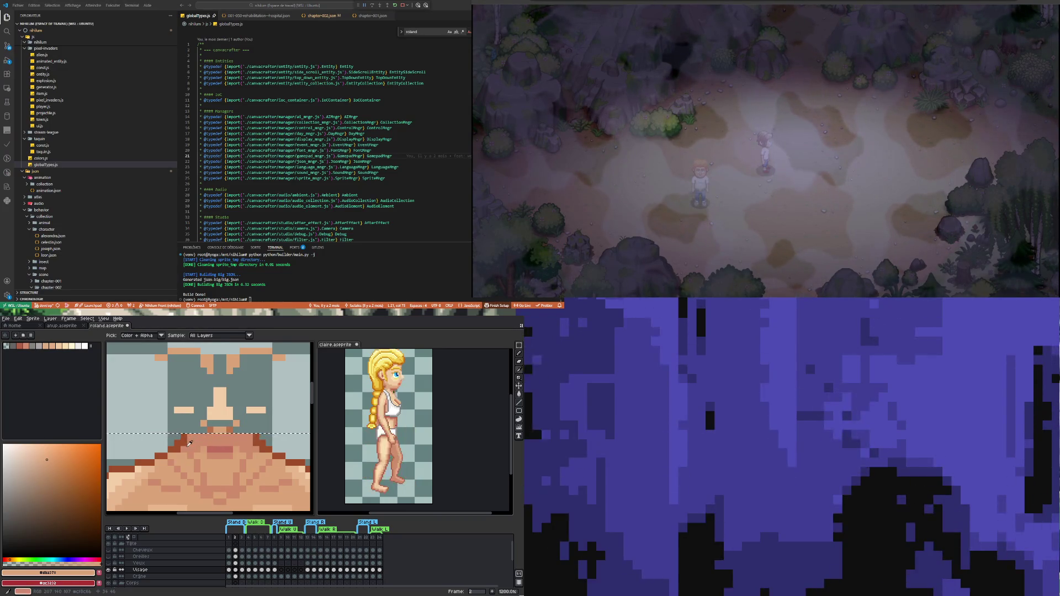
scroll(185, 453, down, 4)
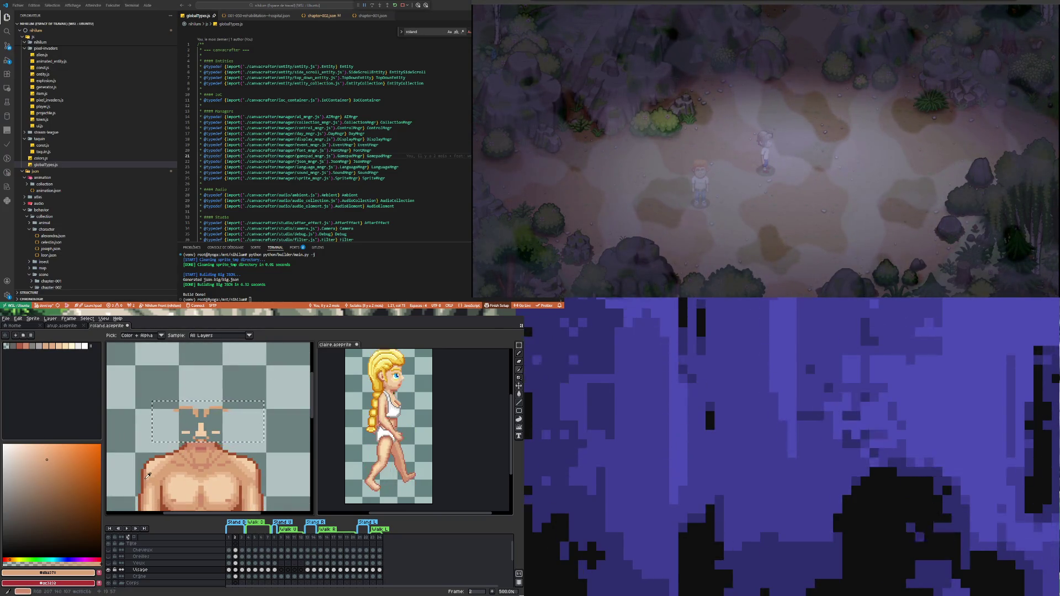
click(253, 461)
Step: Try a Paint Bucket fill of the face area with the skin colour, then undo it
key(g)
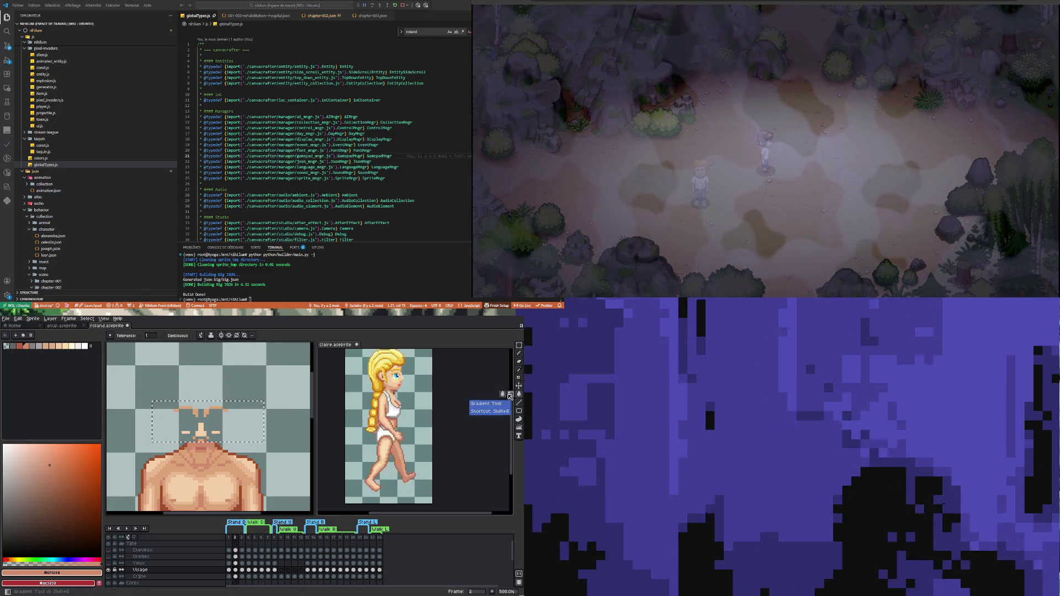
scroll(197, 447, up, 2)
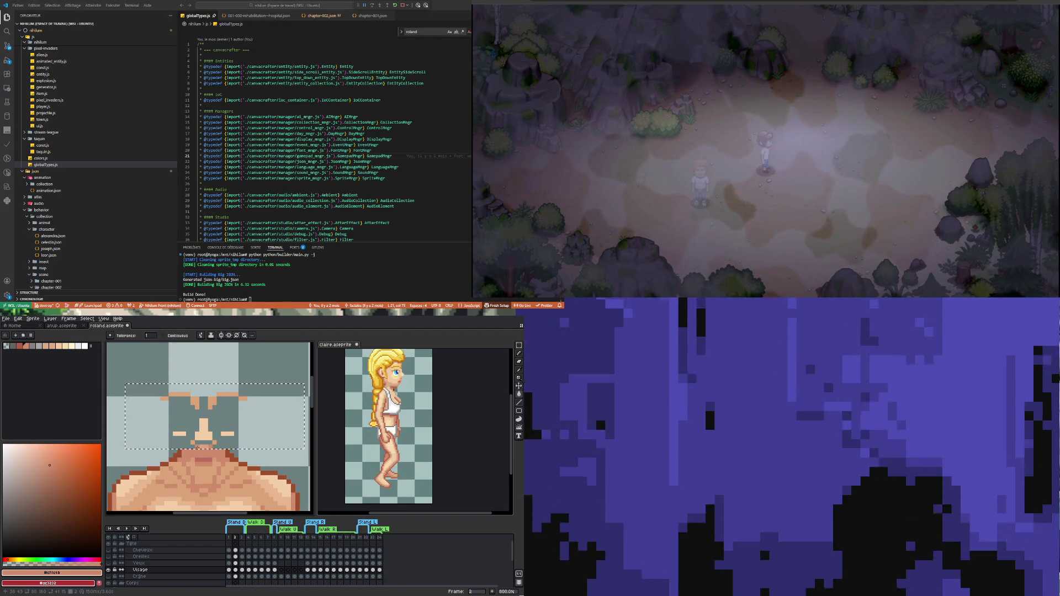
scroll(197, 447, down, 2)
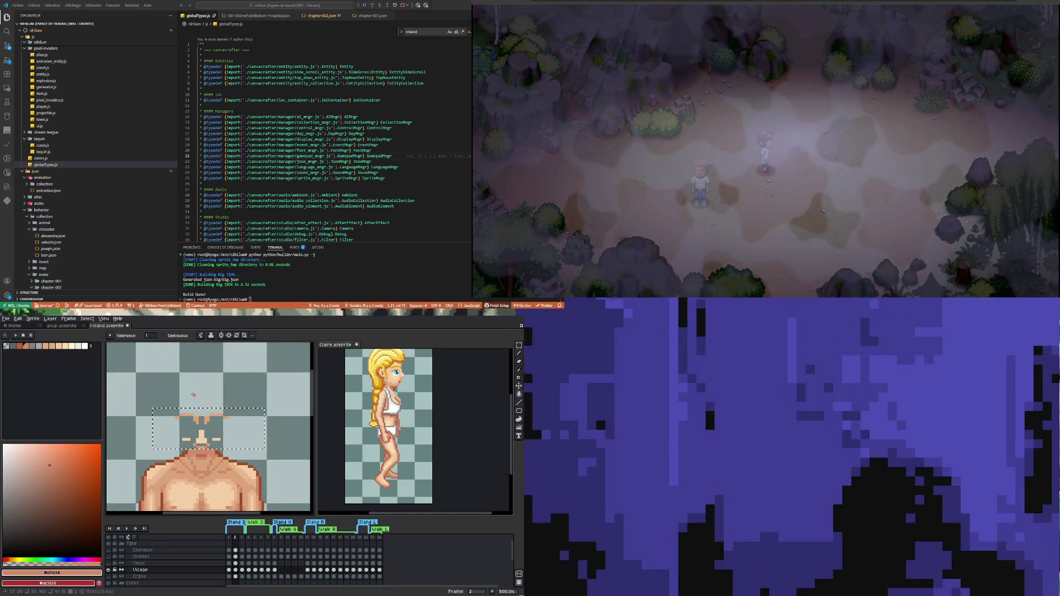
click(192, 421)
key(ctrl+z)
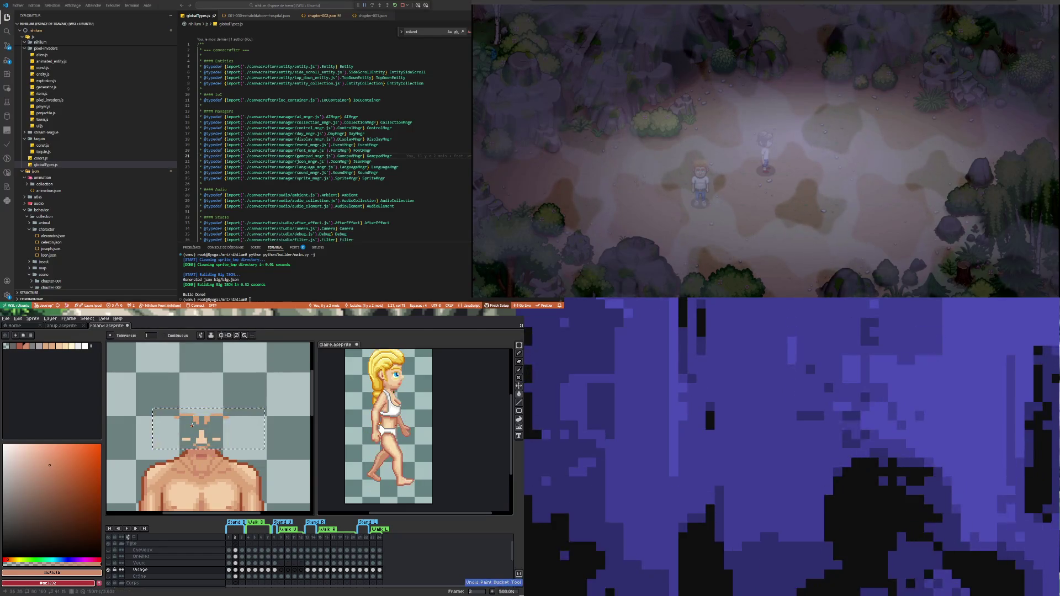
Step: Toggle visibility of the Visage face layer and the Corps body layer
scroll(205, 455, up, 1)
click(109, 570)
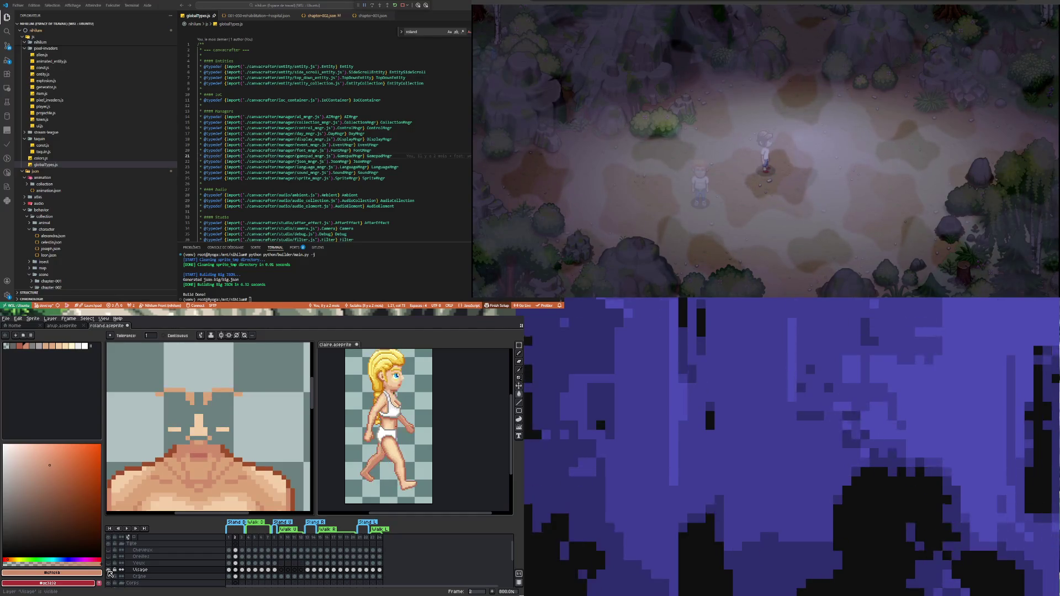
click(108, 583)
click(110, 583)
click(110, 583)
scroll(181, 457, up, 2)
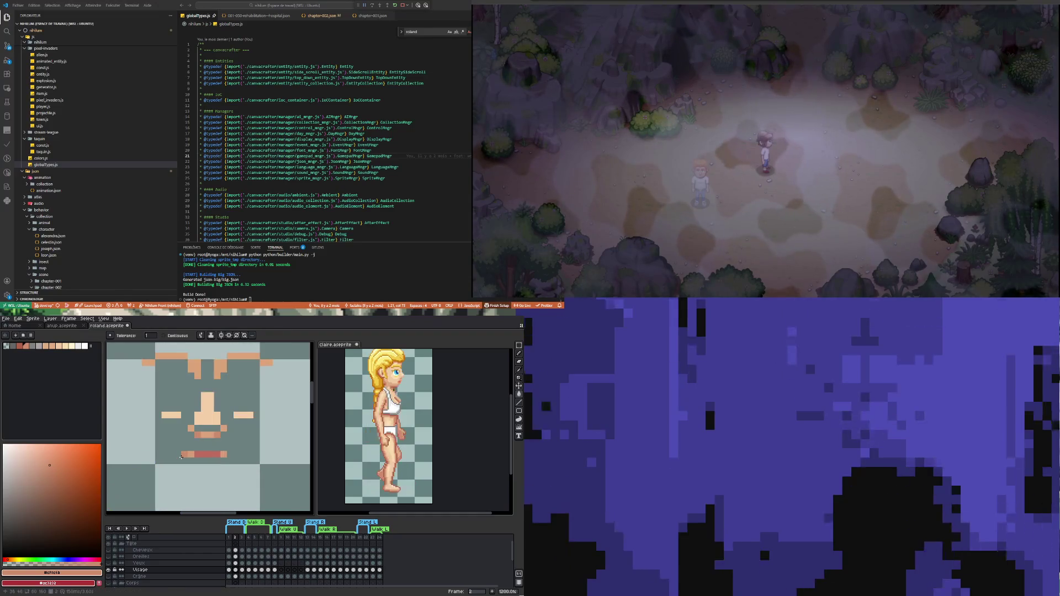
Step: Sample the nose skin colour from the canvas with the Eyedropper
key(i)
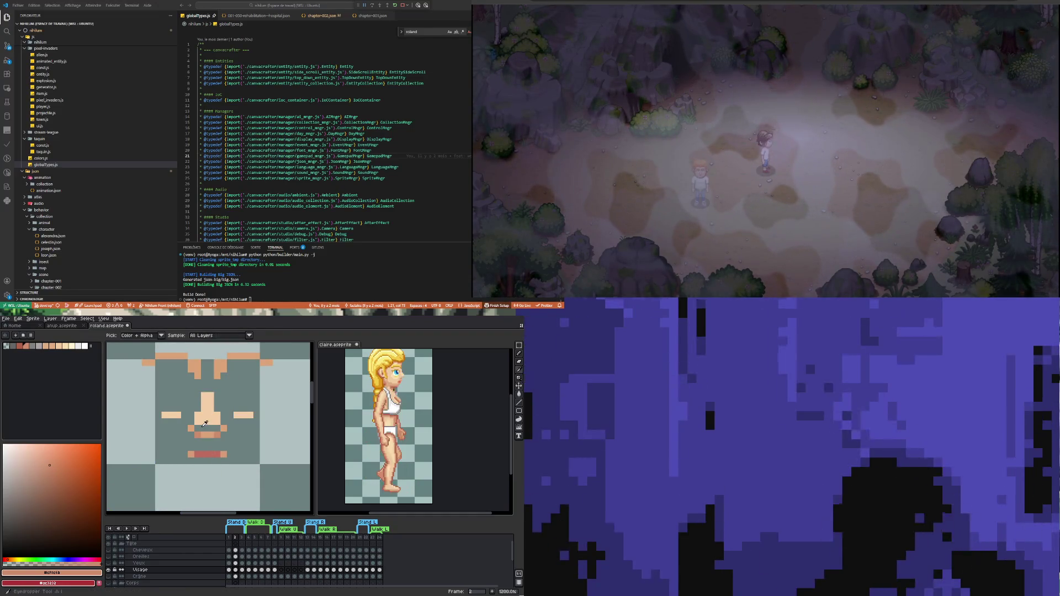
click(204, 423)
click(518, 393)
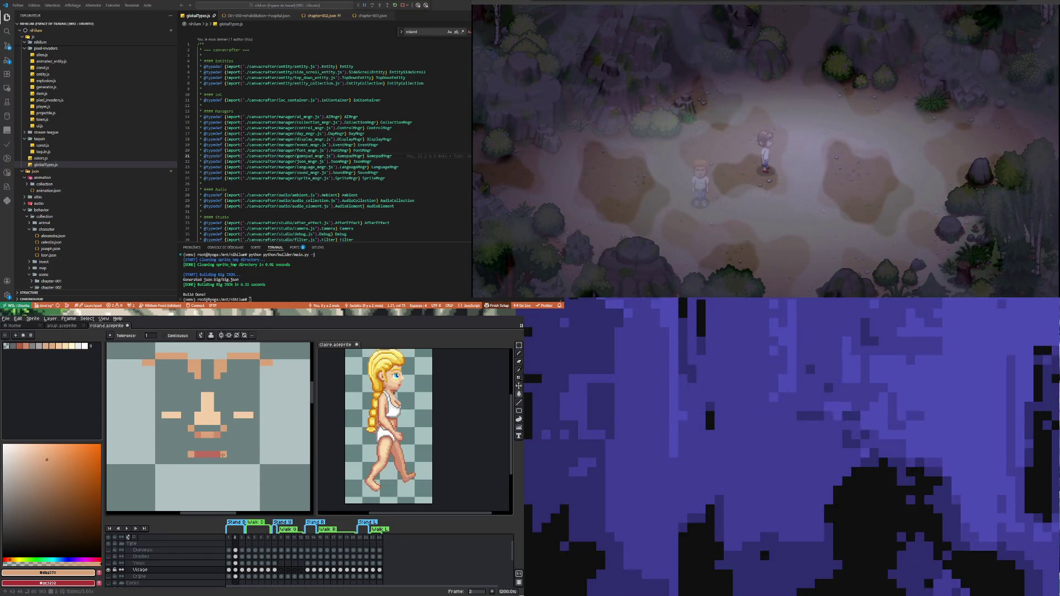
key(i)
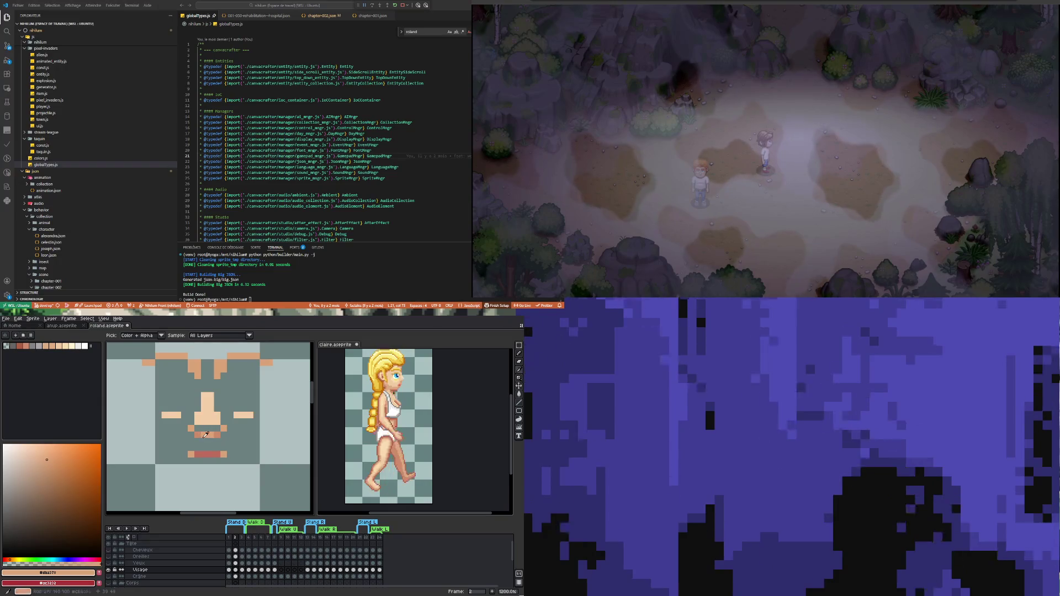
Step: Show Corps to sample a colour, unlock the Crâne layer, then hide Corps again
click(109, 583)
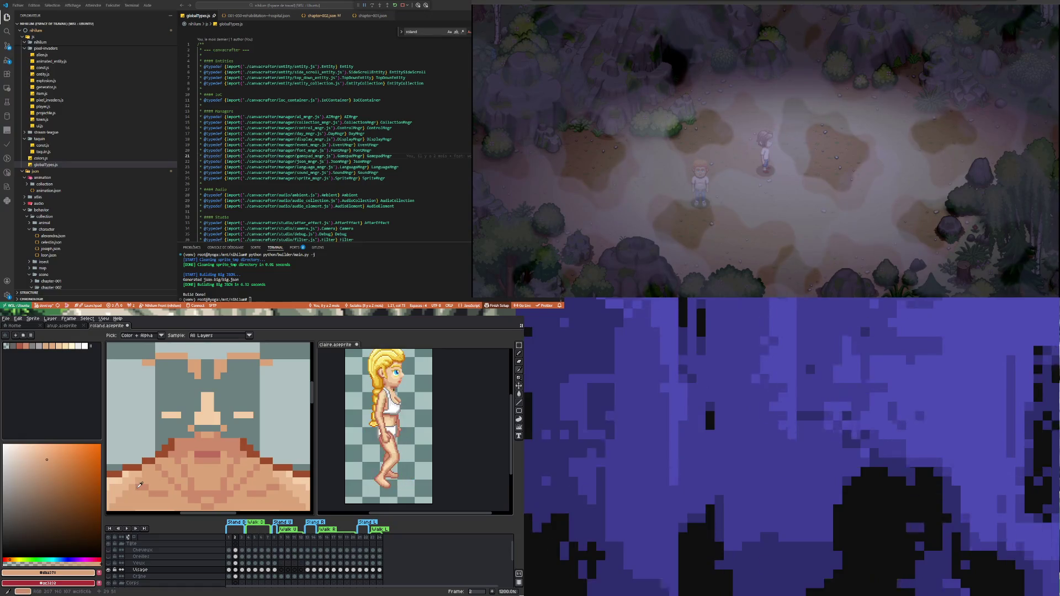
click(140, 484)
click(115, 576)
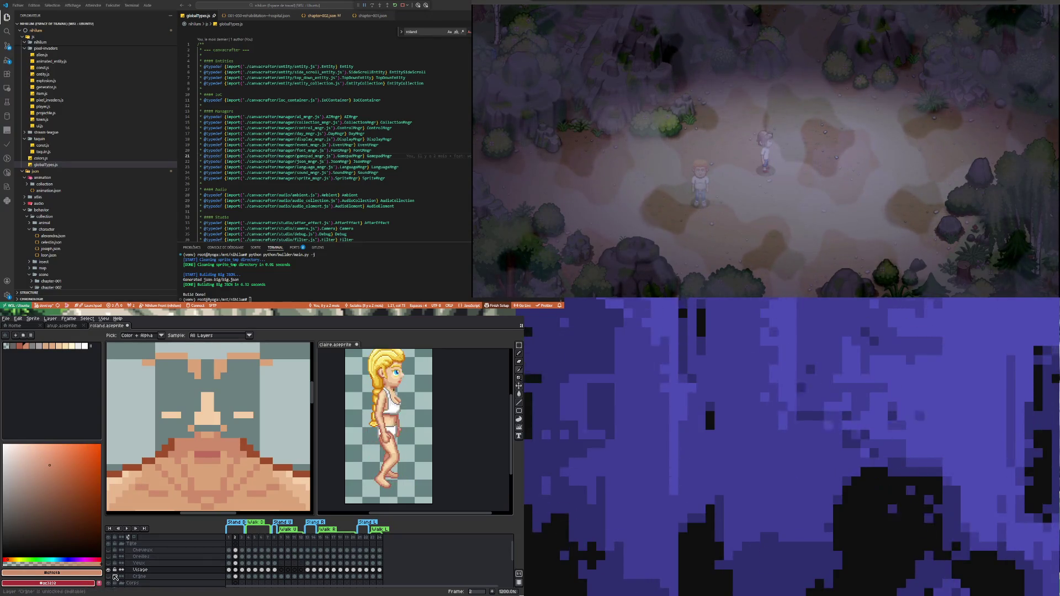
click(108, 583)
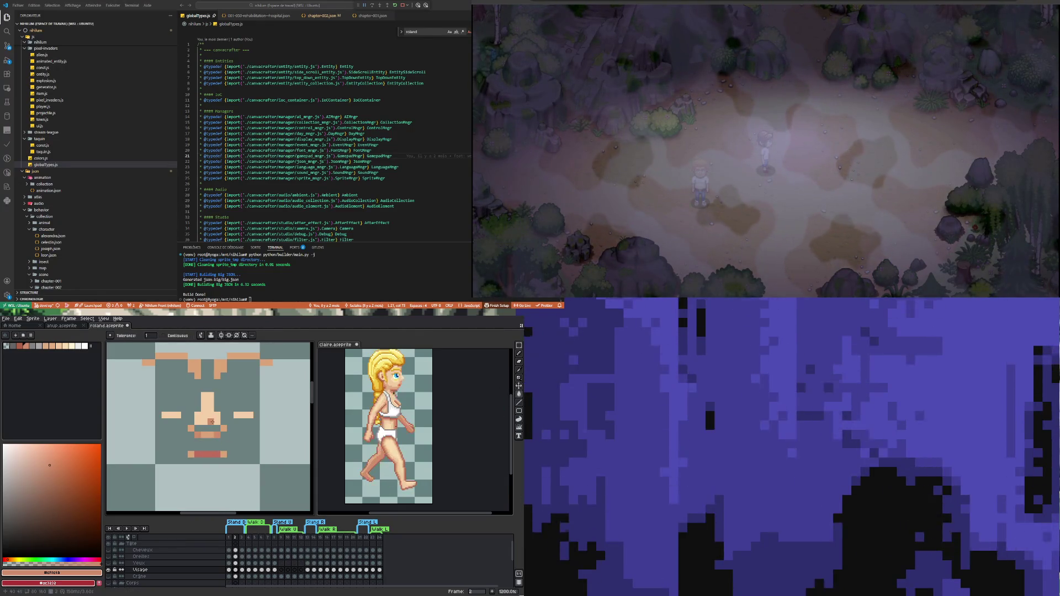
scroll(212, 421, down, 1)
scroll(210, 433, down, 1)
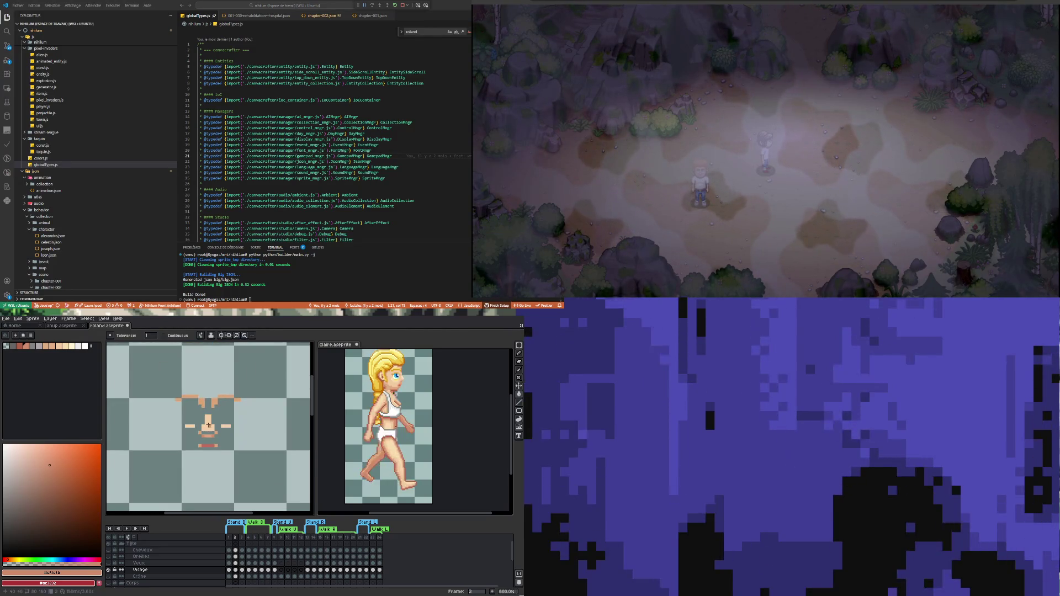
scroll(208, 424, up, 2)
Step: Repaint the dark row under the nose with the face's skin tone, then sample a darker skin tone
key(i)
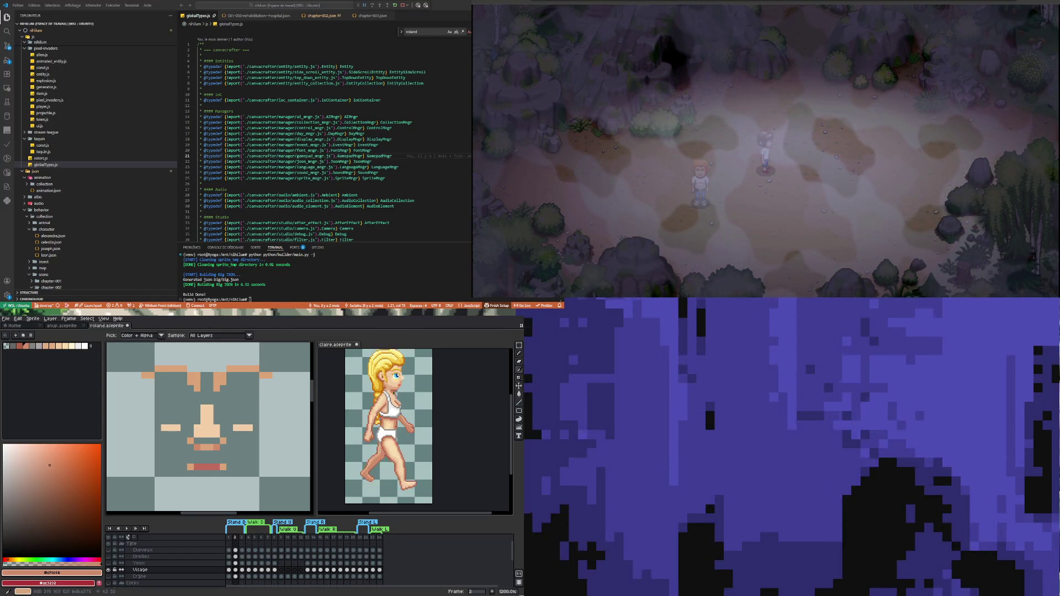
click(402, 392)
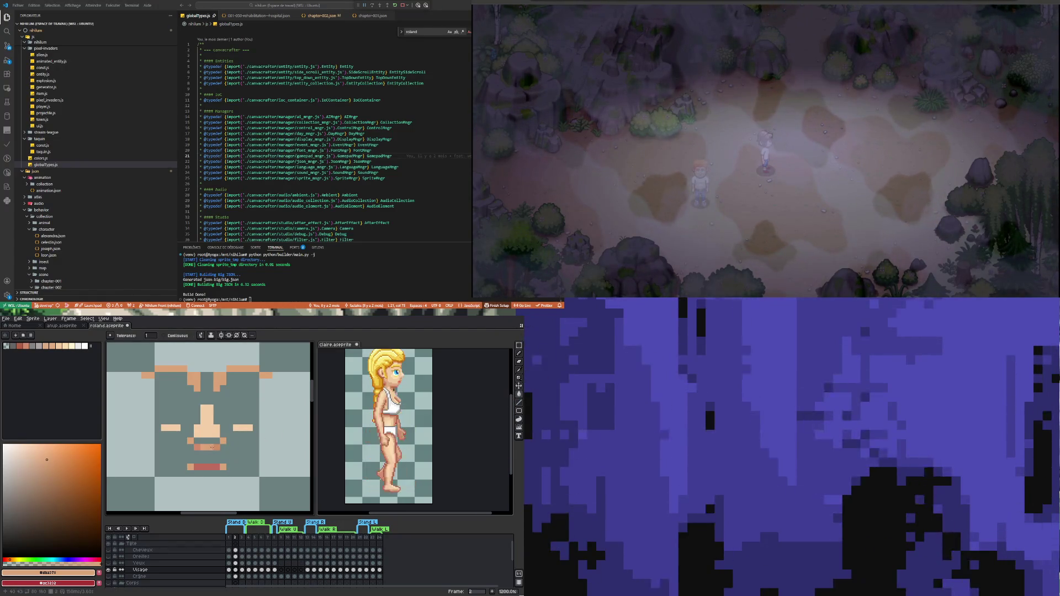
click(209, 447)
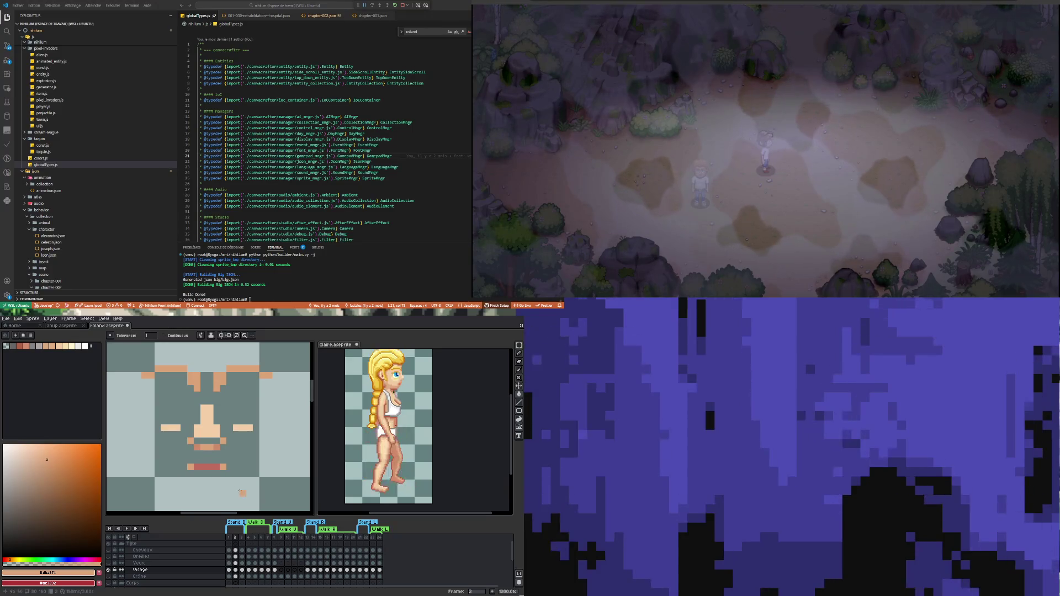
key(i)
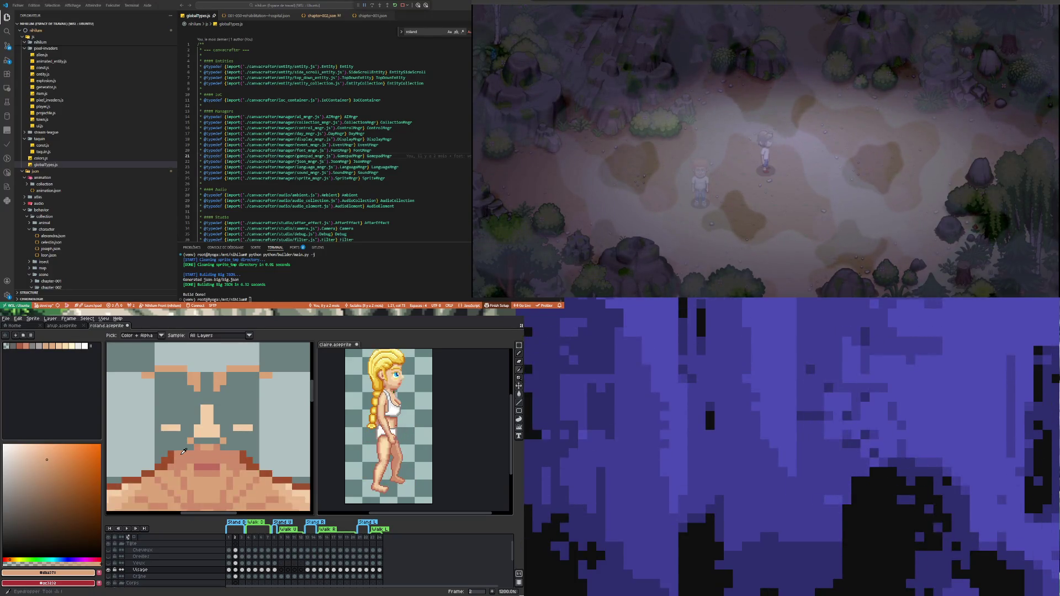
click(184, 452)
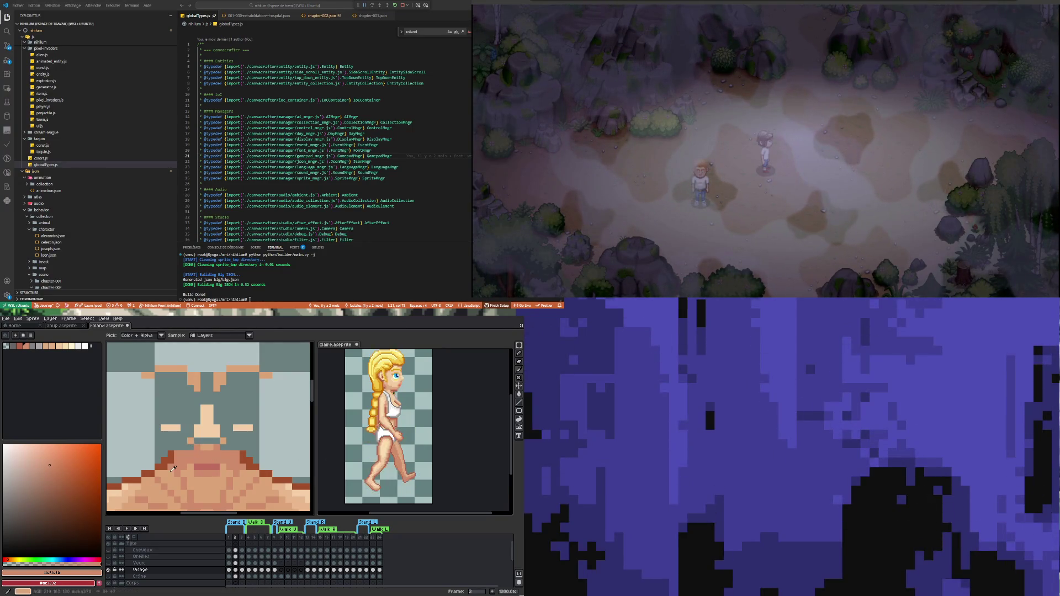
scroll(191, 429, down, 4)
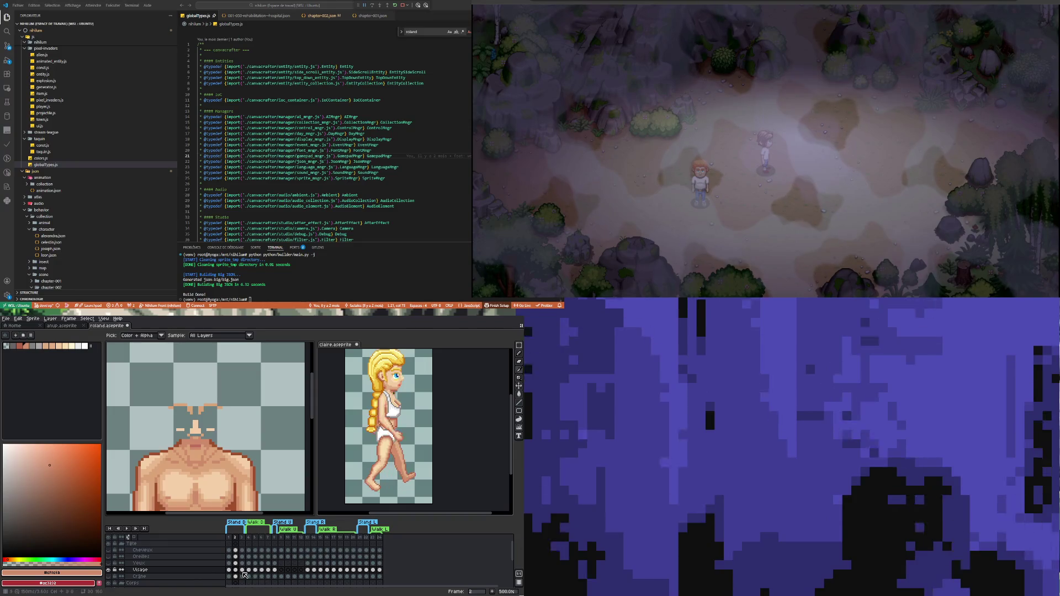
Step: Marquee-select the head and shoulders region, then move through frames 1 and 3
click(520, 346)
drag(143, 386, 254, 478)
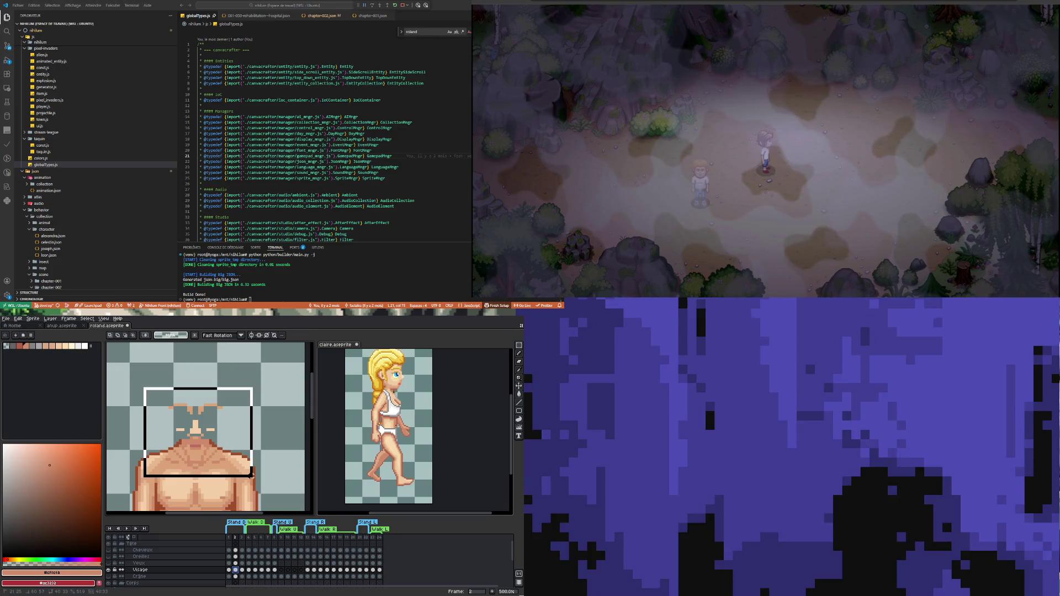
click(229, 570)
key(ctrl+t)
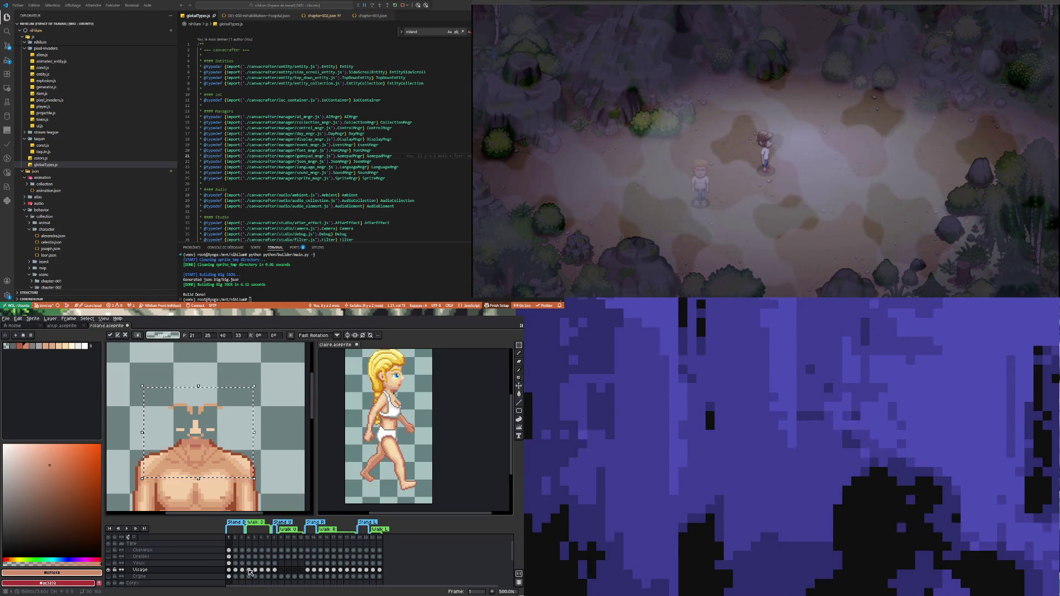
click(235, 570)
click(242, 569)
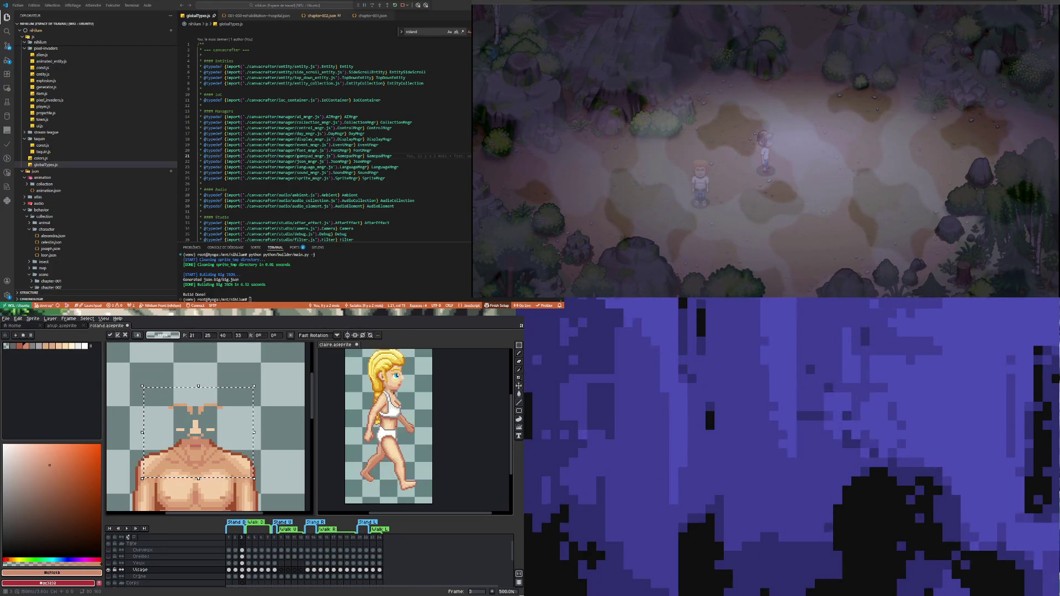
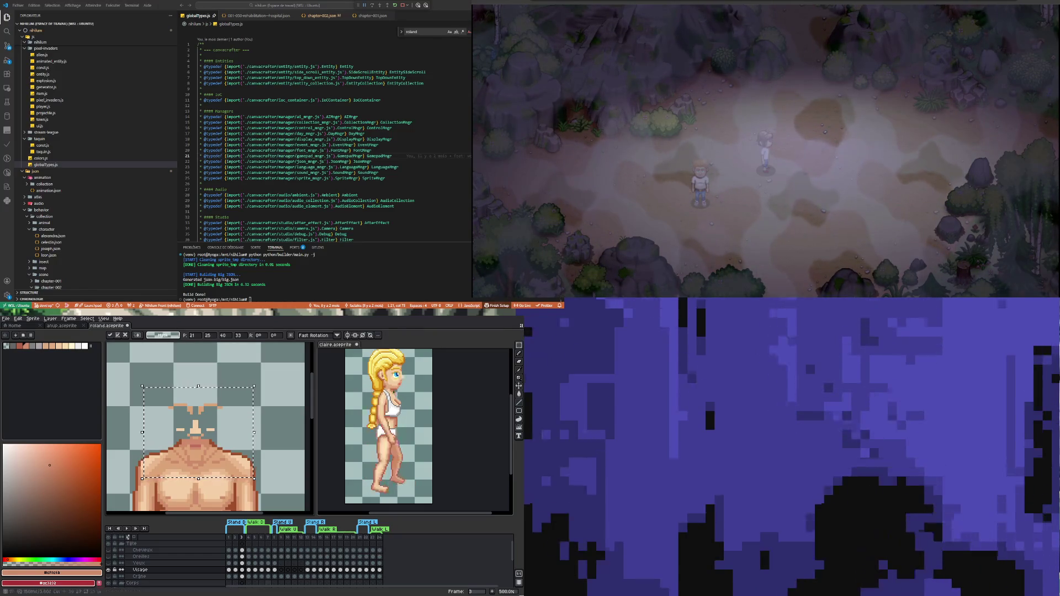
Step: Nudge the Visage head into line on walk frames 2 to 4 and drop the selection
key(Left)
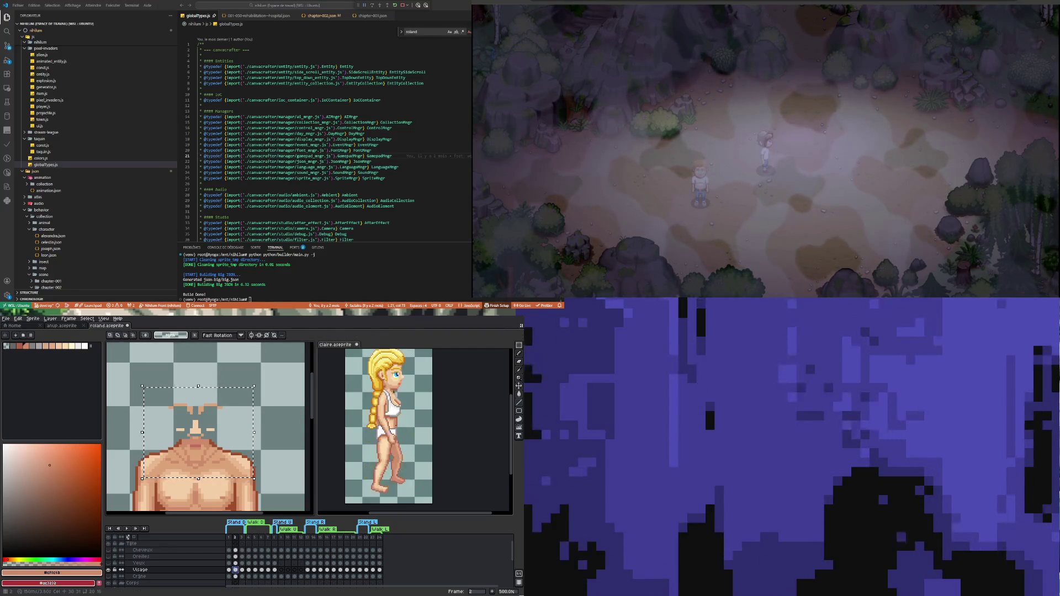
click(242, 570)
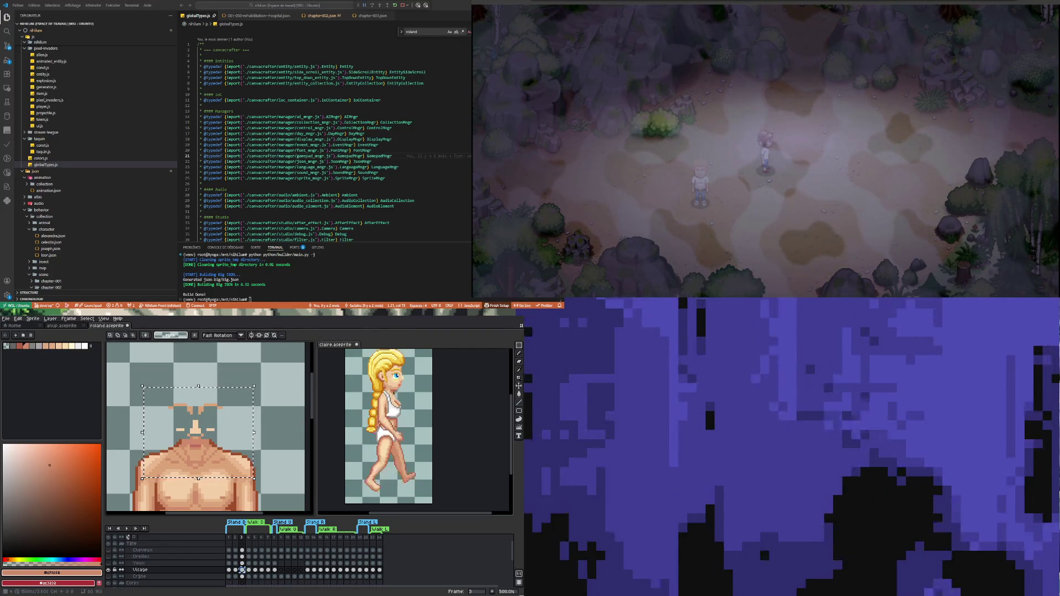
key(Right)
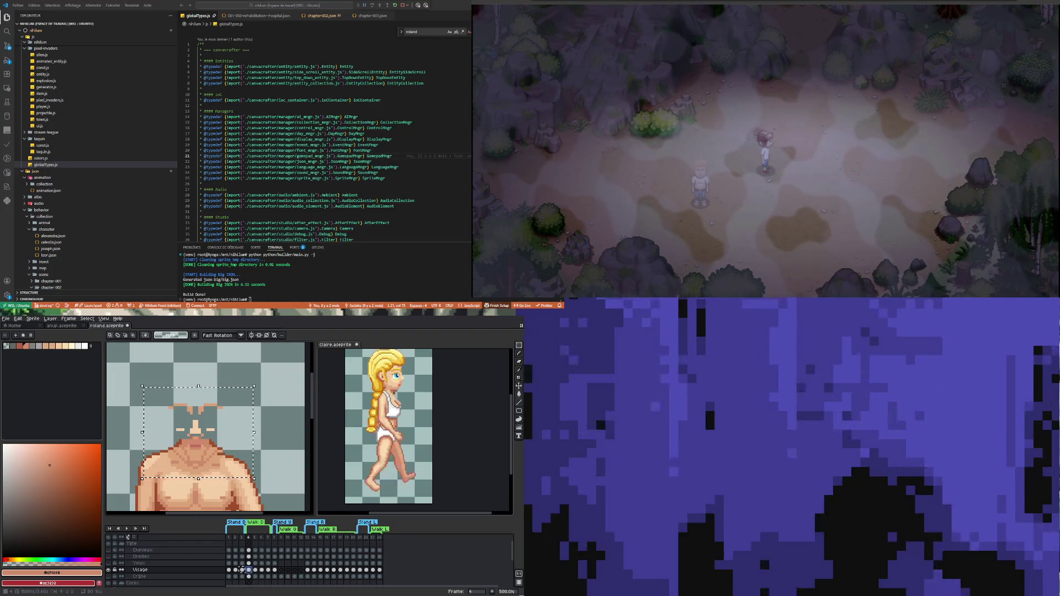
click(255, 570)
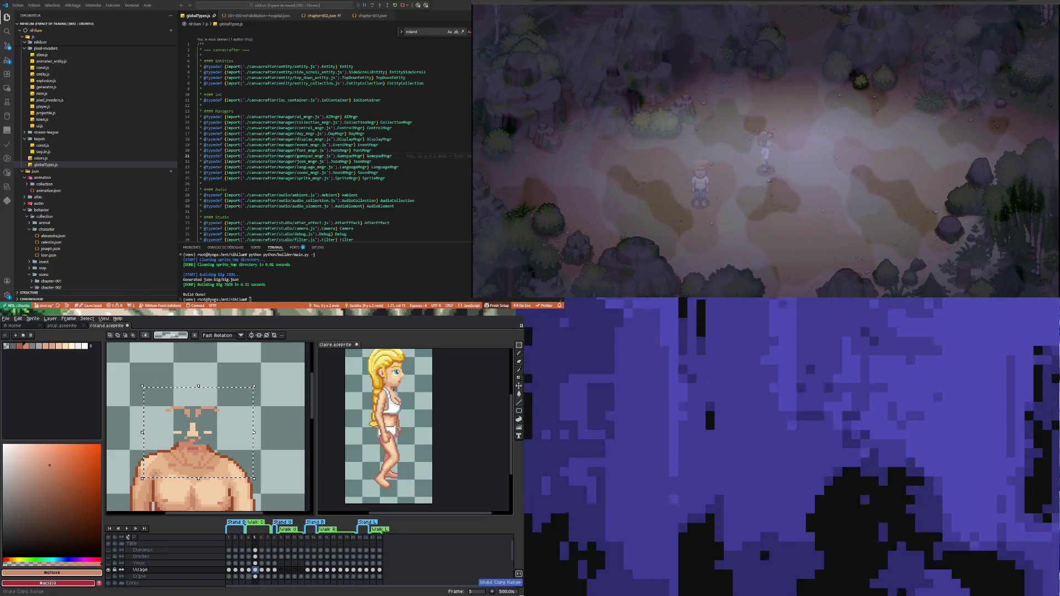
key(Left)
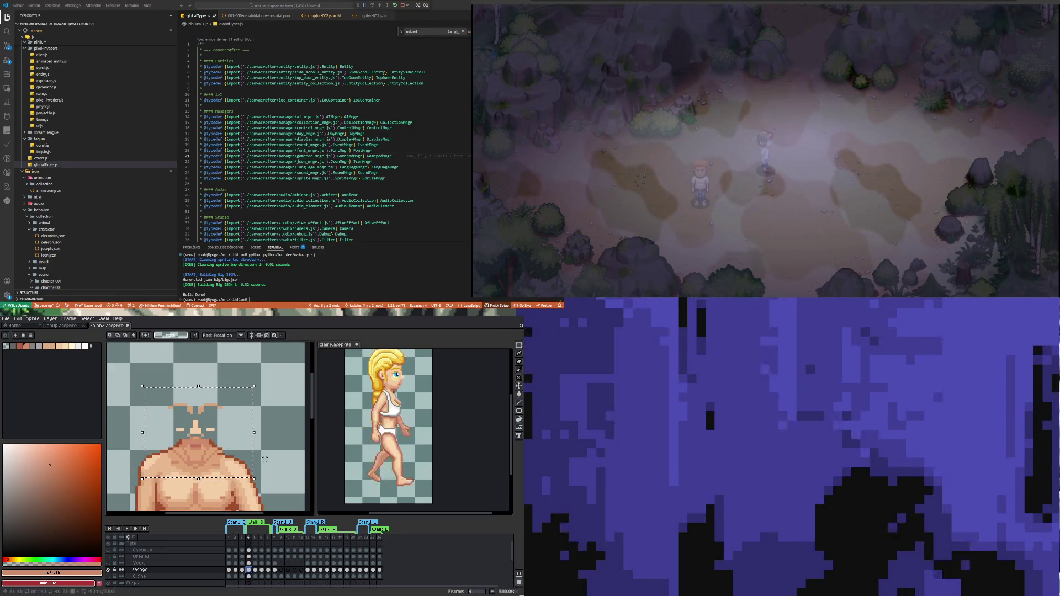
key(ctrl+d)
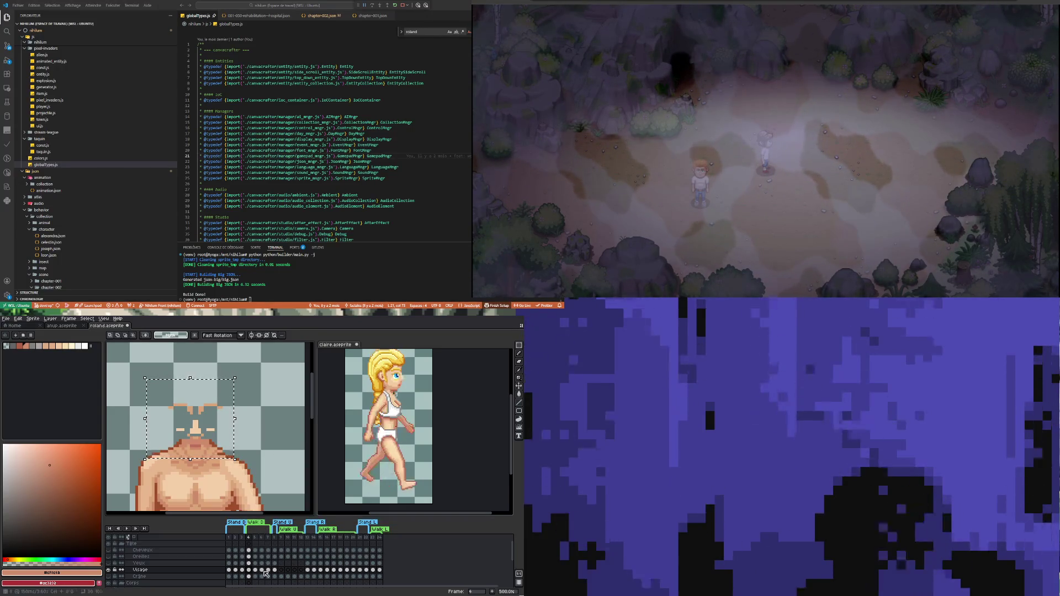
Step: Shift the head a pixel left, right and up on frames 5 to 8, then reshow the Visage layer
click(255, 538)
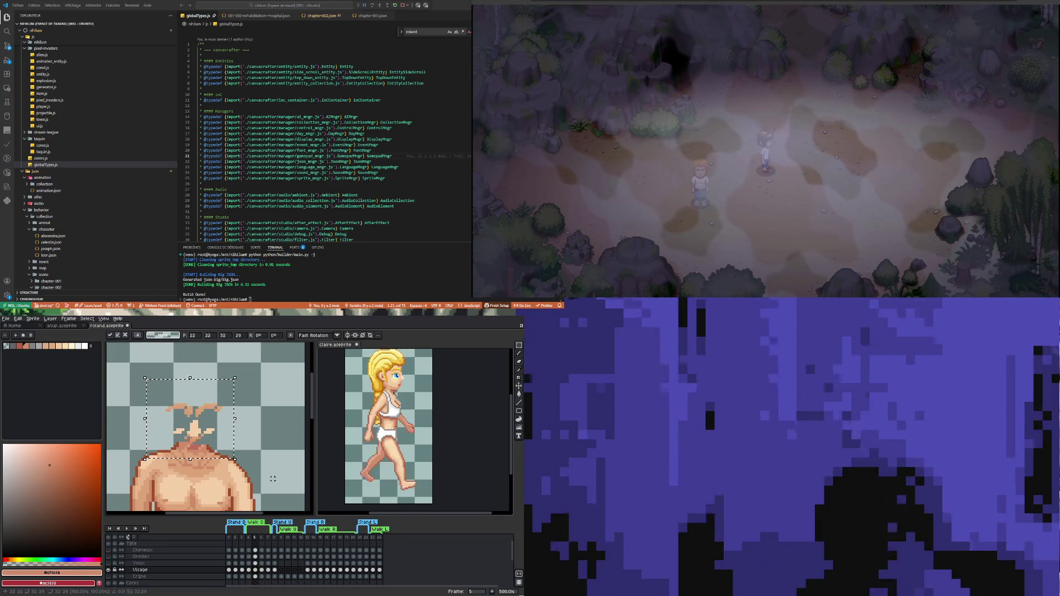
key(Left)
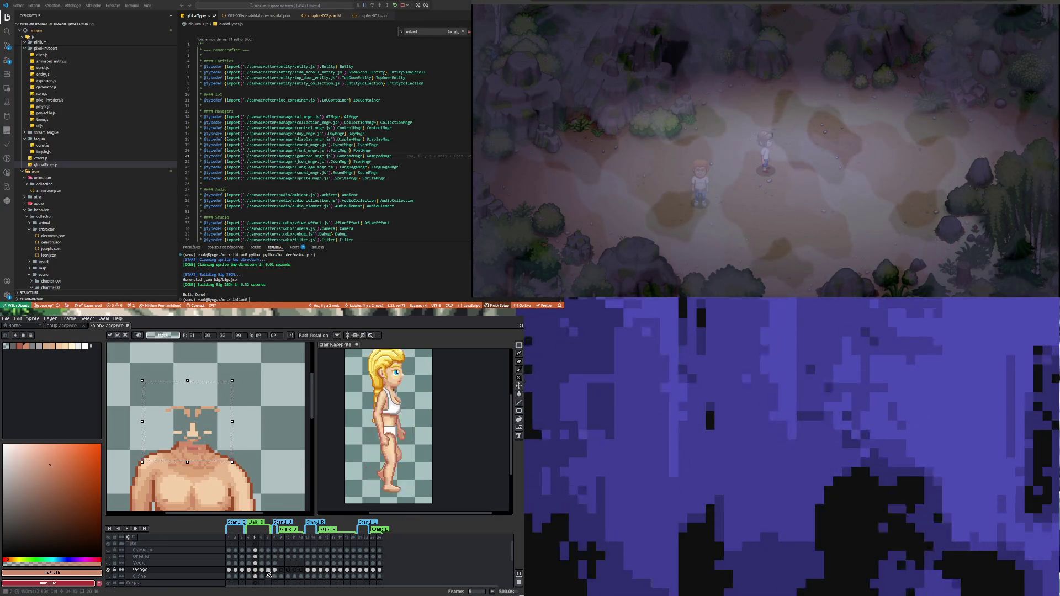
click(261, 570)
key(Right)
key(Up)
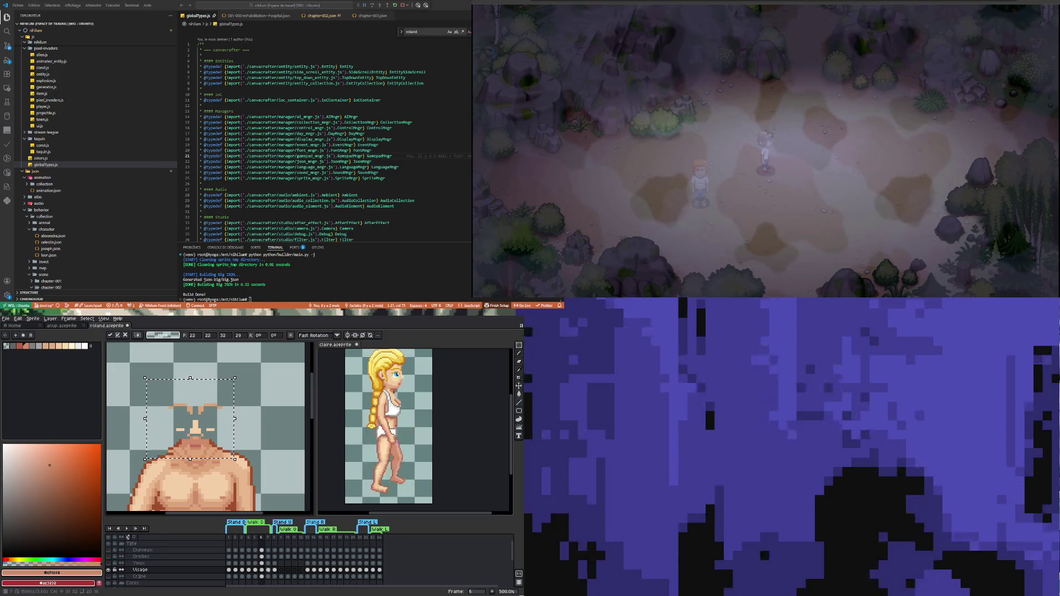
click(269, 571)
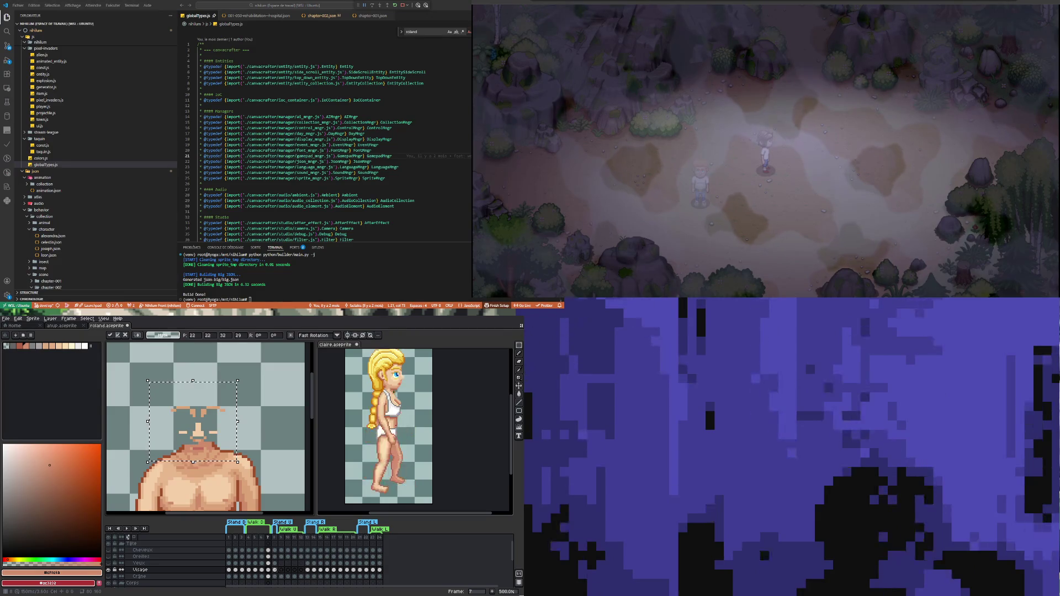
click(275, 570)
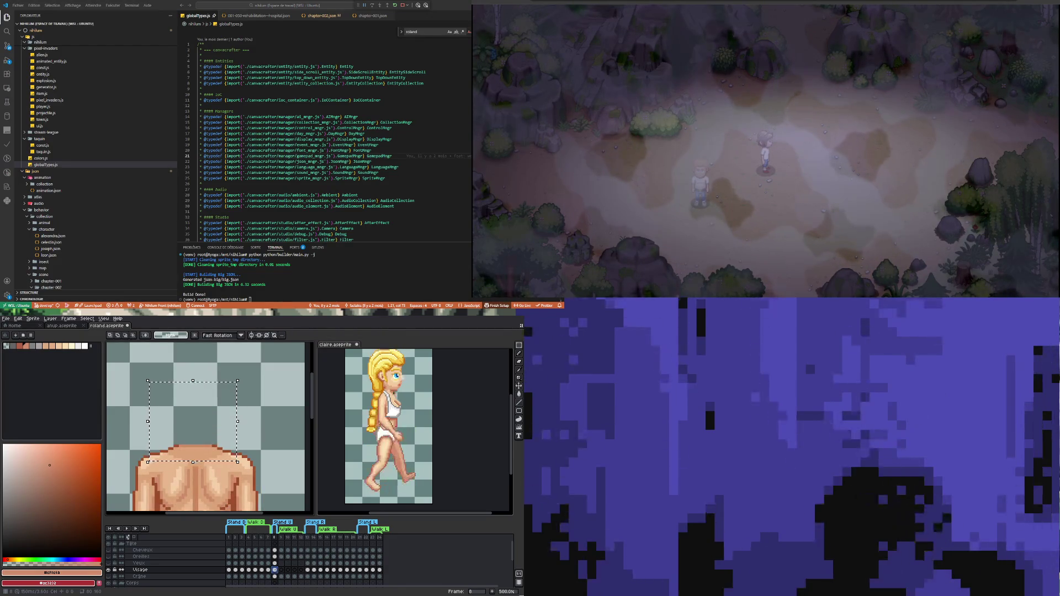
click(109, 570)
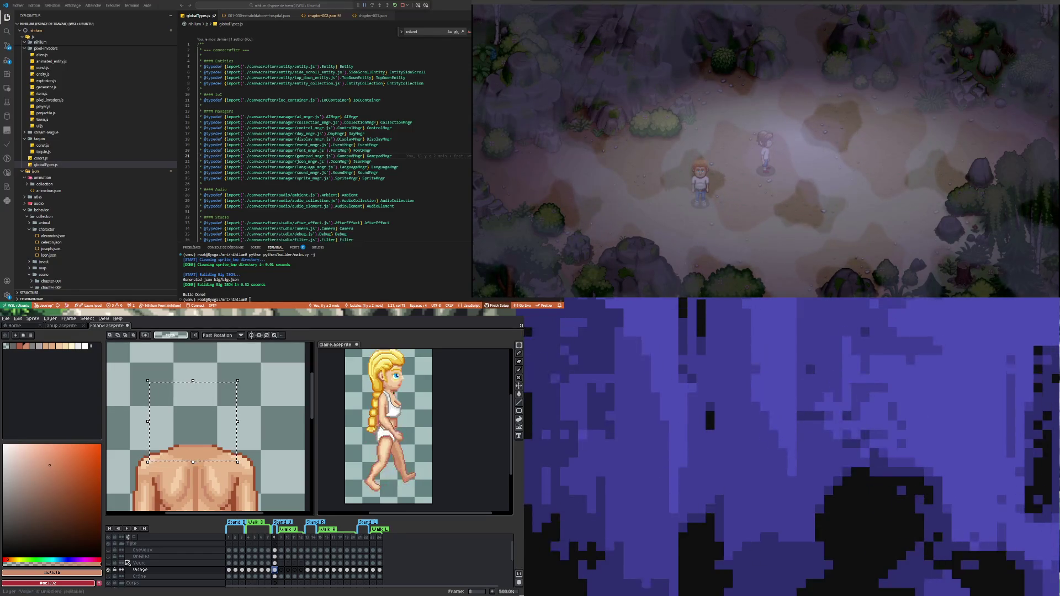
Step: Step from frame 8 past frame 9 to frame 13's side-view pose and zoom in
click(274, 570)
scroll(220, 431, down, 5)
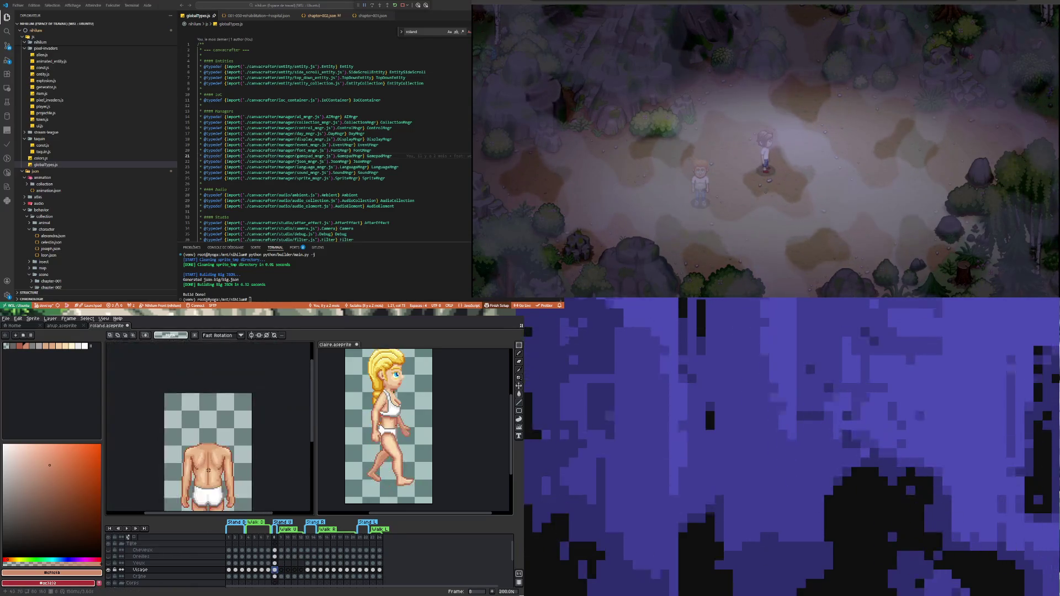
scroll(221, 432, up, 1)
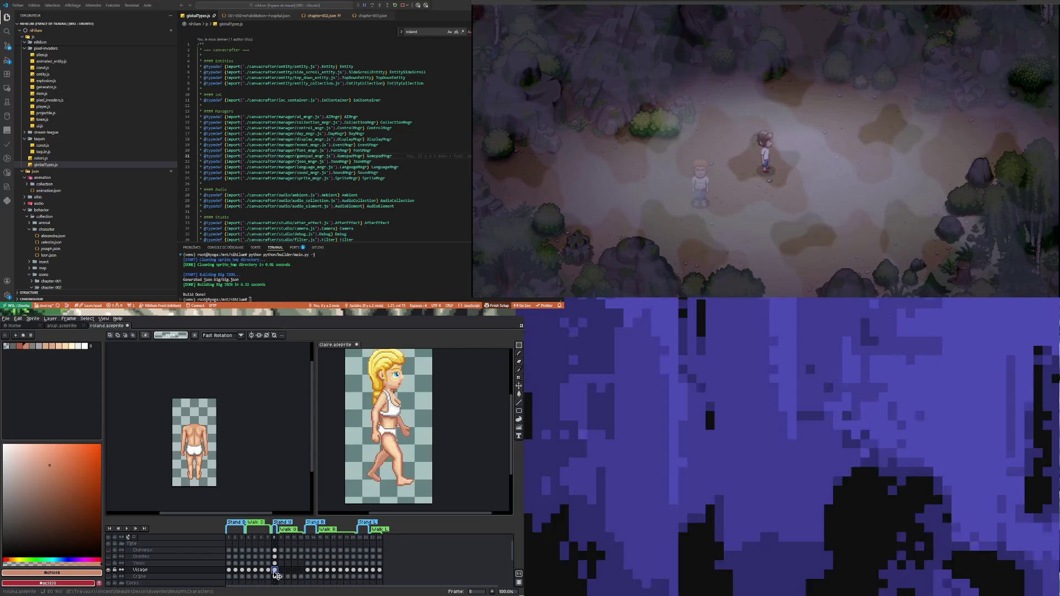
key(Right)
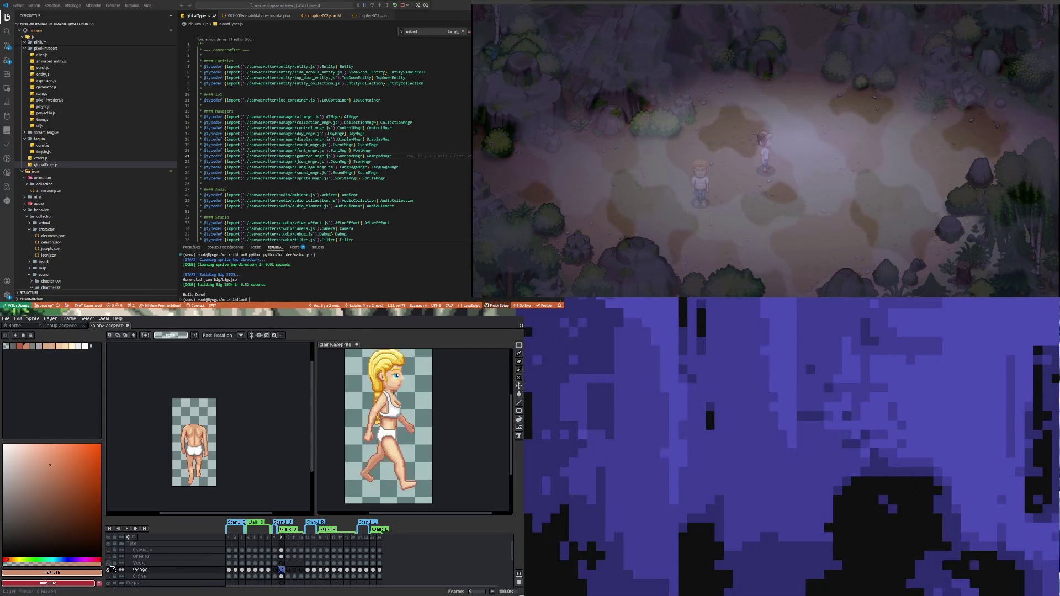
click(308, 570)
scroll(200, 414, up, 4)
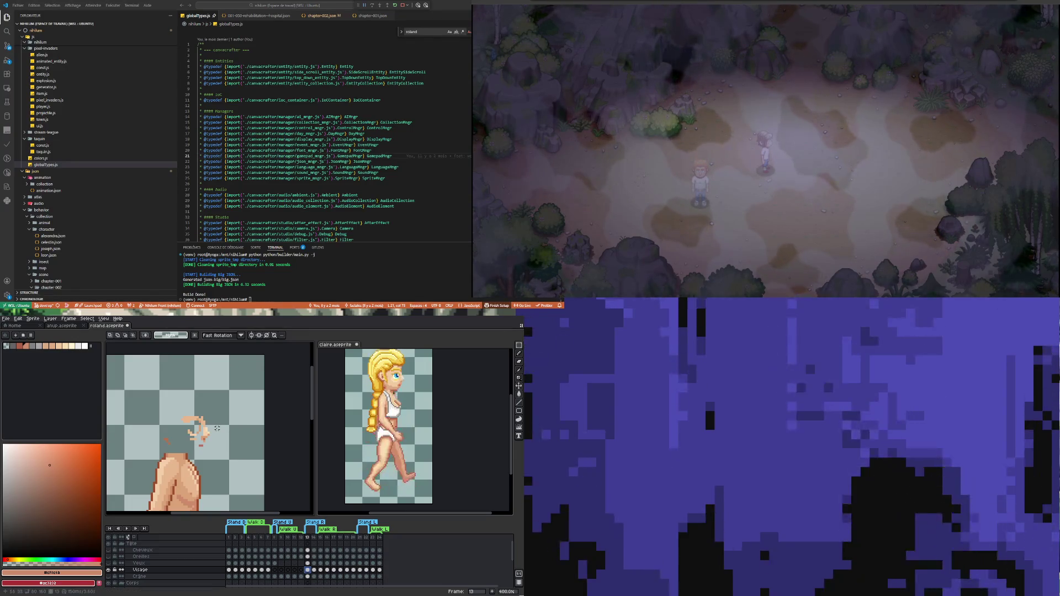
Step: Zoom in on the frame 13 arm and sample a skin tone from it
scroll(196, 430, down, 2)
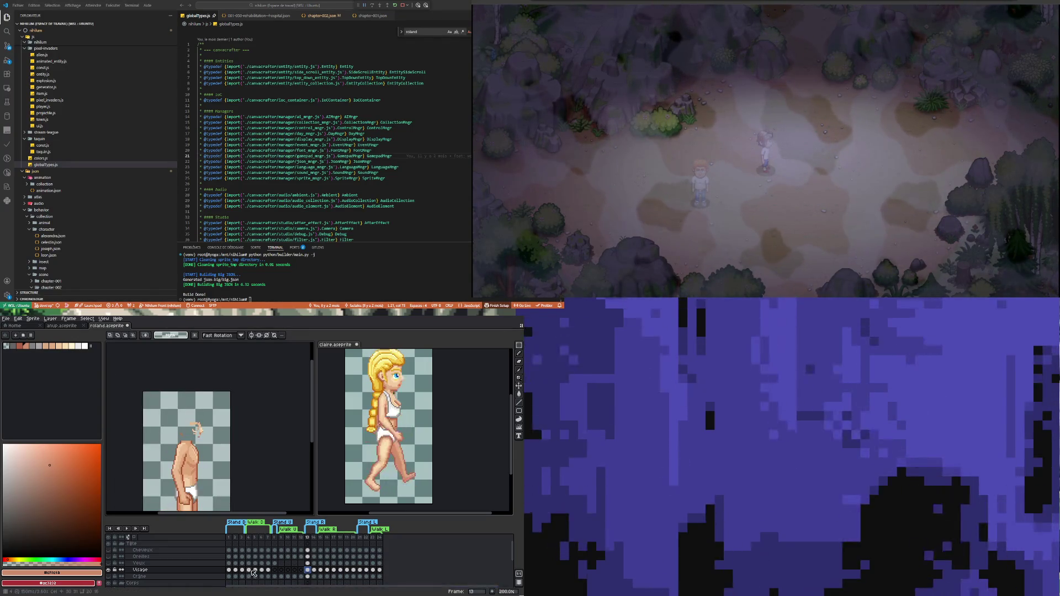
key(plus)
key(plus)
key(plus)
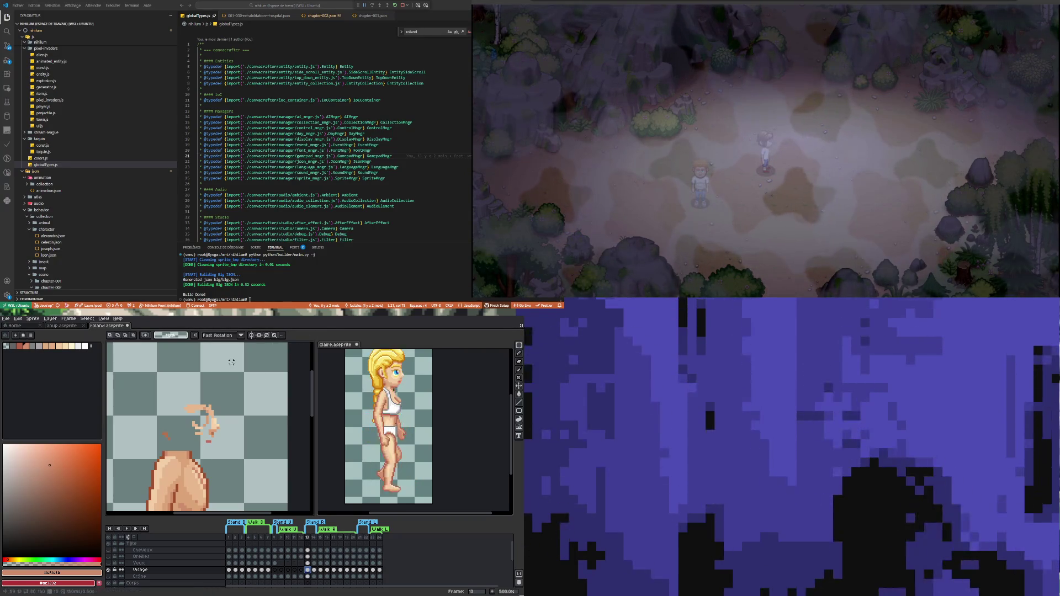
key(i)
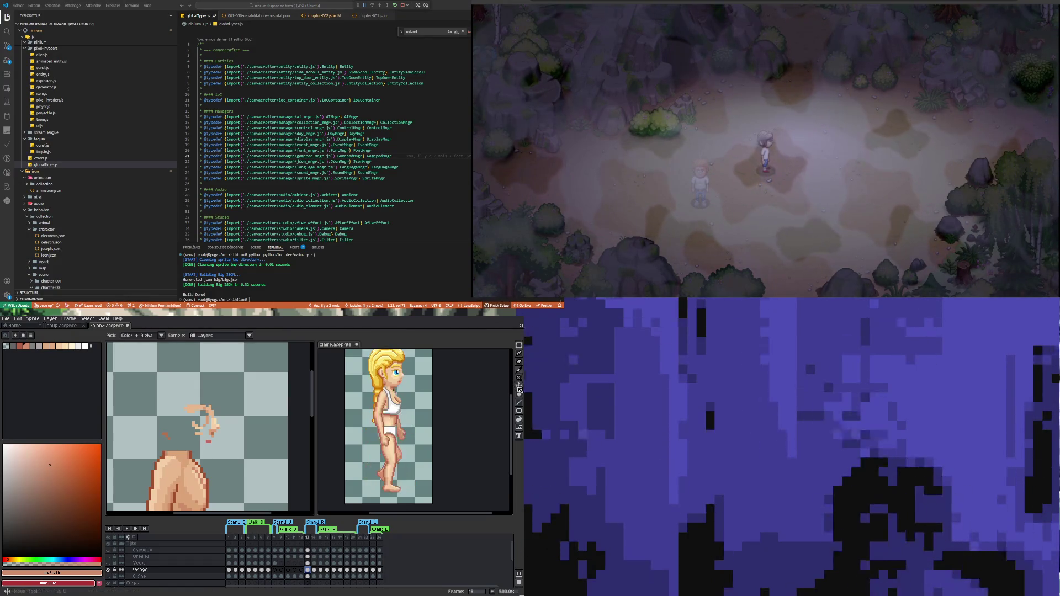
click(520, 394)
scroll(172, 436, up, 1)
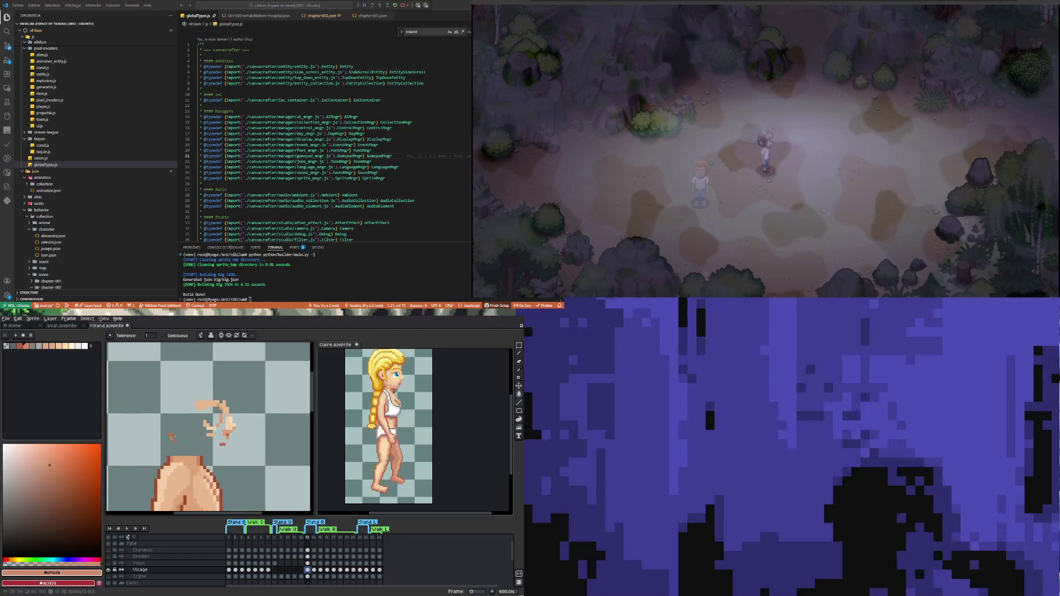
scroll(173, 436, up, 1)
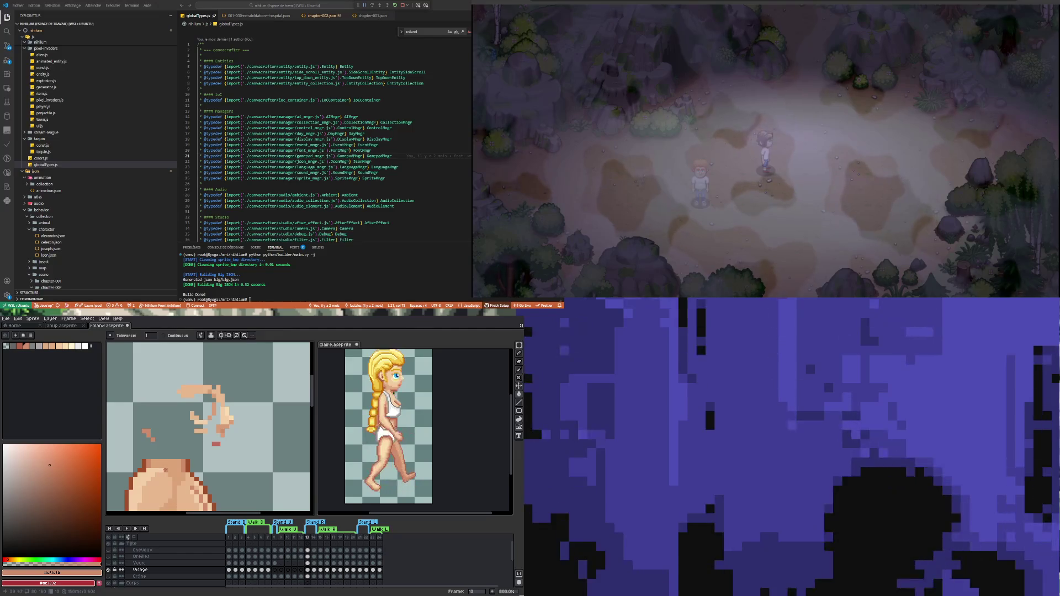
key(i)
click(403, 472)
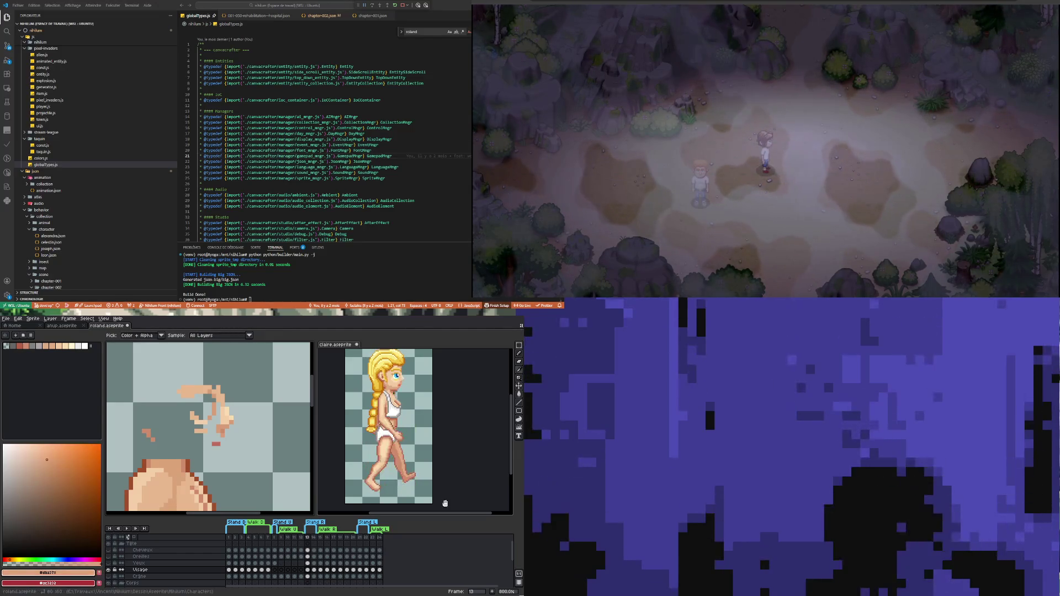
Step: Sample a lighter skin tone from the arm and try a bucket fill with it
key(g)
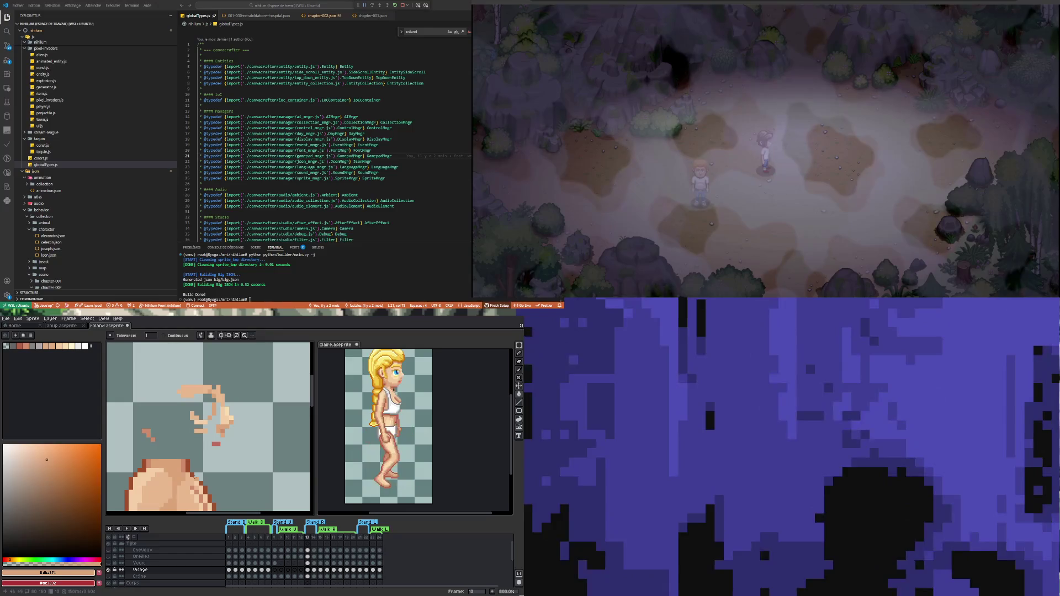
key(i)
click(187, 483)
click(519, 394)
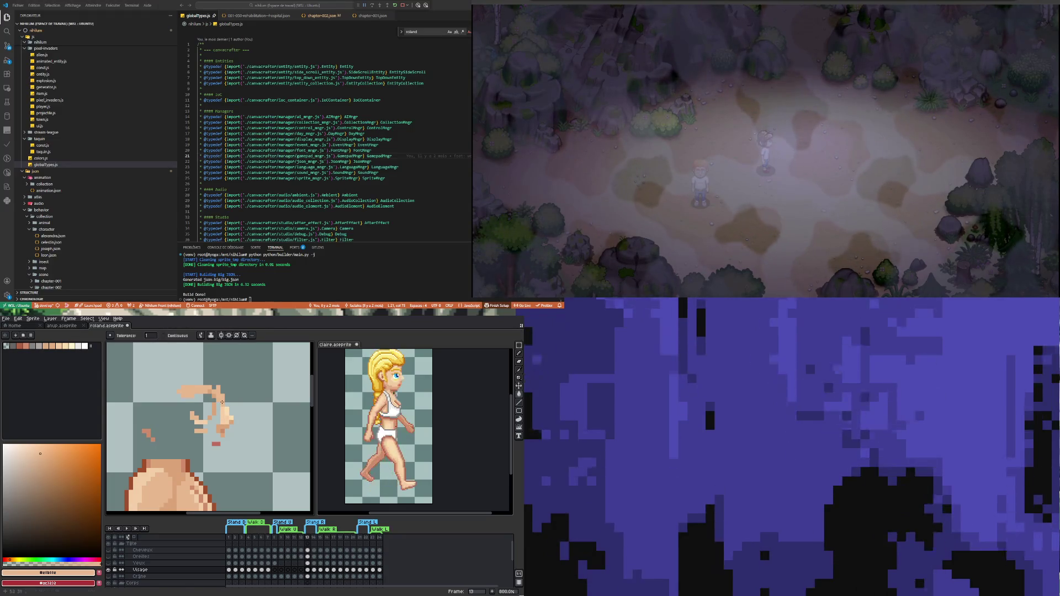
key(i)
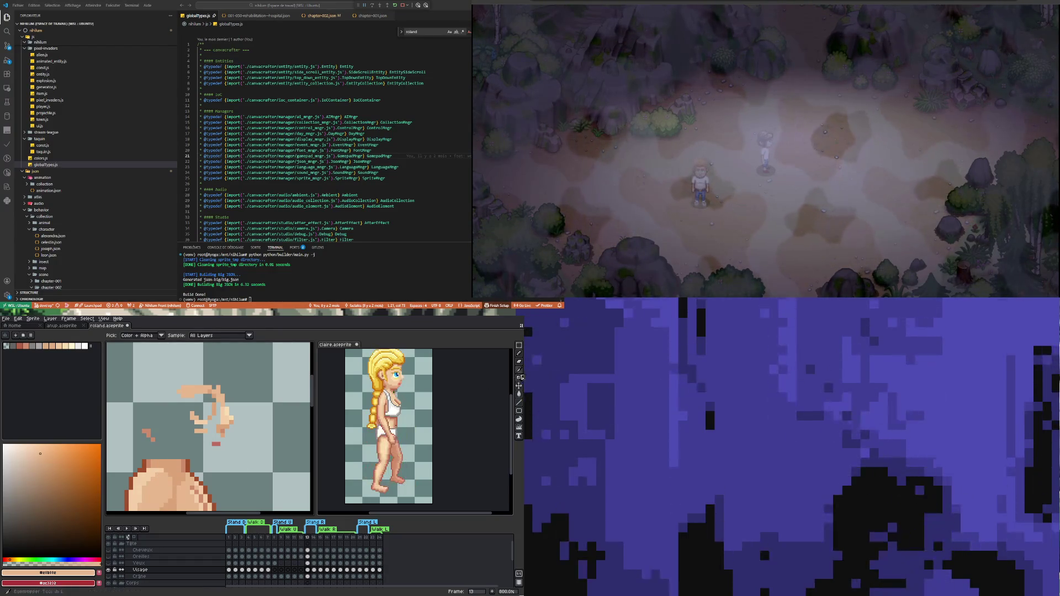
click(518, 394)
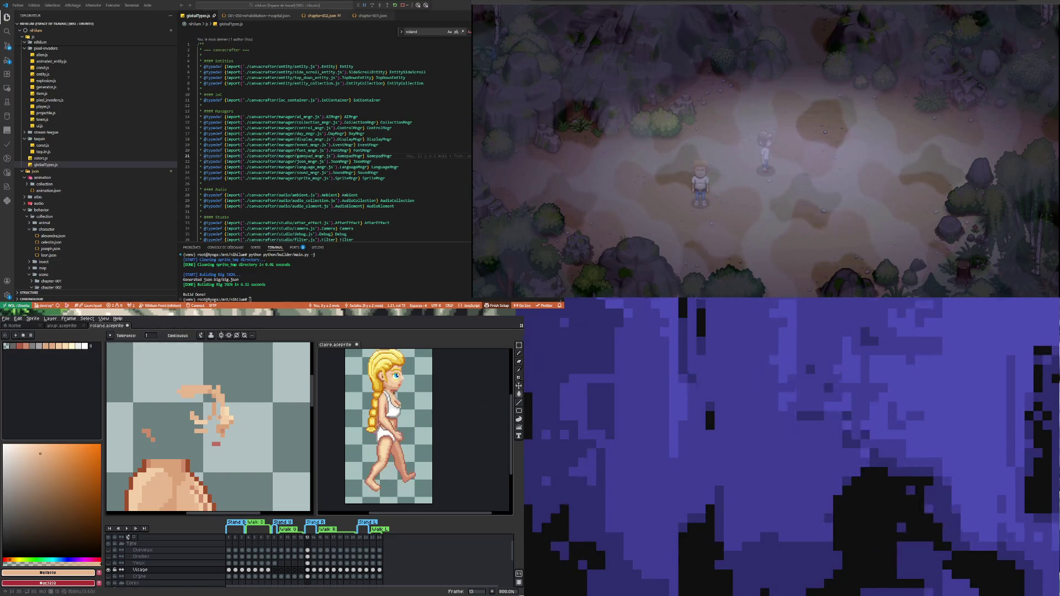
click(223, 418)
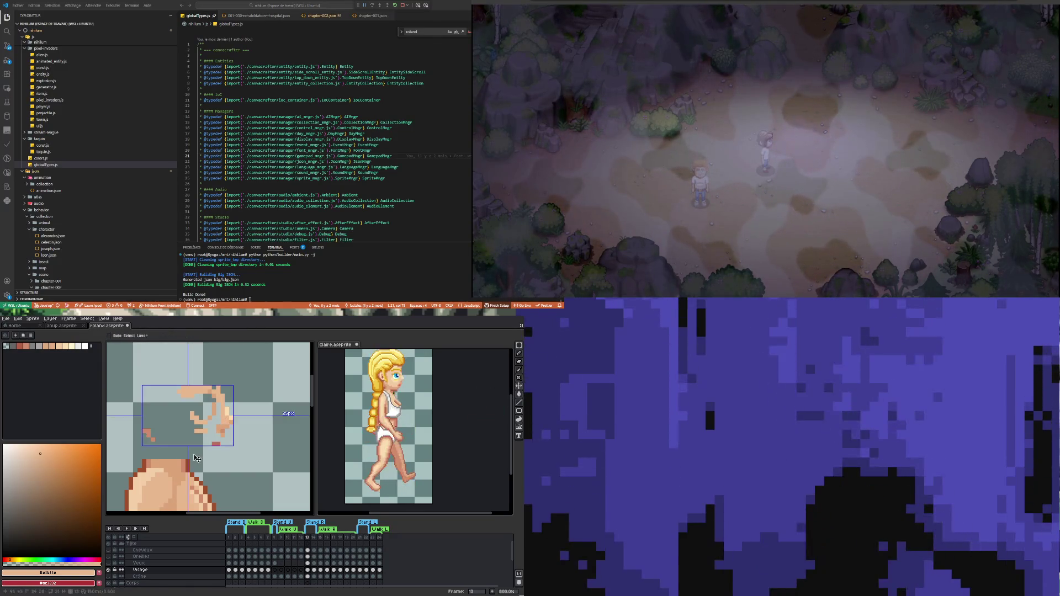
Step: Undo the trial fill and make the darker skin tone #cf8c6b the Pencil colour
key(ctrl+z)
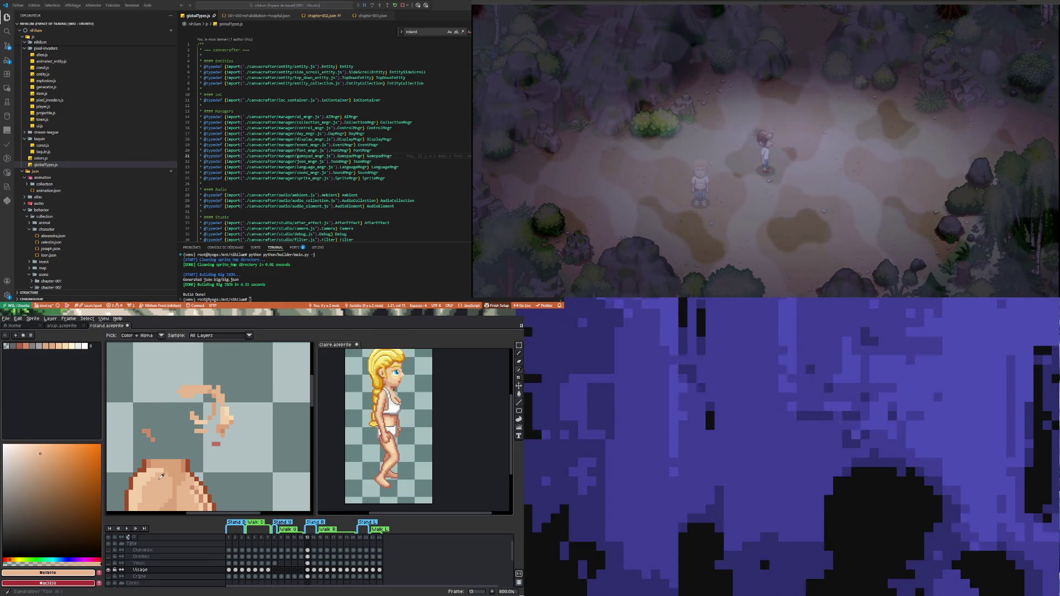
key(i)
click(162, 478)
click(519, 395)
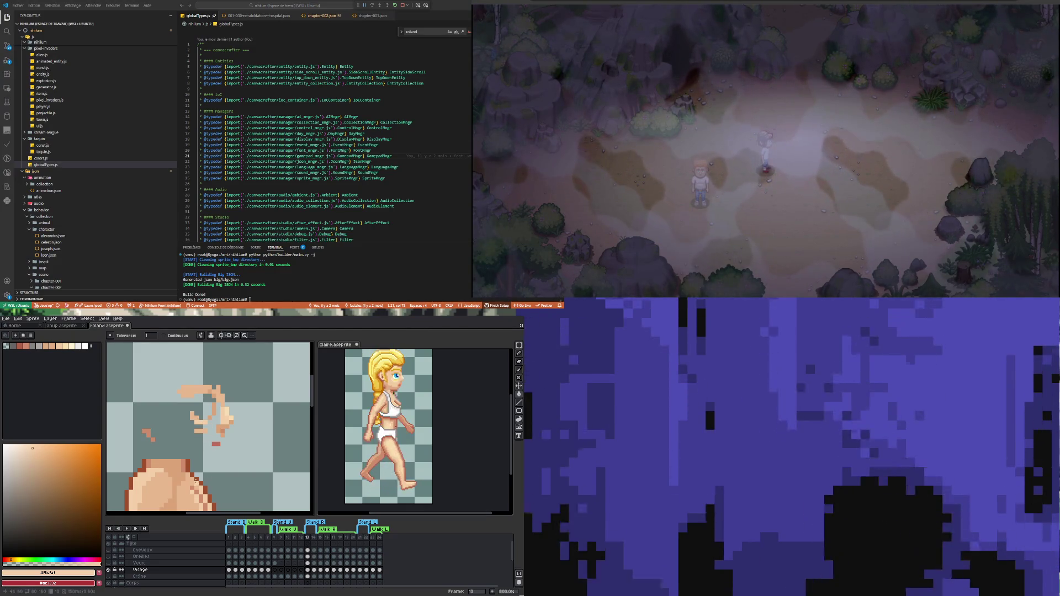
scroll(188, 478, up, 1)
scroll(165, 476, down, 1)
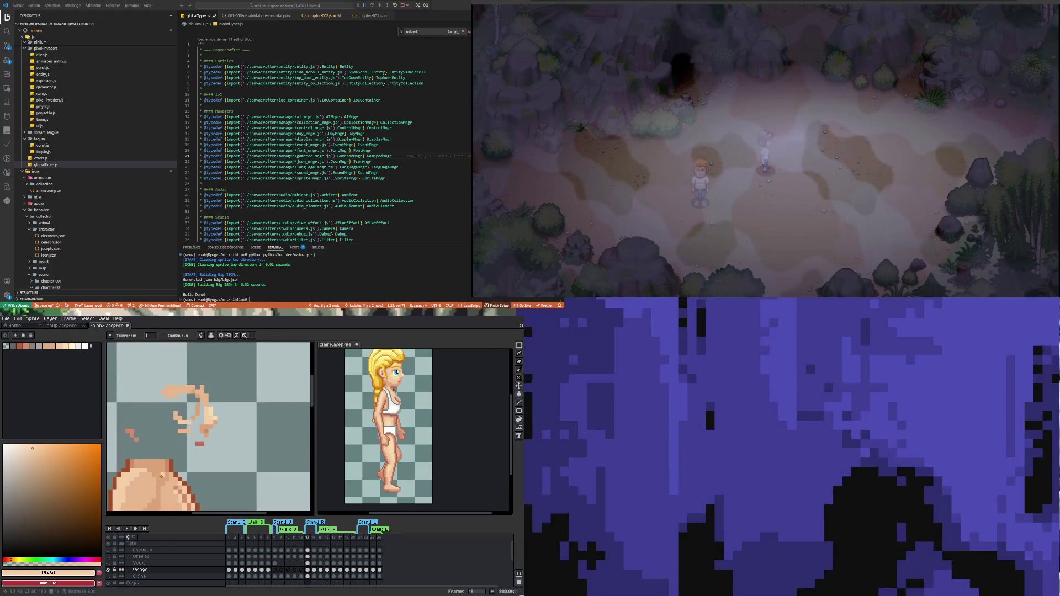
key(i)
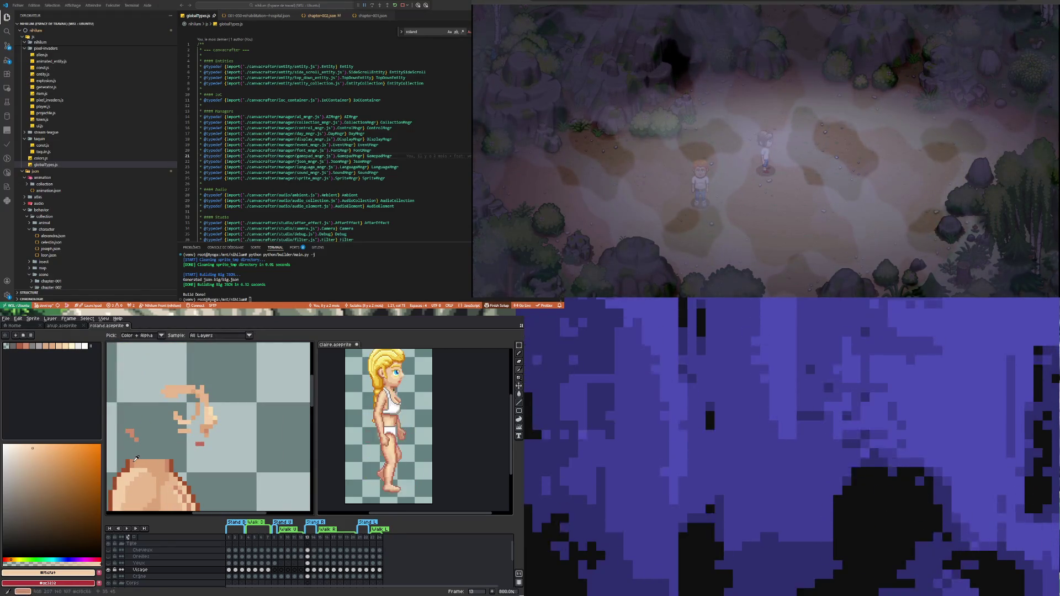
click(136, 459)
key(b)
Step: Go to frame 14 on the Visage layer and switch to the Rectangular Marquee
scroll(219, 405, down, 1)
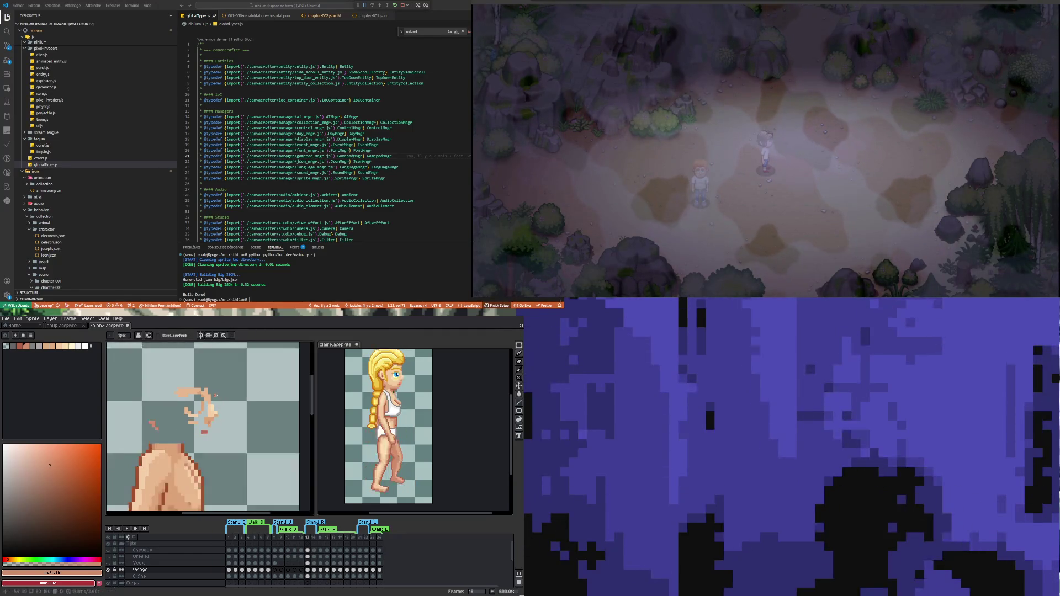
scroll(196, 423, down, 1)
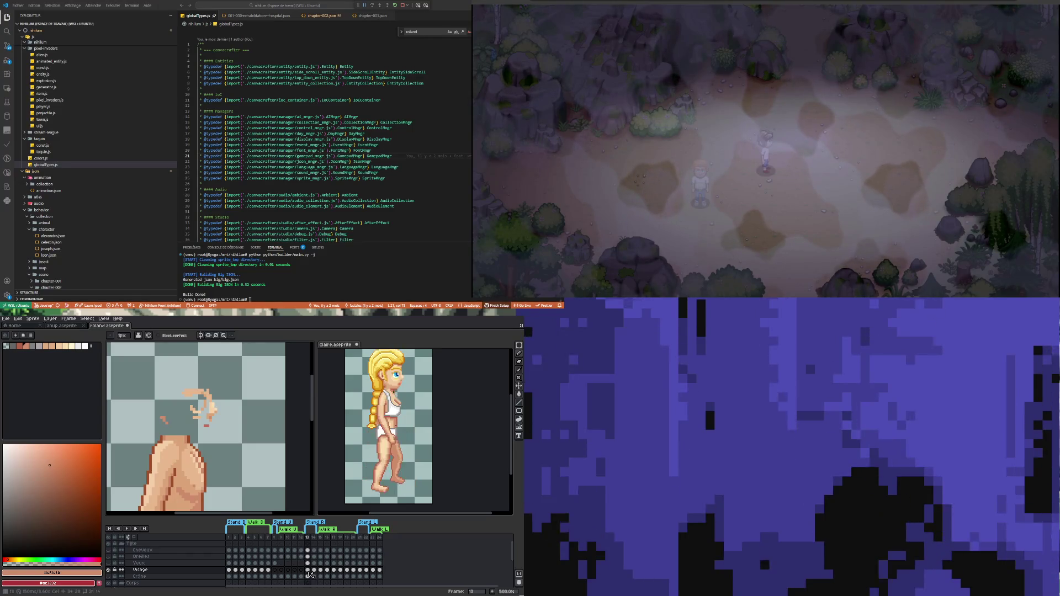
click(313, 570)
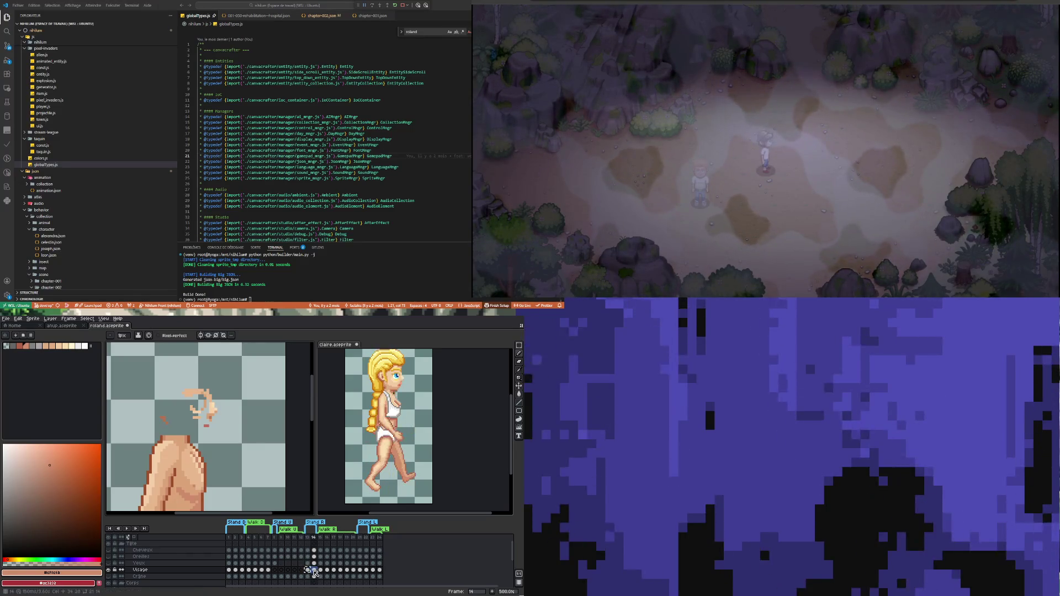
click(320, 570)
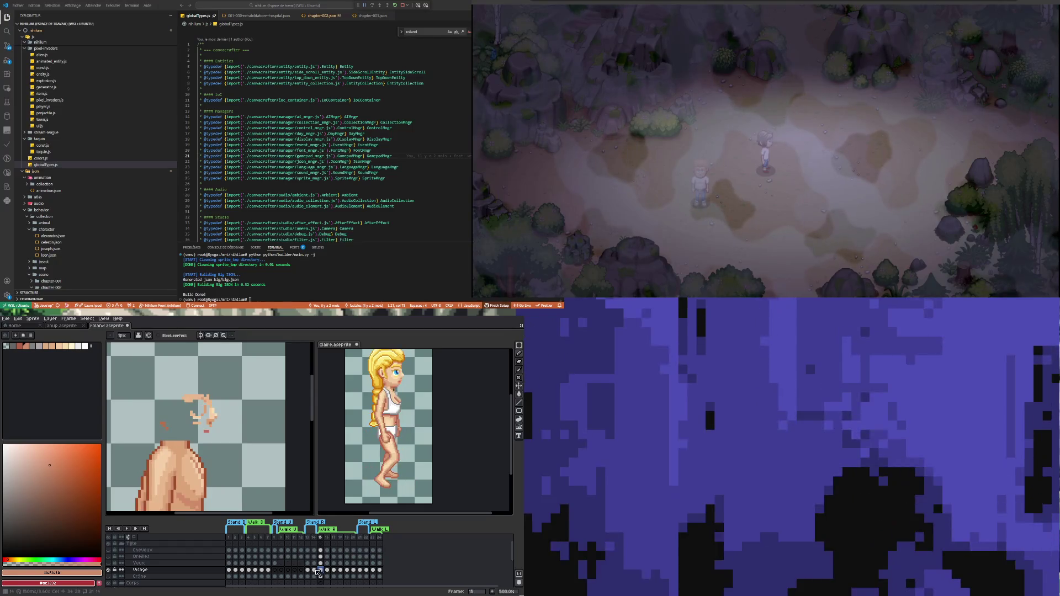
click(314, 570)
click(519, 345)
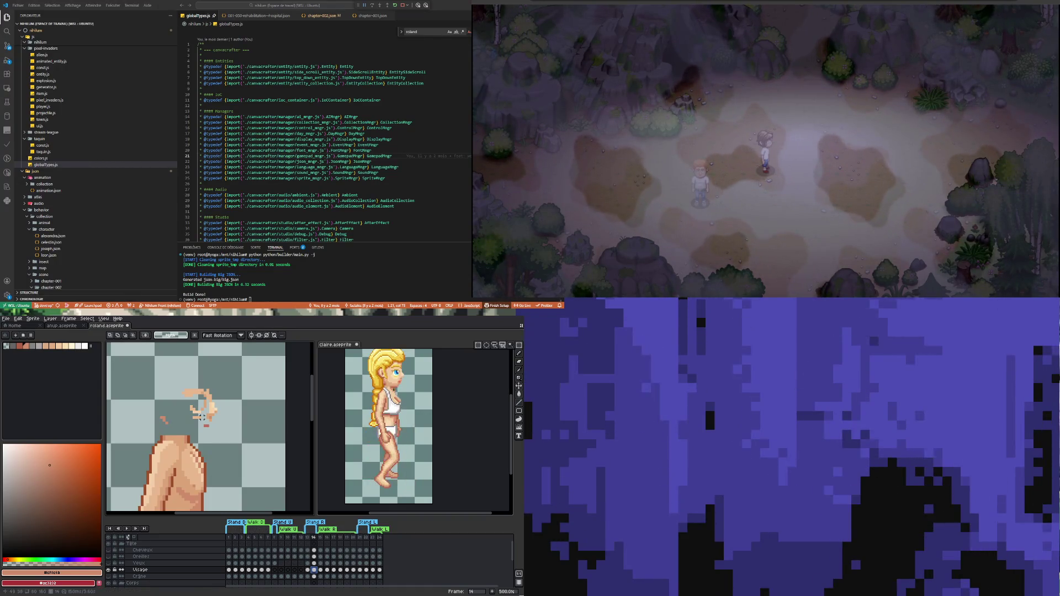
scroll(201, 415, up, 1)
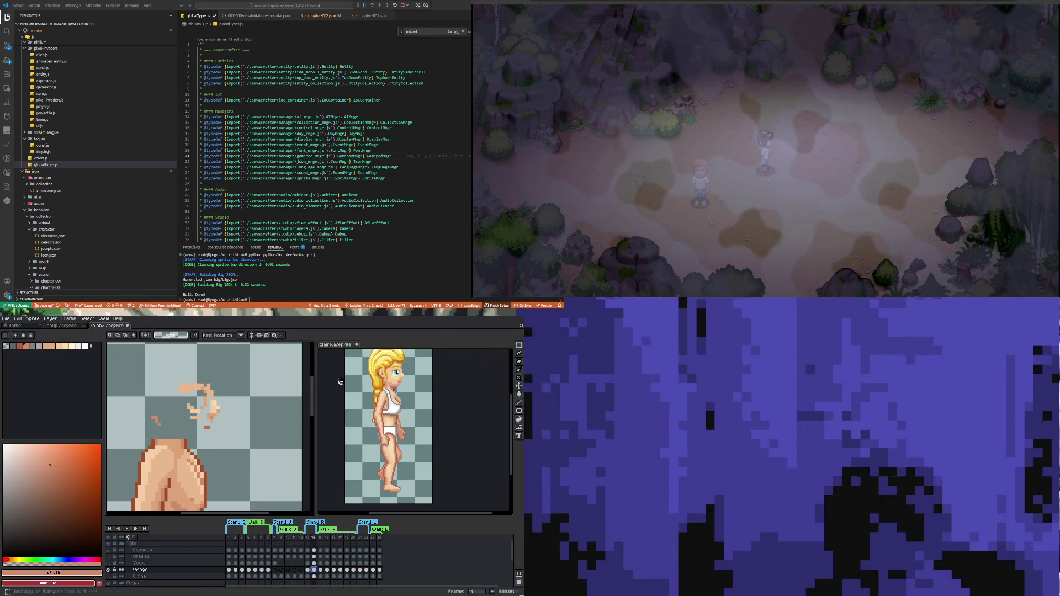
Step: Select the head and raise it one pixel on frame 16 and two pixels on frame 17
drag(132, 365, 234, 450)
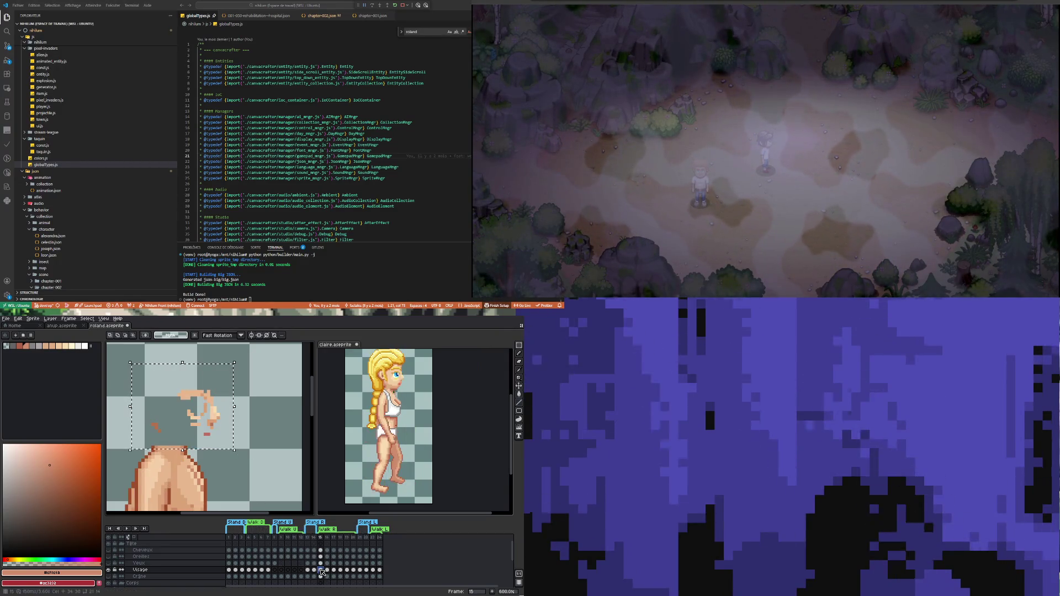
click(320, 537)
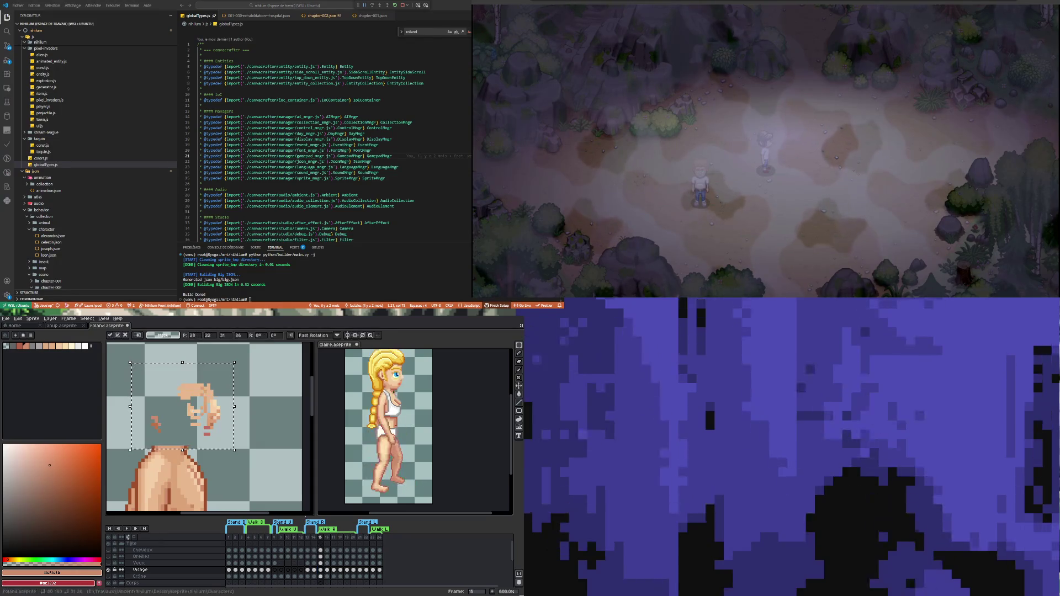
click(327, 570)
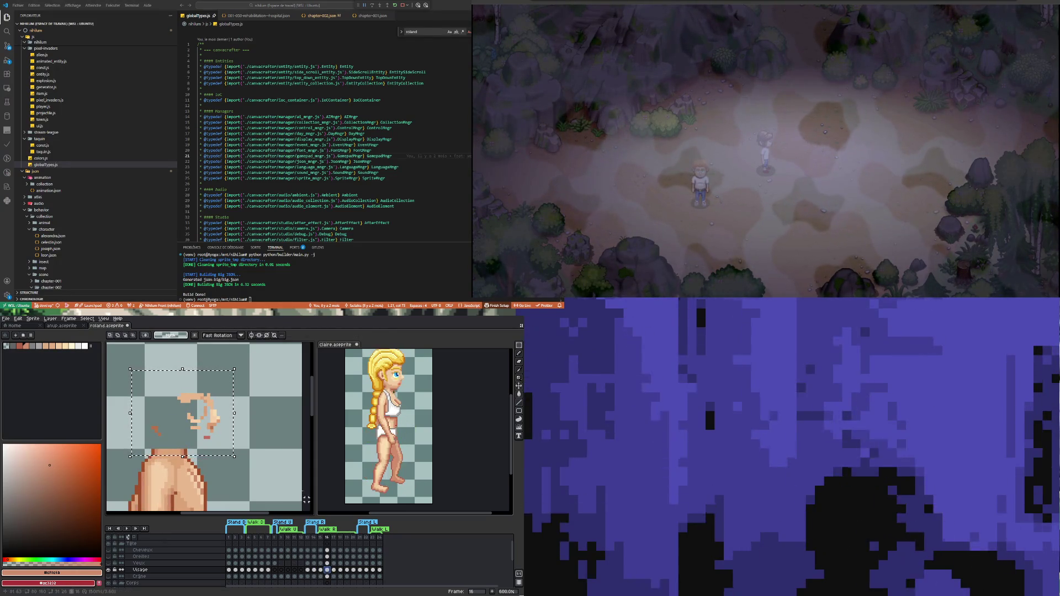
key(Up)
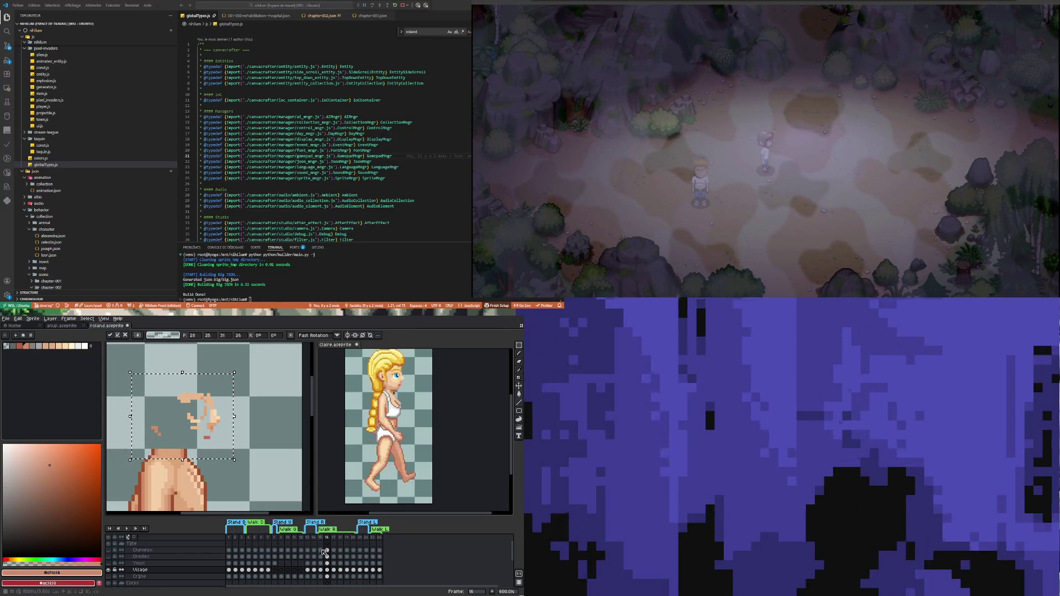
click(333, 570)
key(Up)
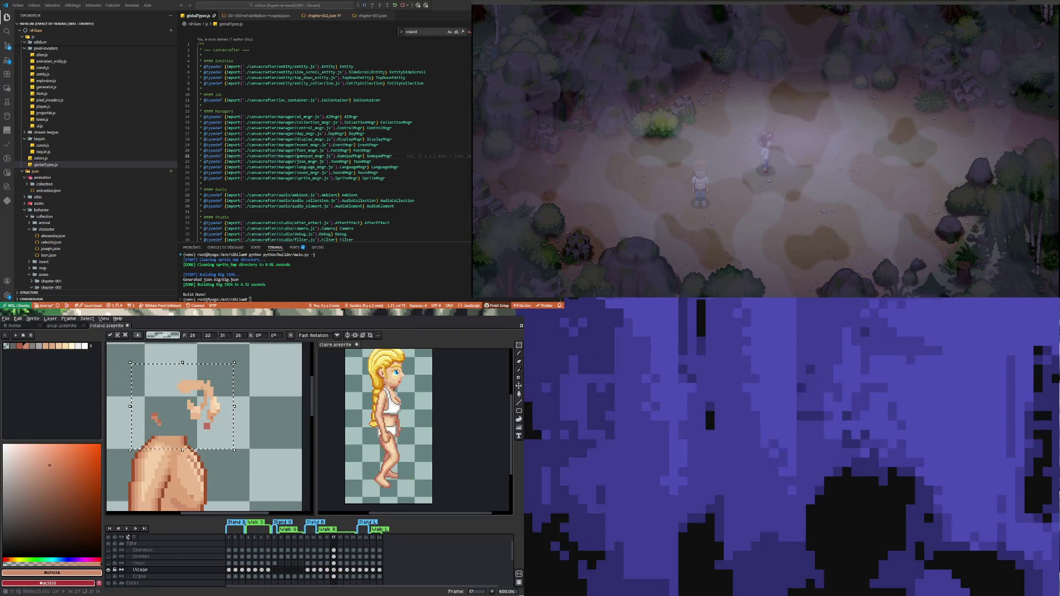
key(Up)
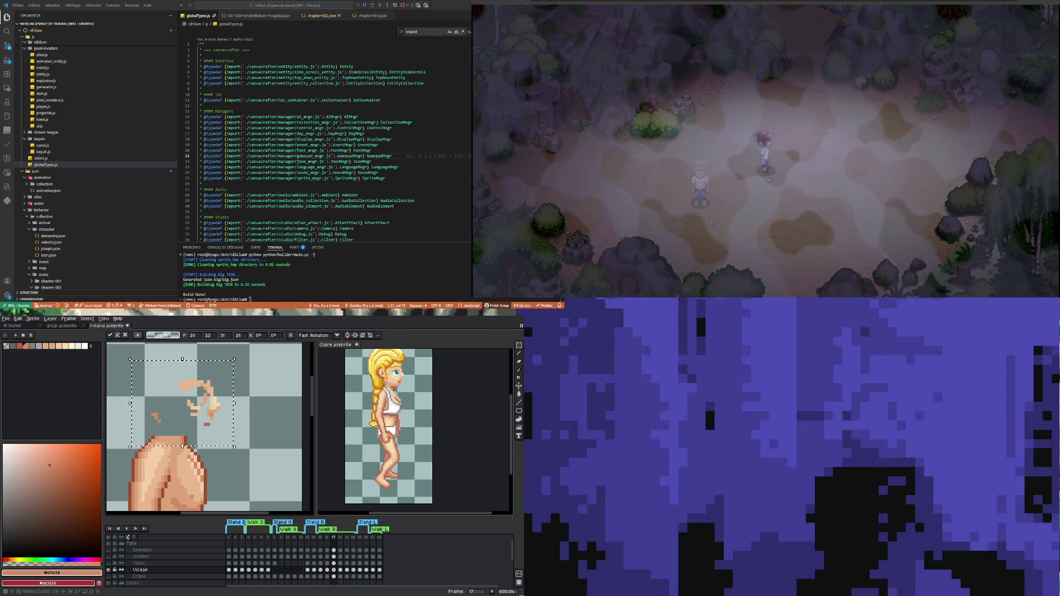
Step: Lower the head a pixel on frame 18, raise it on frames 19 and 20, then deselect
click(314, 570)
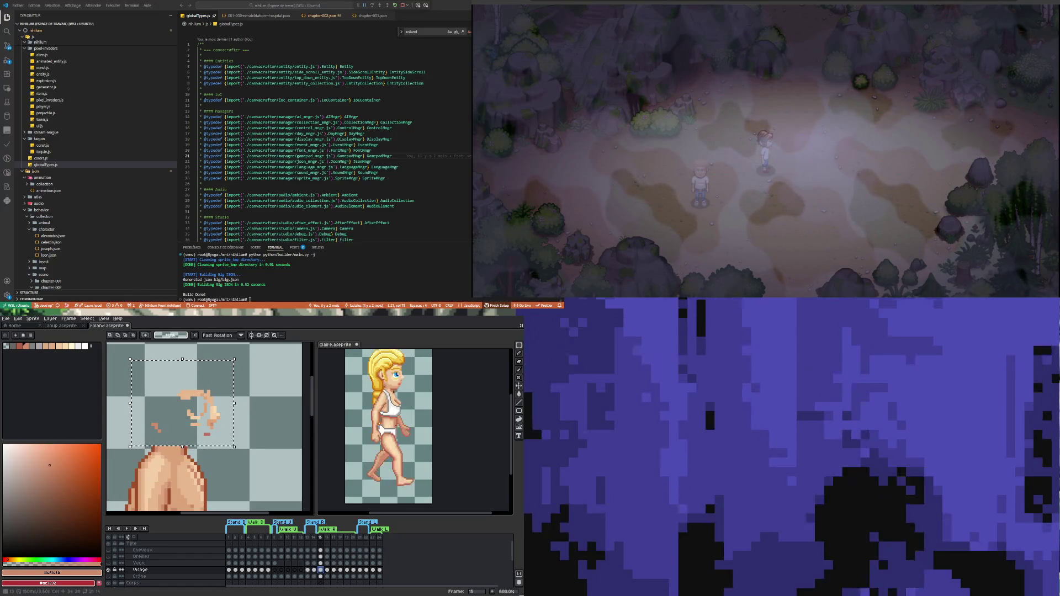
key(Left)
key(Left)
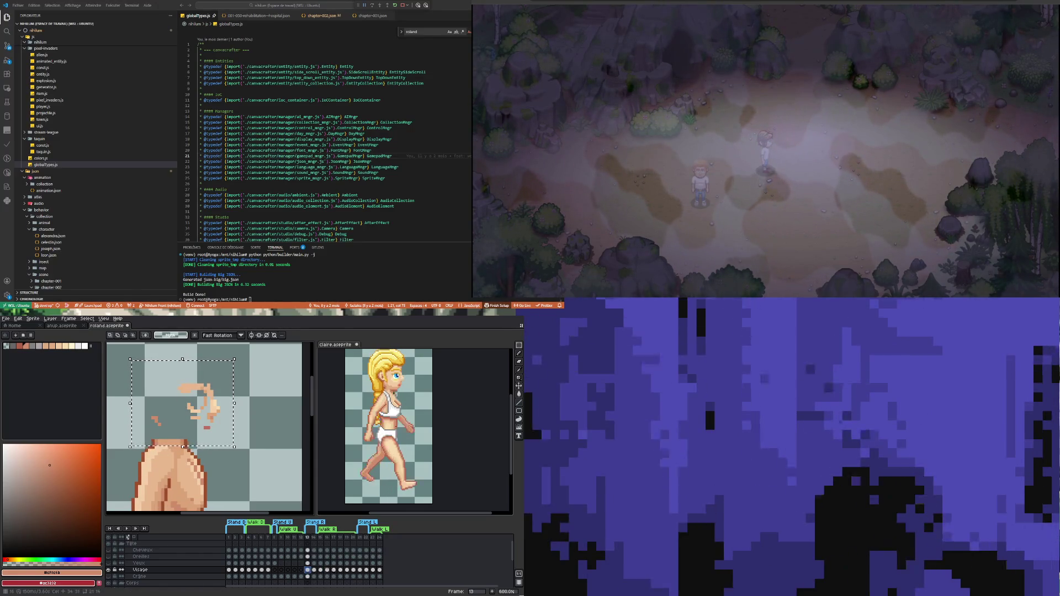
click(333, 570)
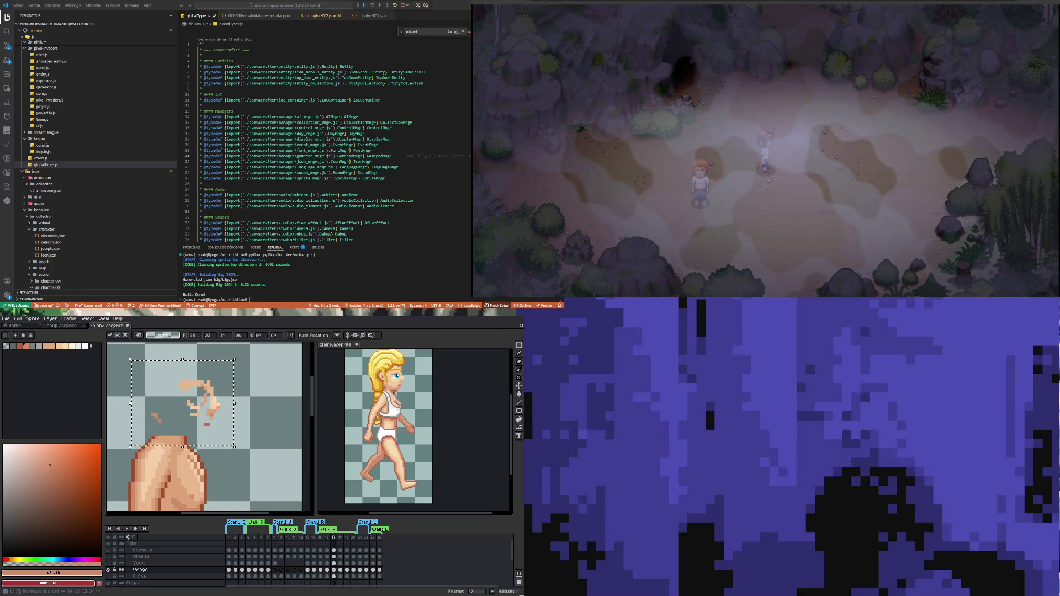
click(340, 569)
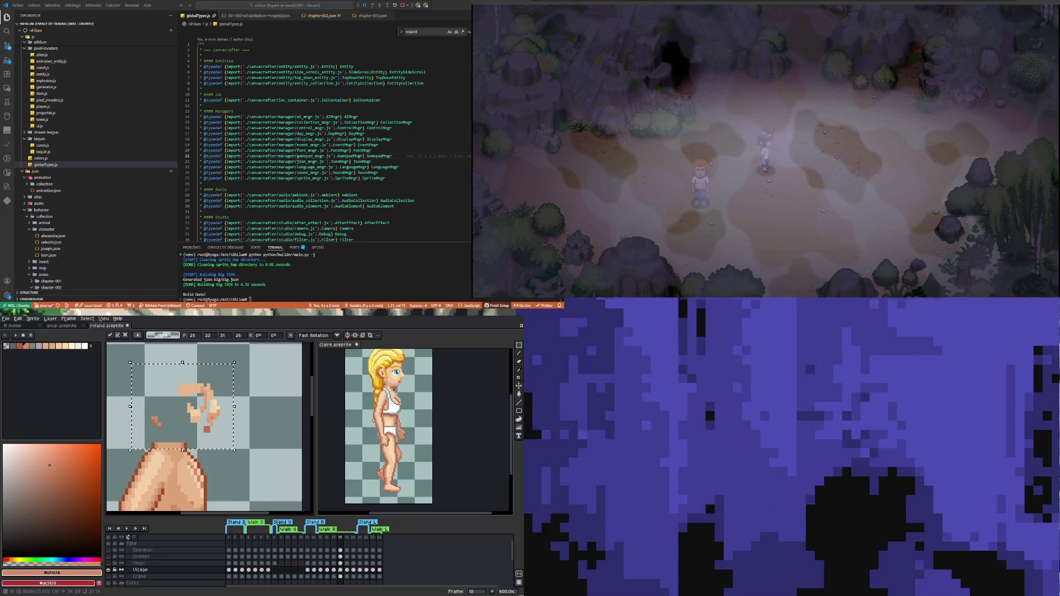
key(Down)
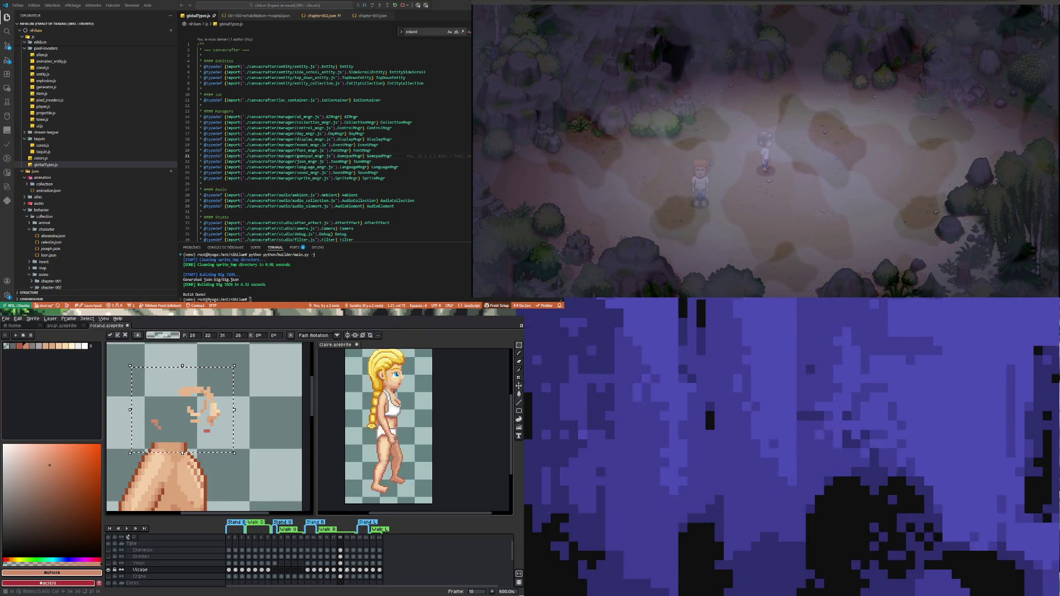
key(period)
key(Up)
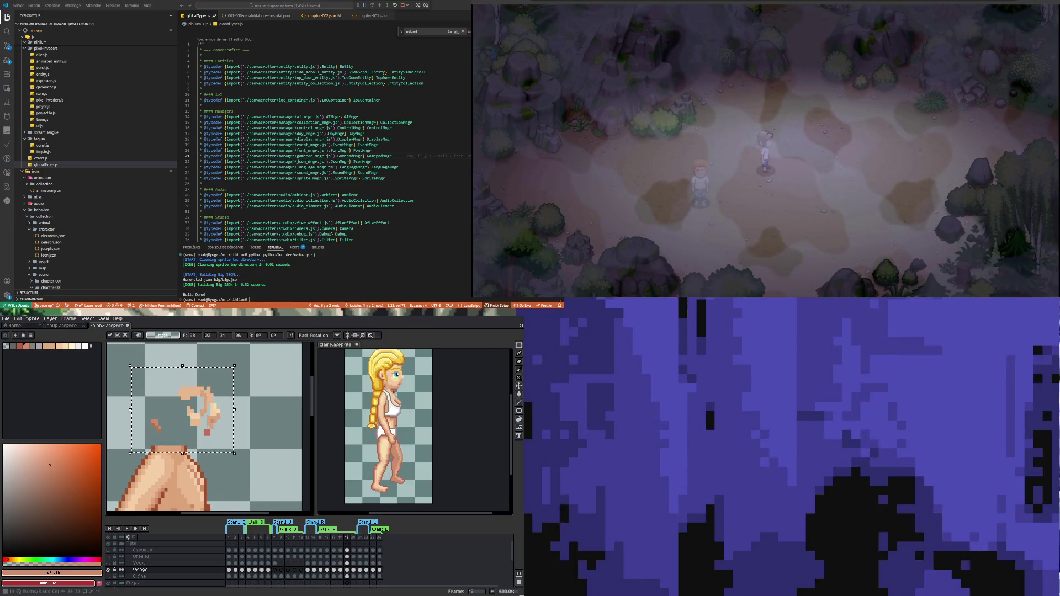
click(354, 571)
key(Up)
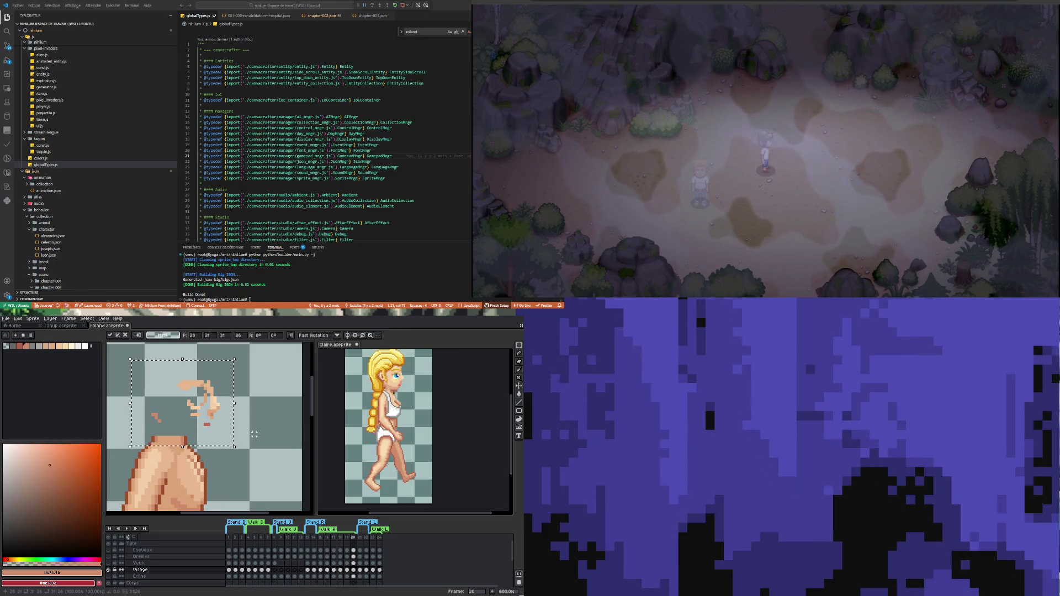
key(ctrl+d)
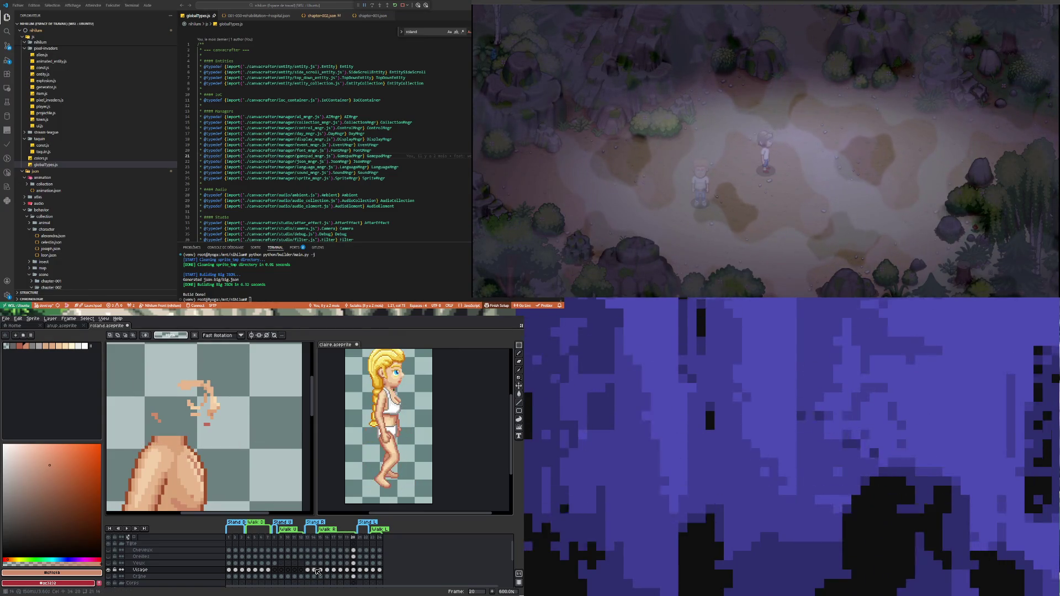
click(321, 570)
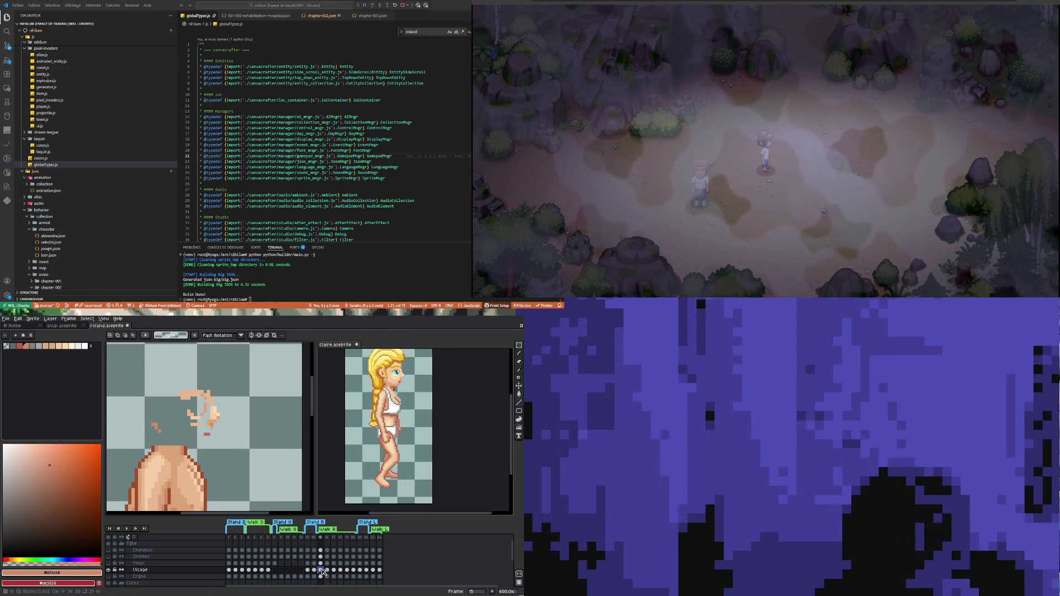
Step: Make the Yeux, Crâne, Oreilles and Cheveux layers visible again
click(109, 563)
click(111, 564)
click(112, 564)
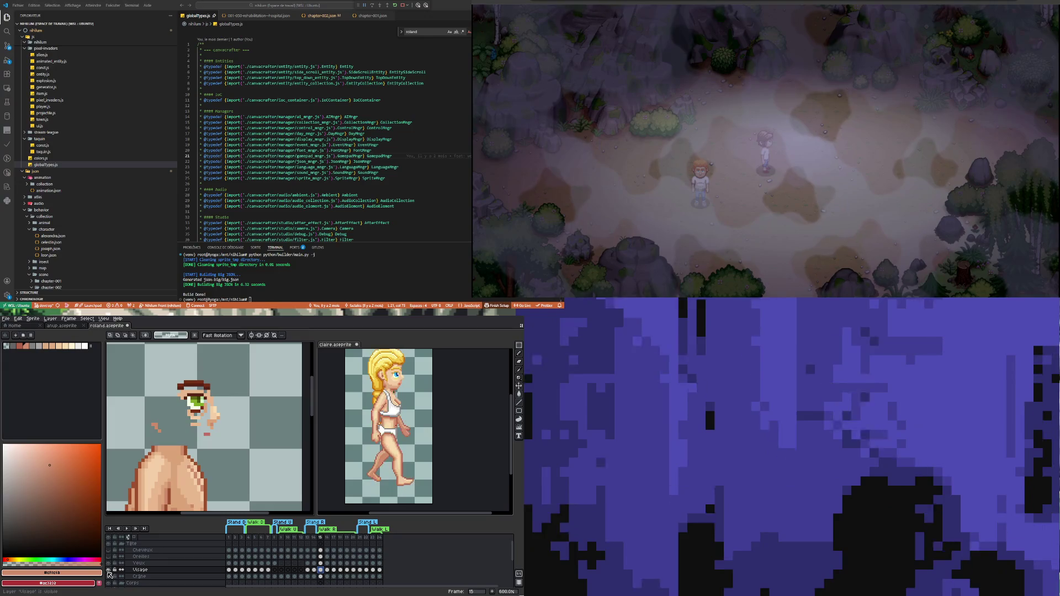
click(109, 576)
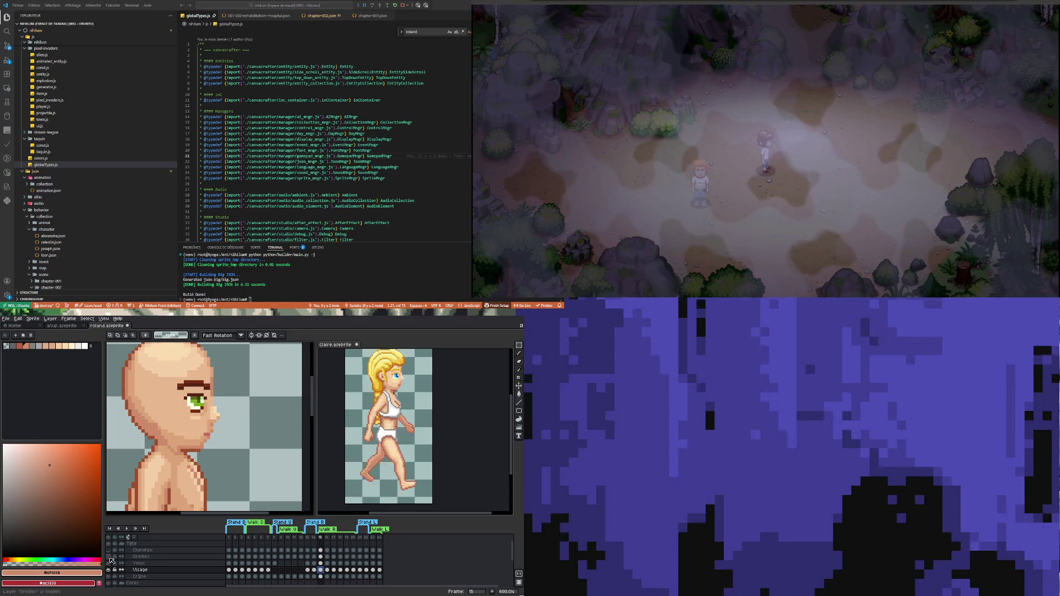
click(112, 557)
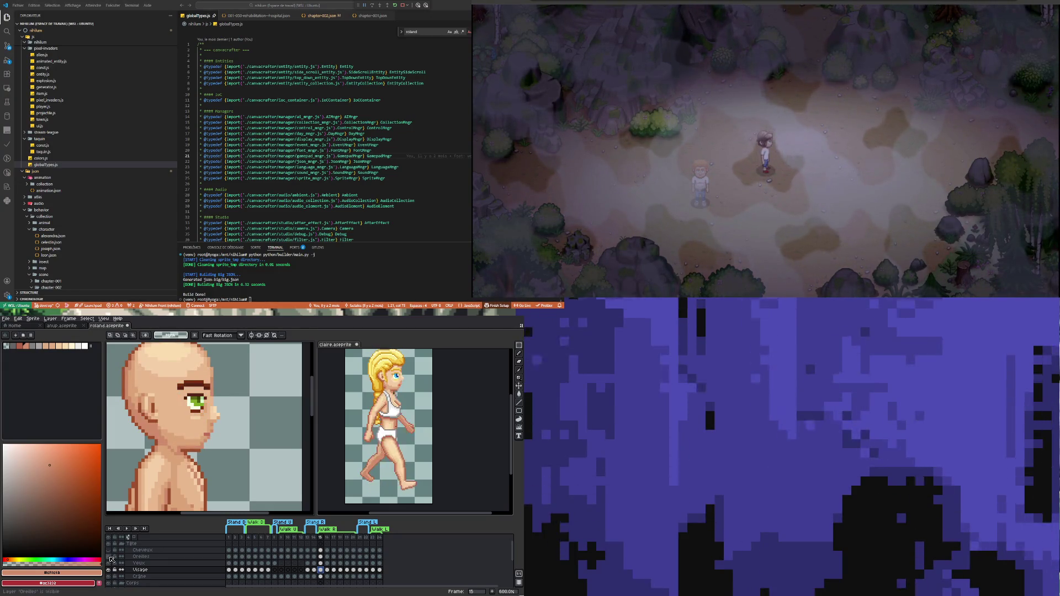
click(109, 551)
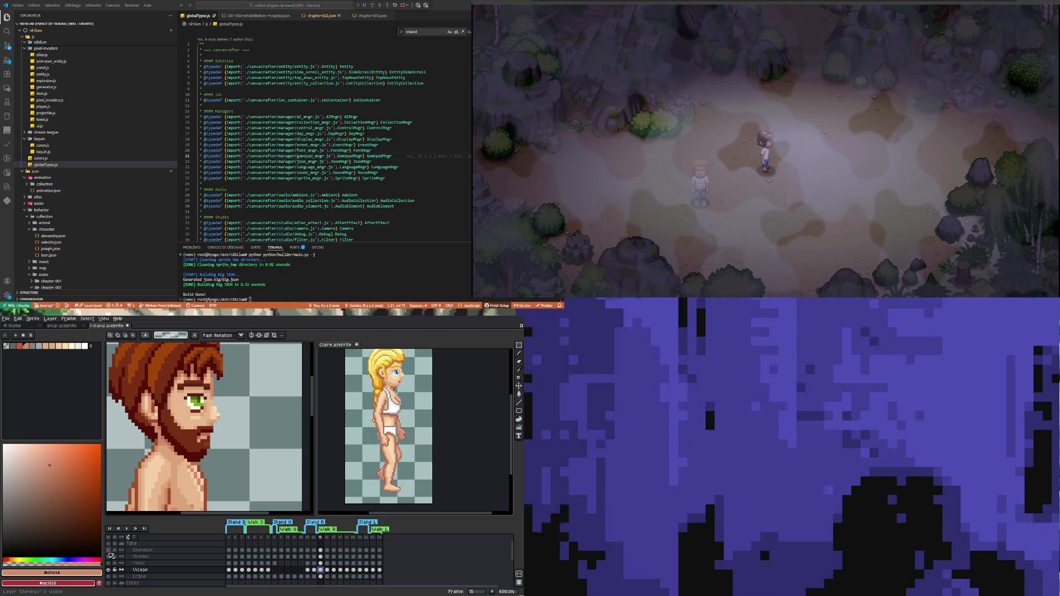
scroll(178, 445, down, 1)
scroll(179, 445, down, 2)
scroll(179, 445, up, 1)
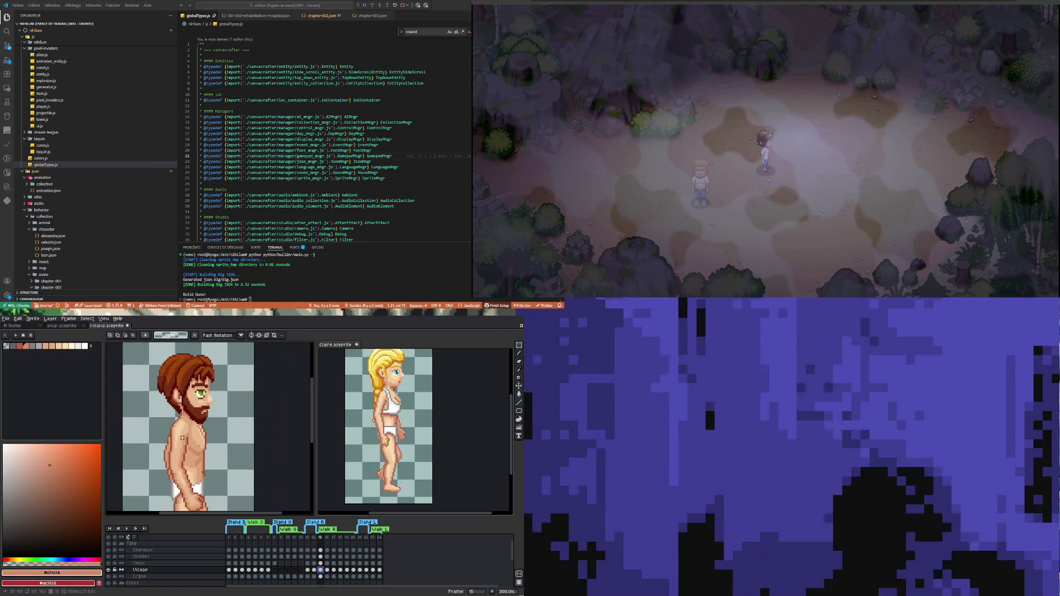
scroll(183, 438, down, 1)
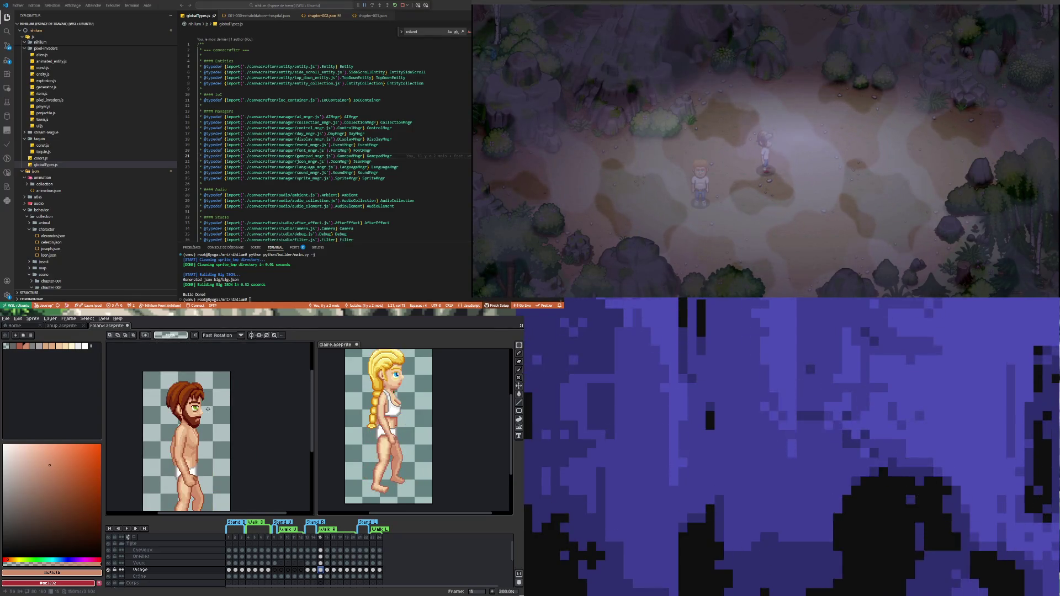
scroll(183, 437, up, 1)
Step: Save roland.aseprite and play the animation to check it
click(6, 319)
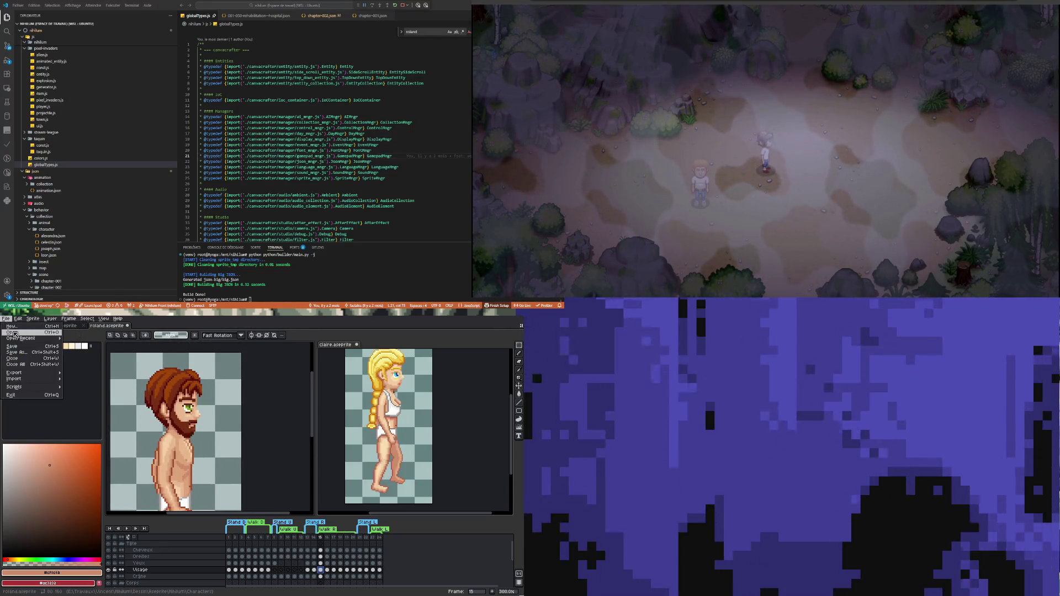
click(22, 348)
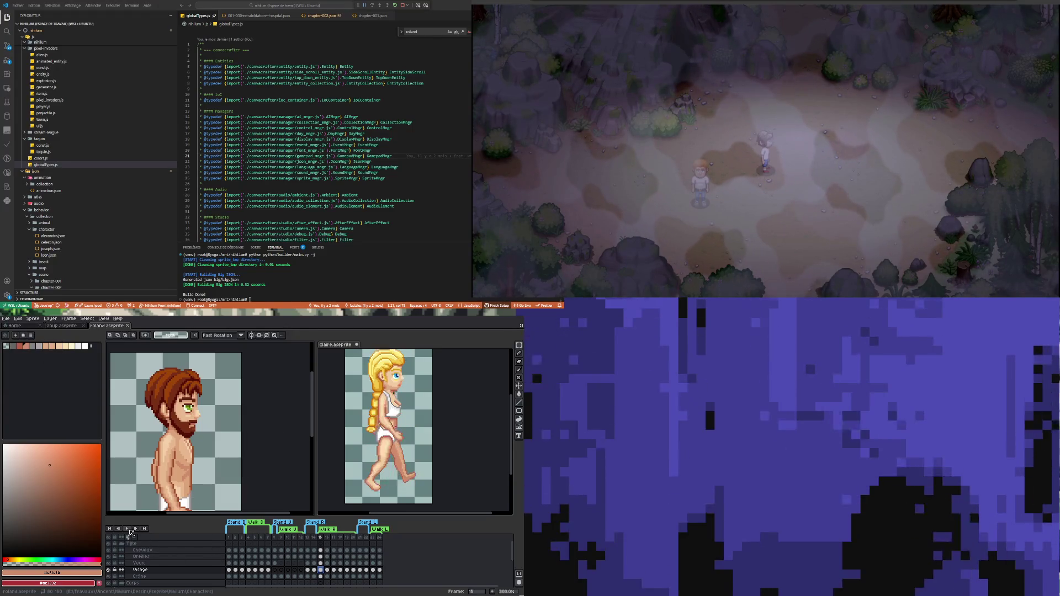
click(126, 529)
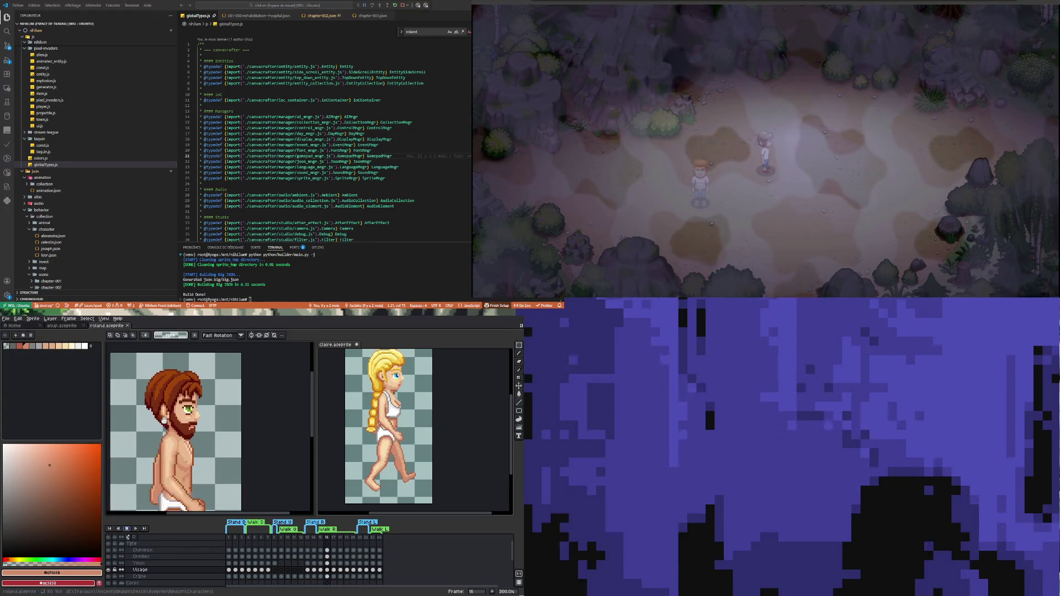
scroll(165, 445, down, 1)
scroll(165, 444, down, 1)
scroll(165, 445, up, 1)
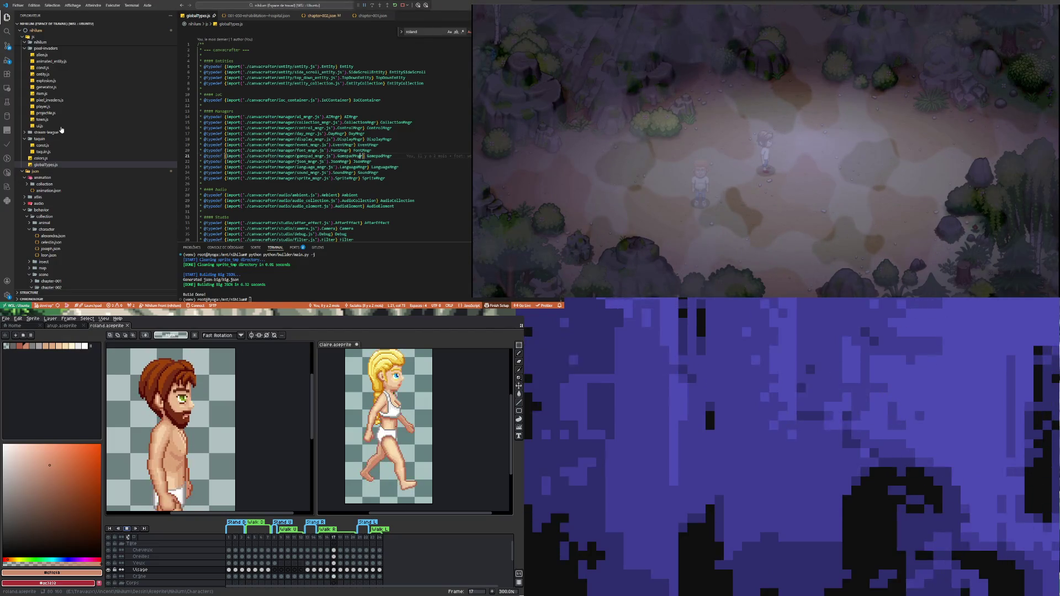
Step: Expand sprite > maze-crawler > entity in the Explorer and open troll.png
scroll(56, 187, down, 3)
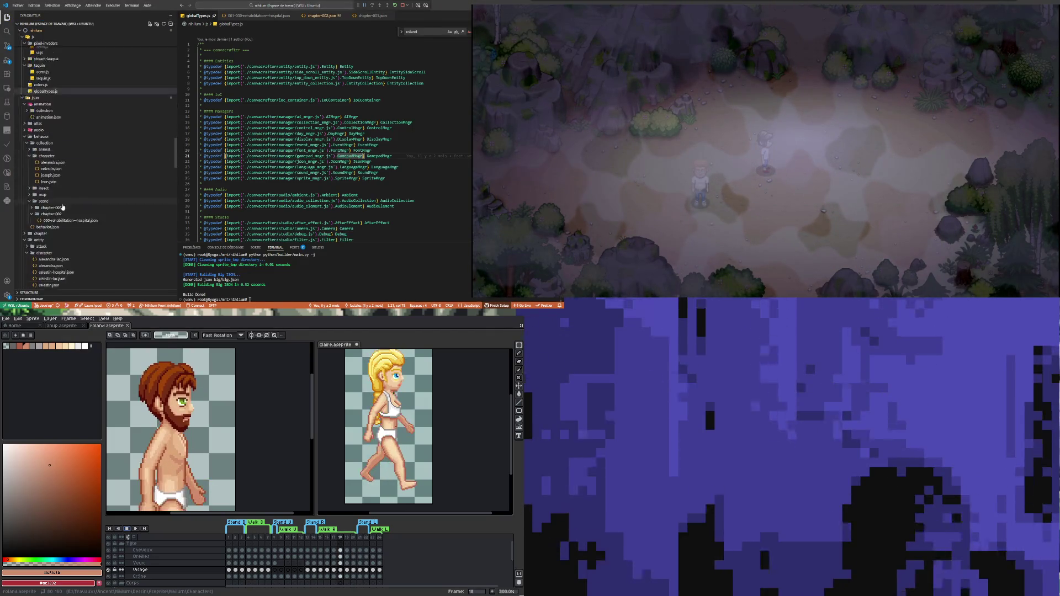
scroll(58, 196, down, 3)
scroll(62, 204, down, 3)
scroll(67, 215, down, 3)
scroll(65, 220, down, 5)
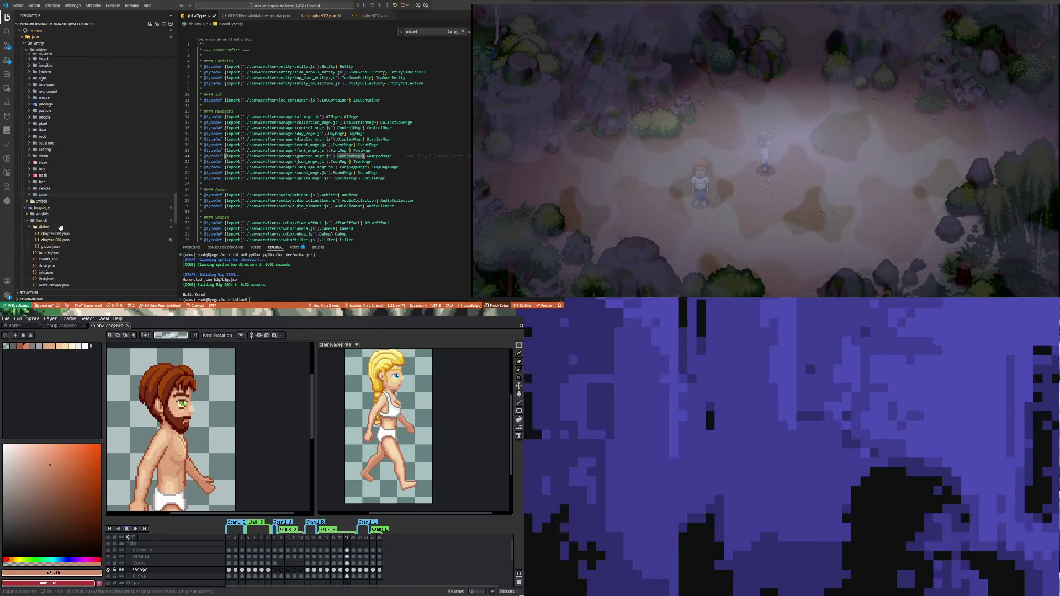
scroll(63, 226, down, 5)
scroll(63, 229, down, 5)
scroll(61, 232, down, 5)
scroll(62, 231, down, 3)
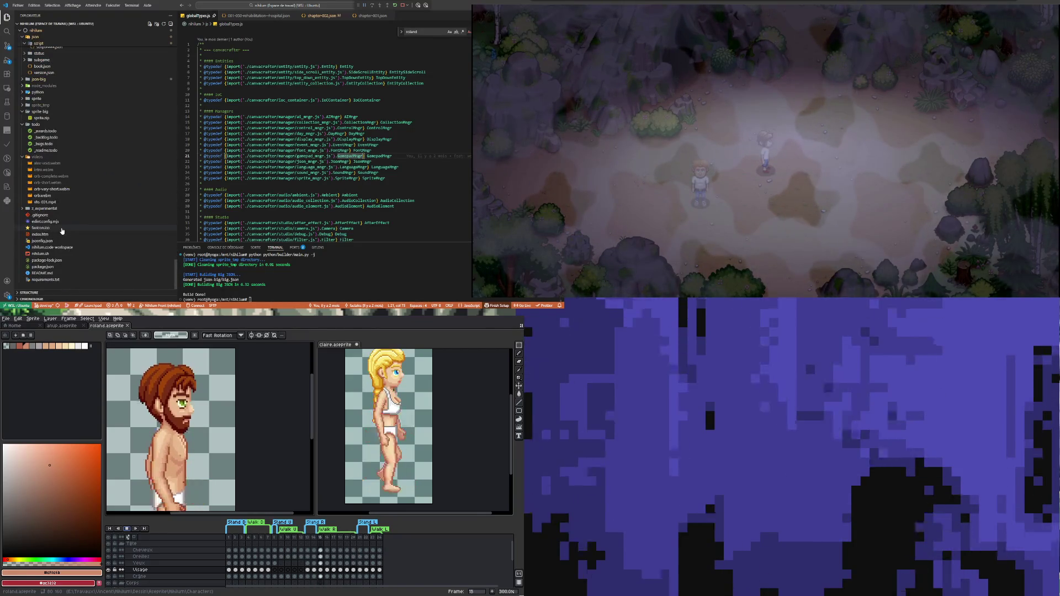
click(40, 100)
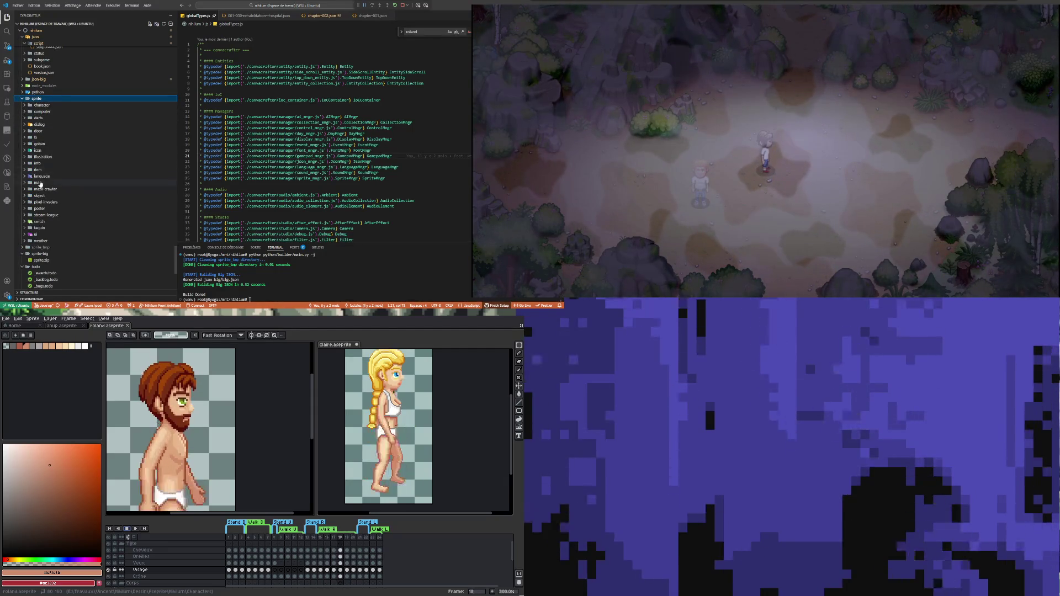
click(46, 189)
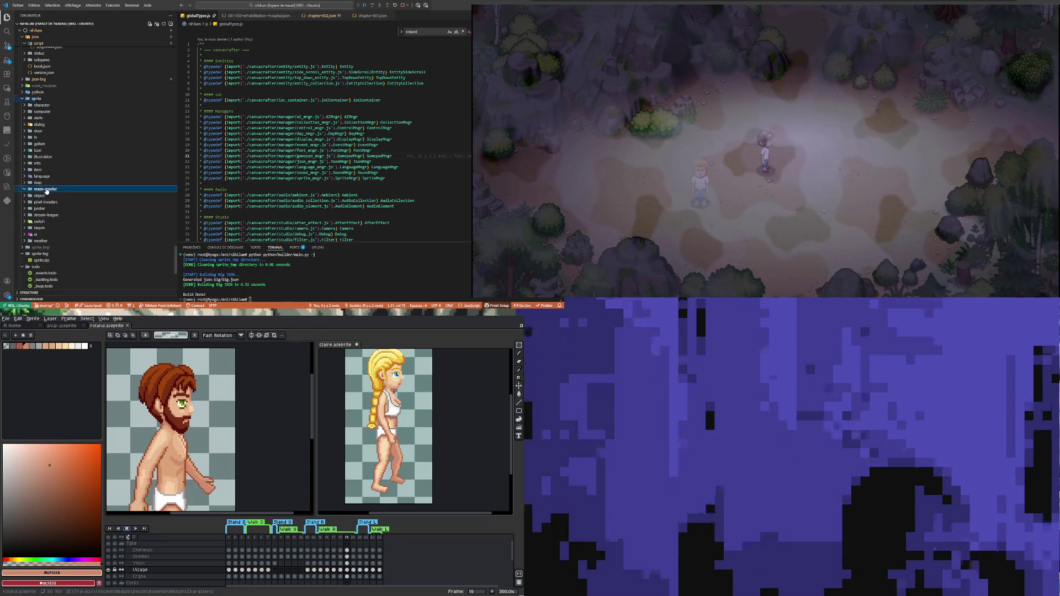
scroll(68, 224, down, 2)
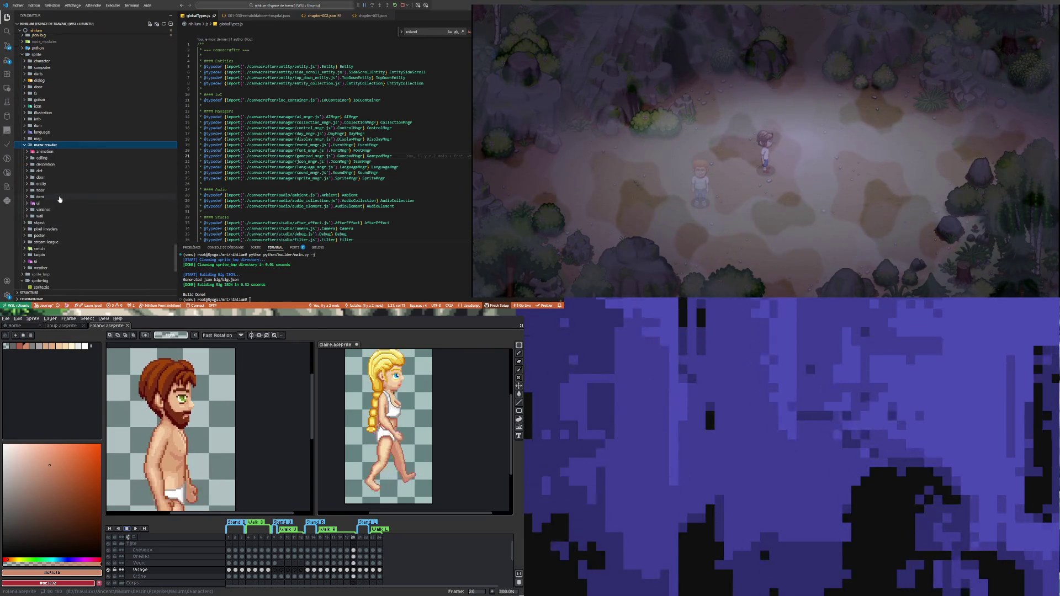
click(46, 183)
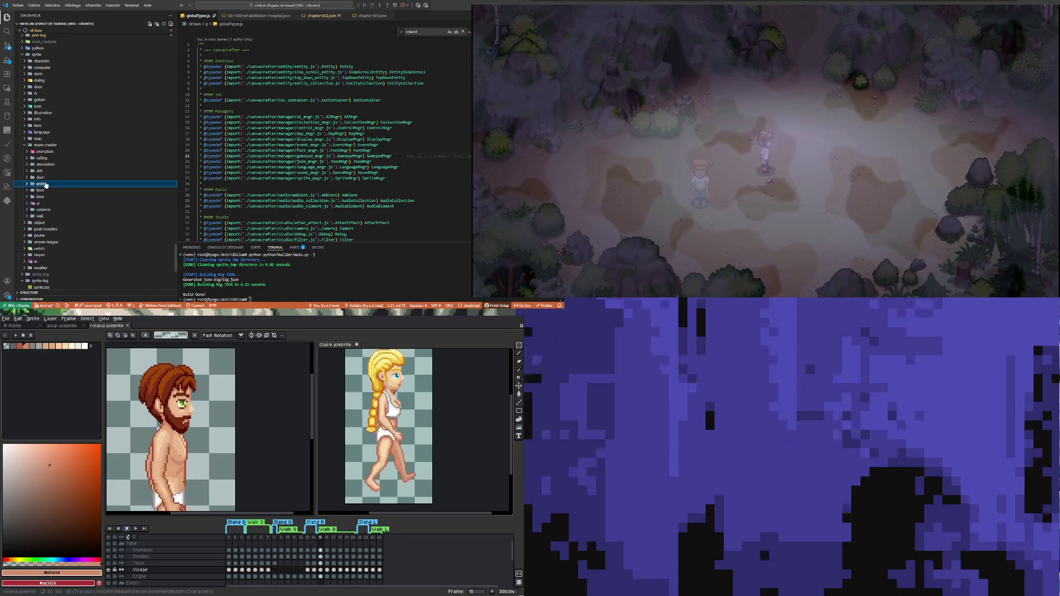
scroll(70, 210, down, 2)
scroll(70, 210, down, 2)
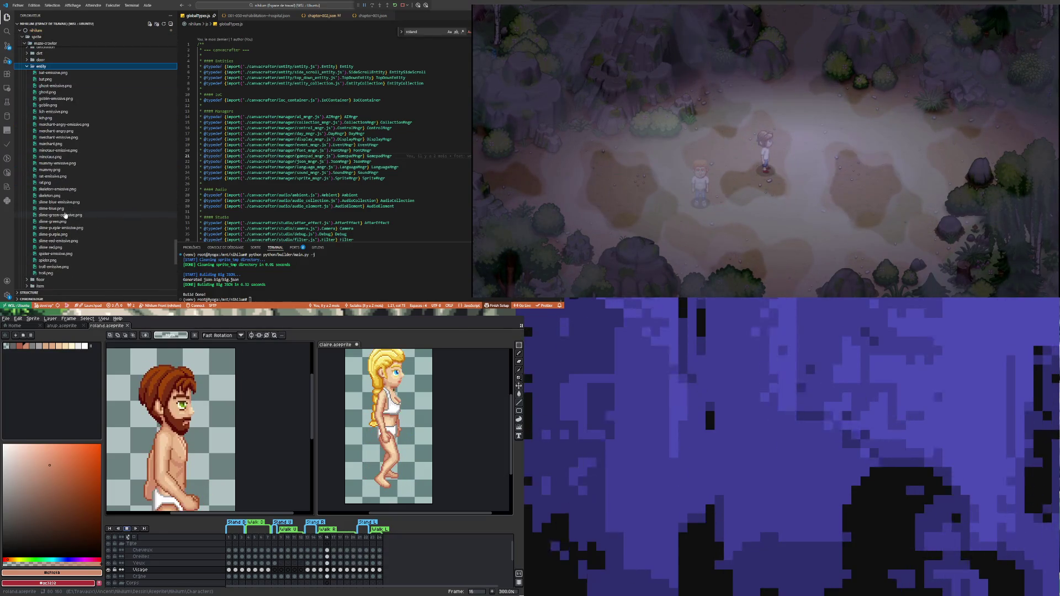
click(48, 274)
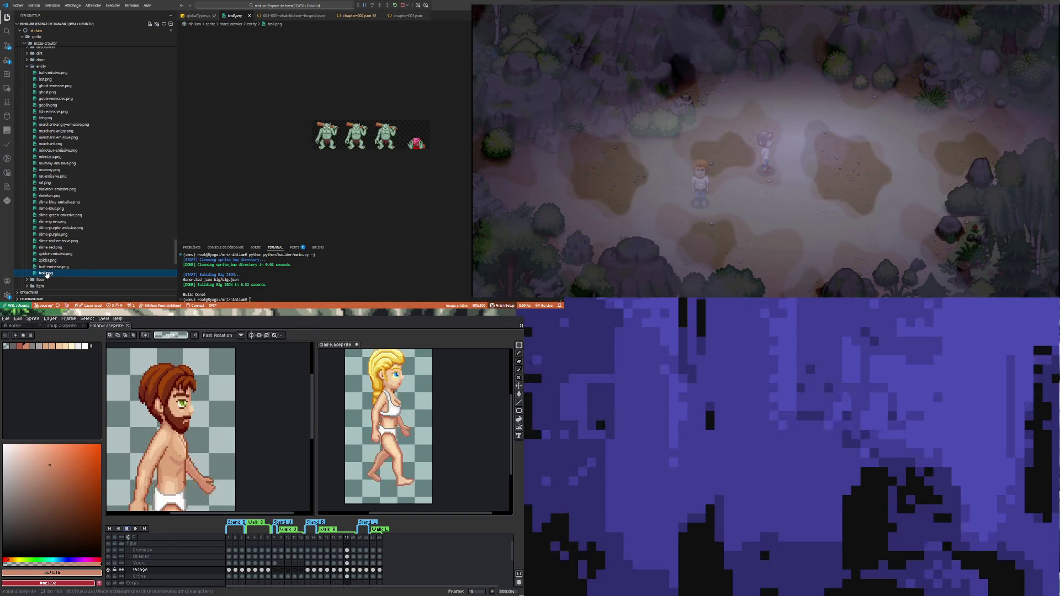
Step: Zoom the troll.png preview in five times and pan over to a single troll sprite
click(304, 129)
click(304, 129)
click(305, 130)
click(303, 126)
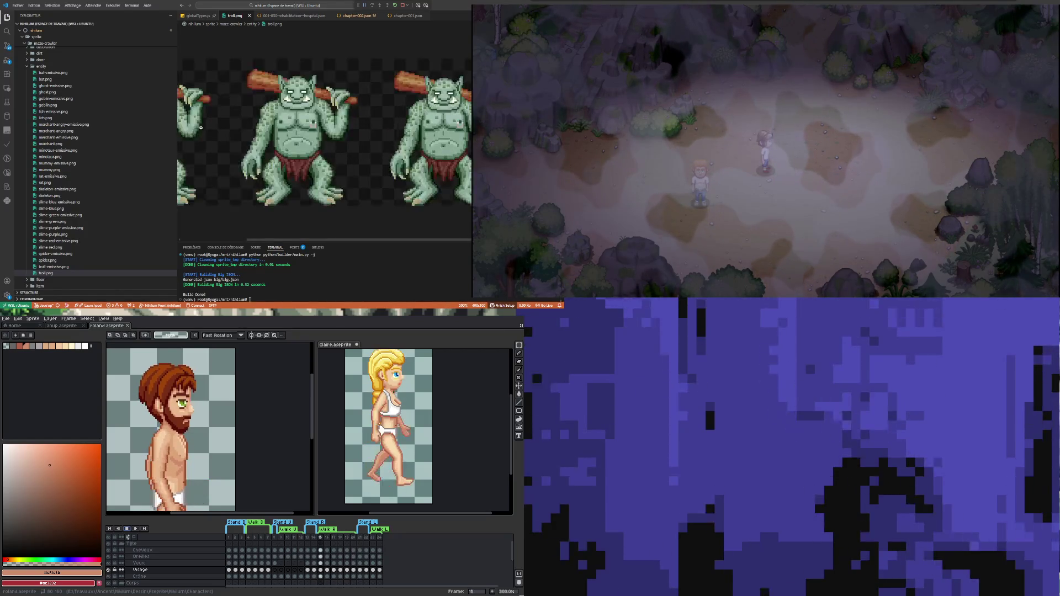
click(340, 135)
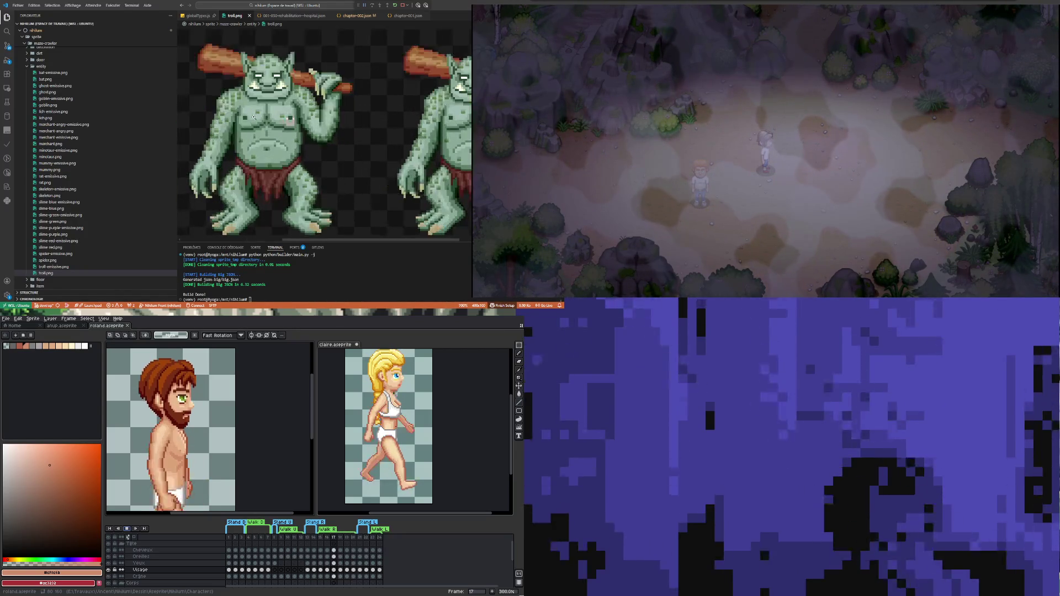
drag(404, 240, 376, 242)
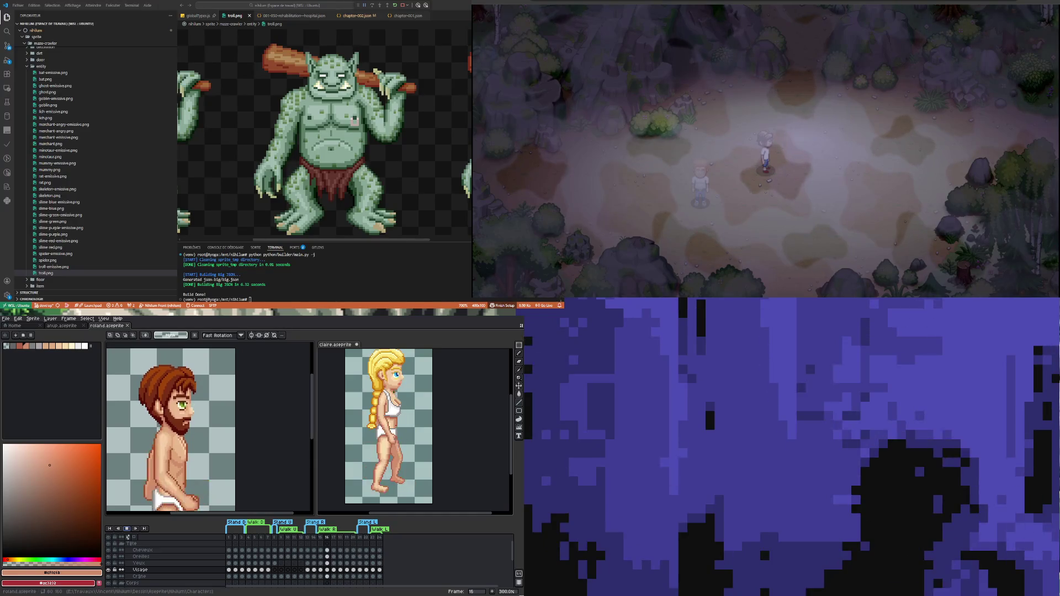
scroll(181, 447, down, 3)
scroll(180, 441, up, 1)
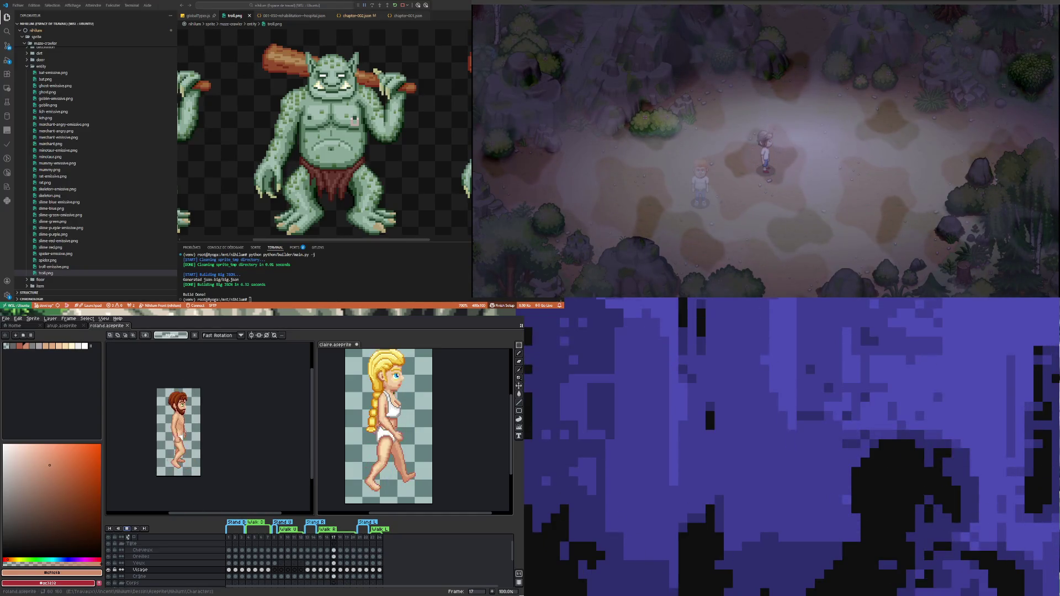
scroll(179, 442, up, 1)
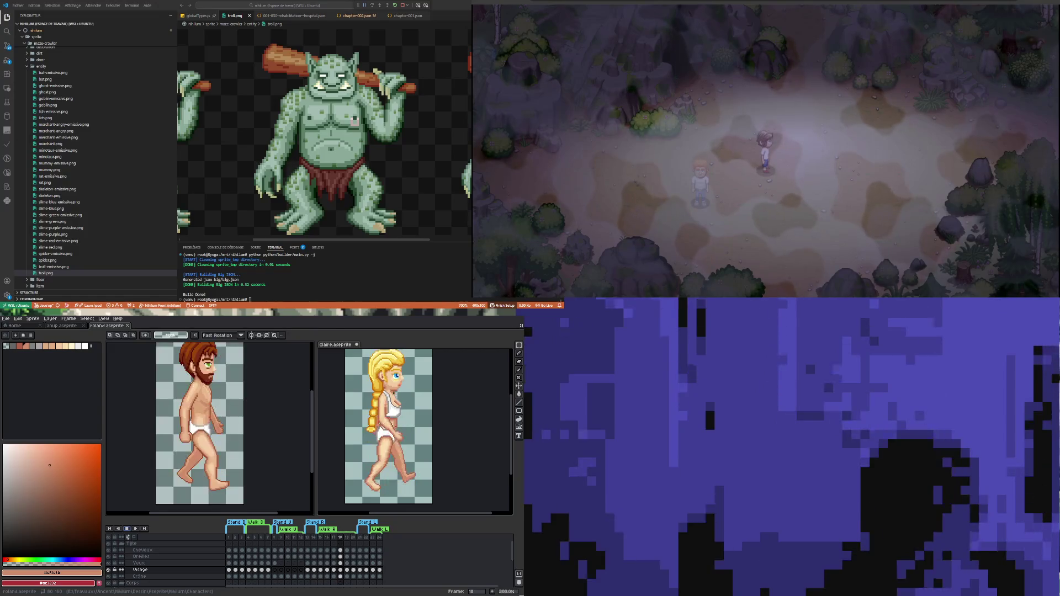
scroll(179, 441, down, 1)
scroll(181, 442, up, 1)
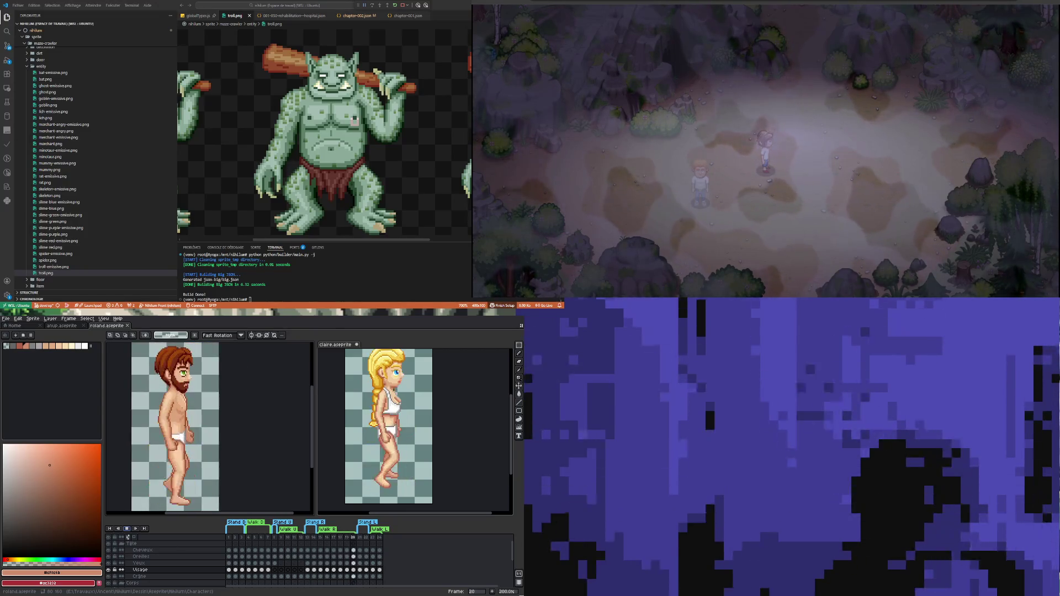
scroll(179, 442, down, 1)
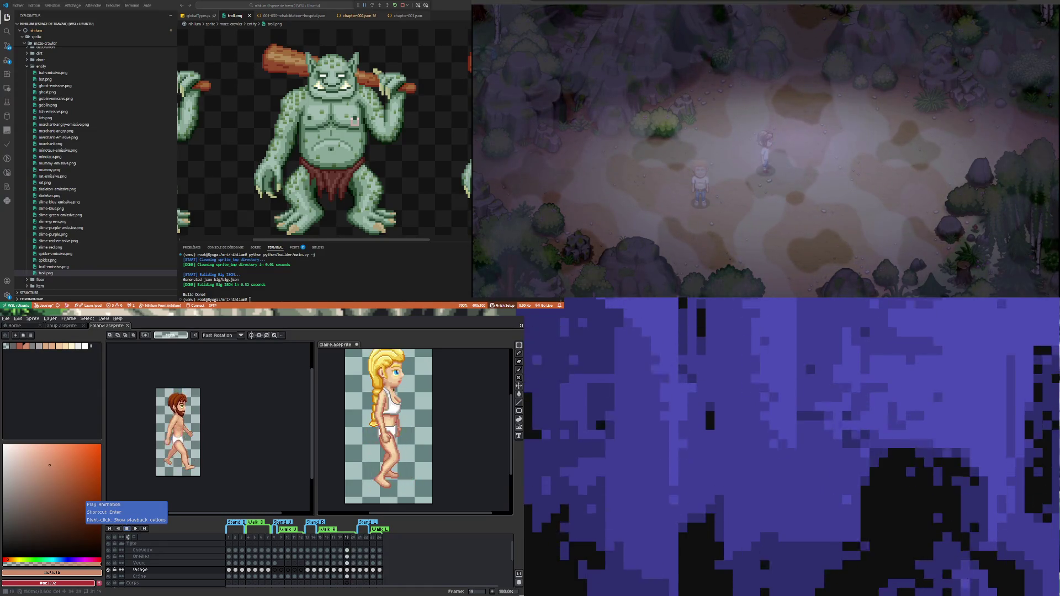
Step: Delete the Stand L tag and then the Walk L tag, ending on frame 21
drag(308, 550, 315, 575)
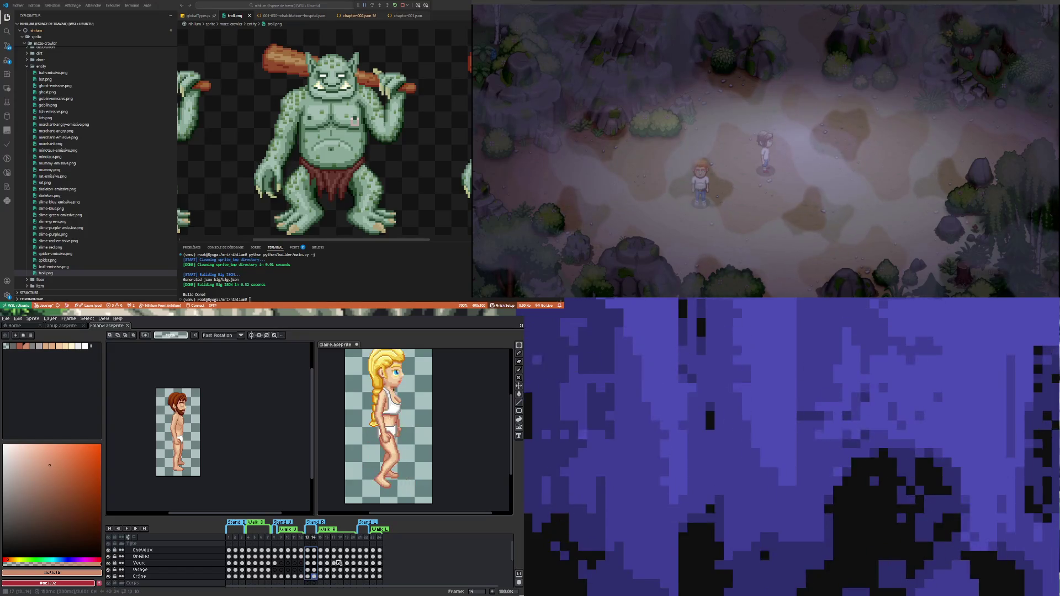
drag(360, 550, 369, 578)
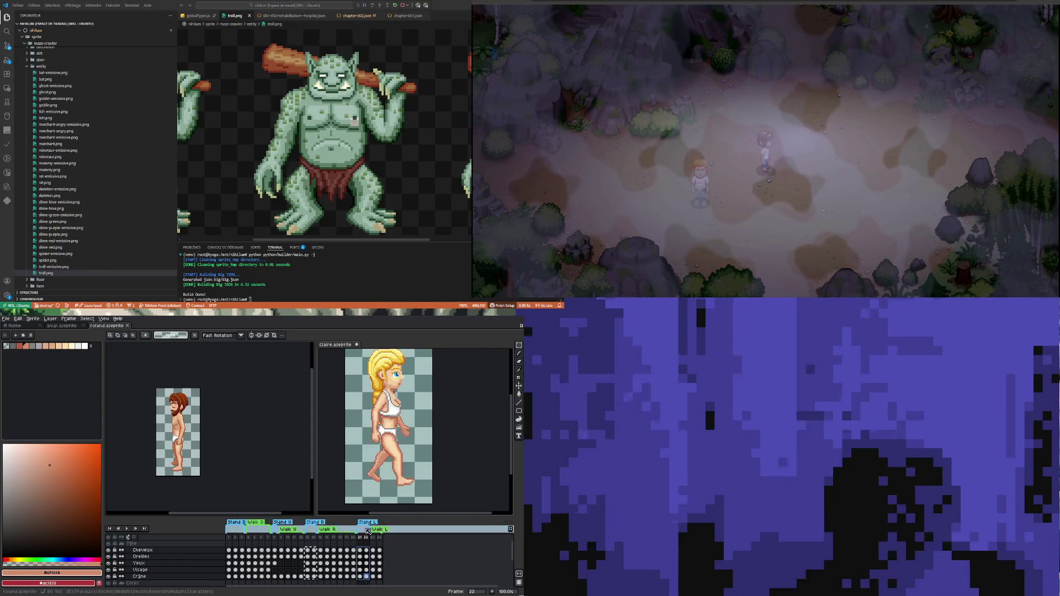
right_click(366, 525)
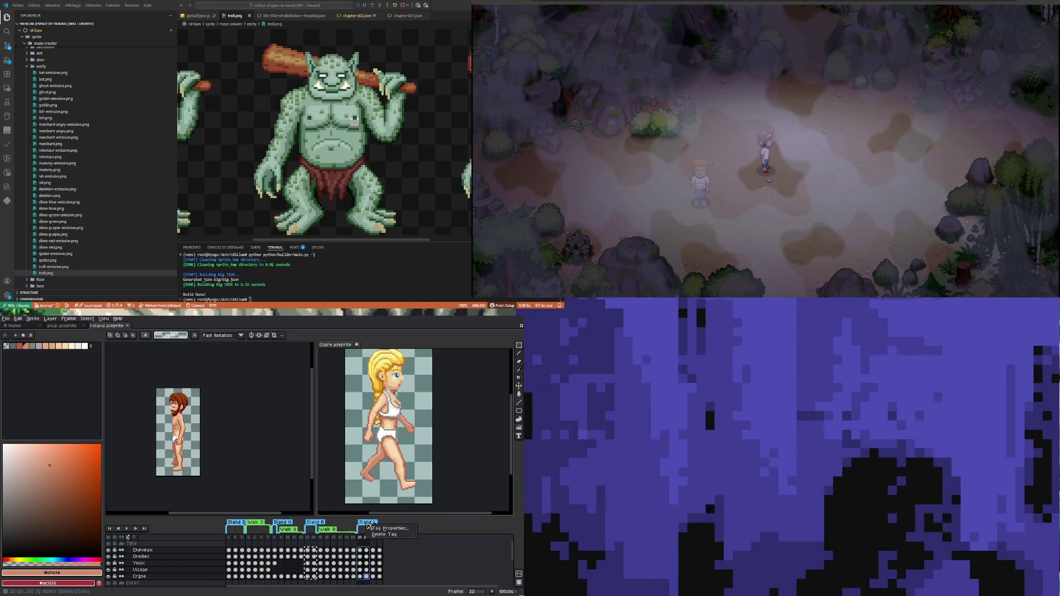
click(381, 535)
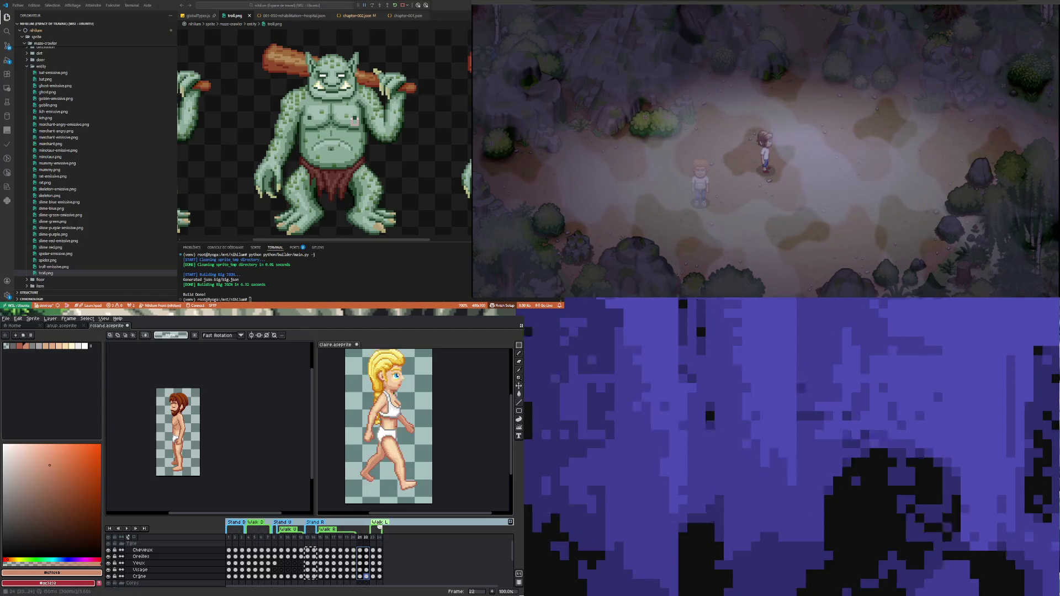
right_click(380, 522)
click(395, 535)
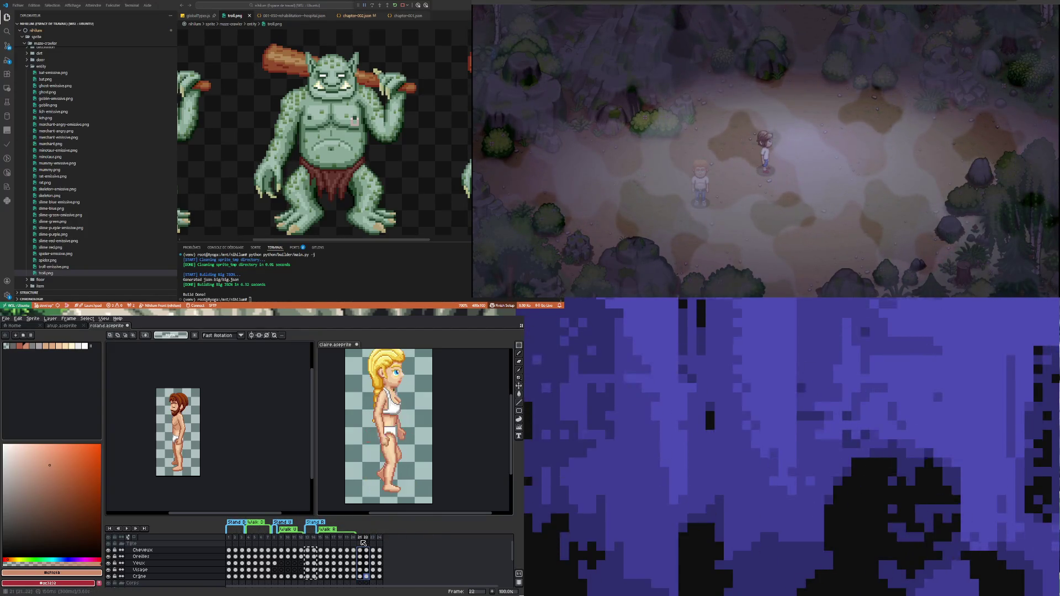
click(360, 537)
scroll(203, 429, down, 1)
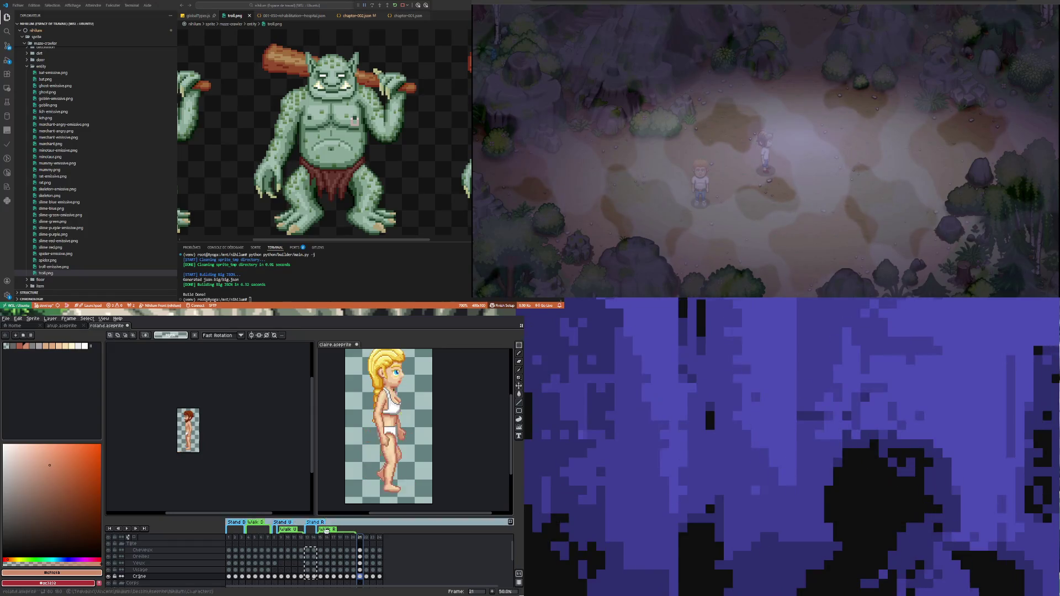
Step: Clear the cels in frames 21–24 across the layers
scroll(382, 568, down, 2)
scroll(382, 568, down, 3)
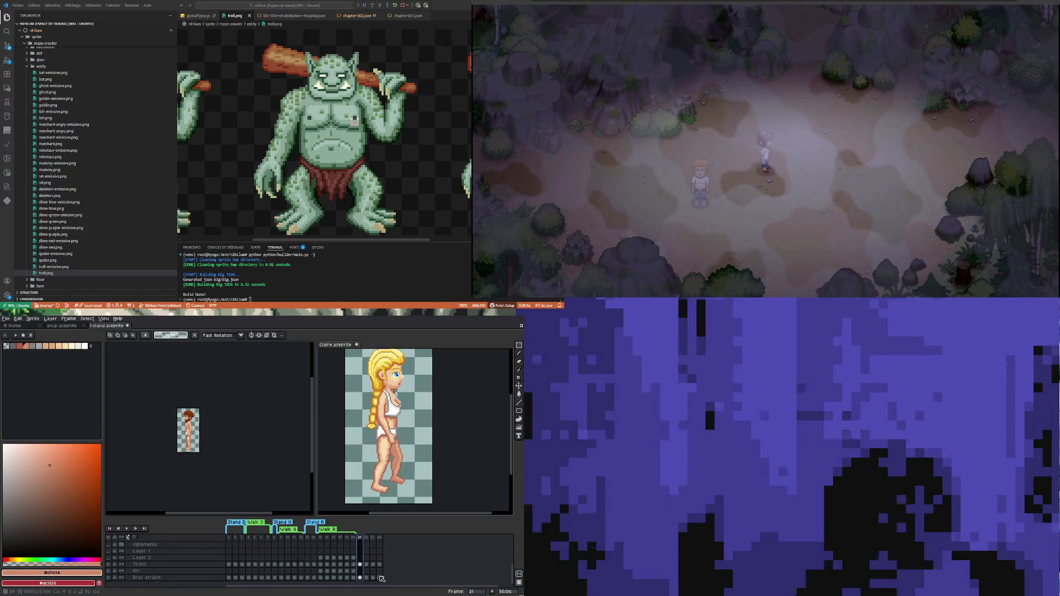
scroll(382, 568, up, 5)
click(366, 544)
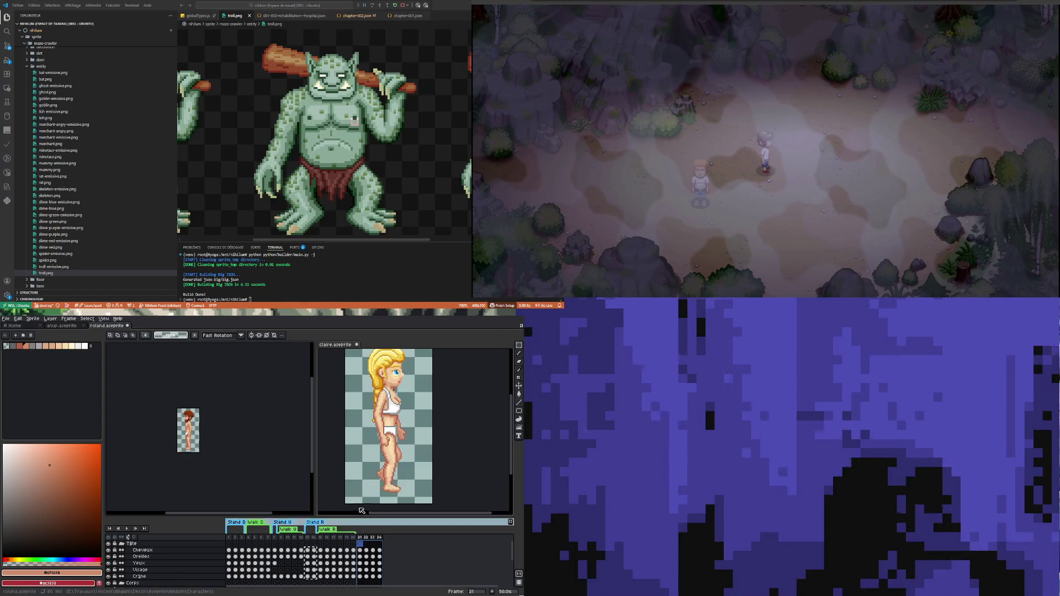
click(366, 557)
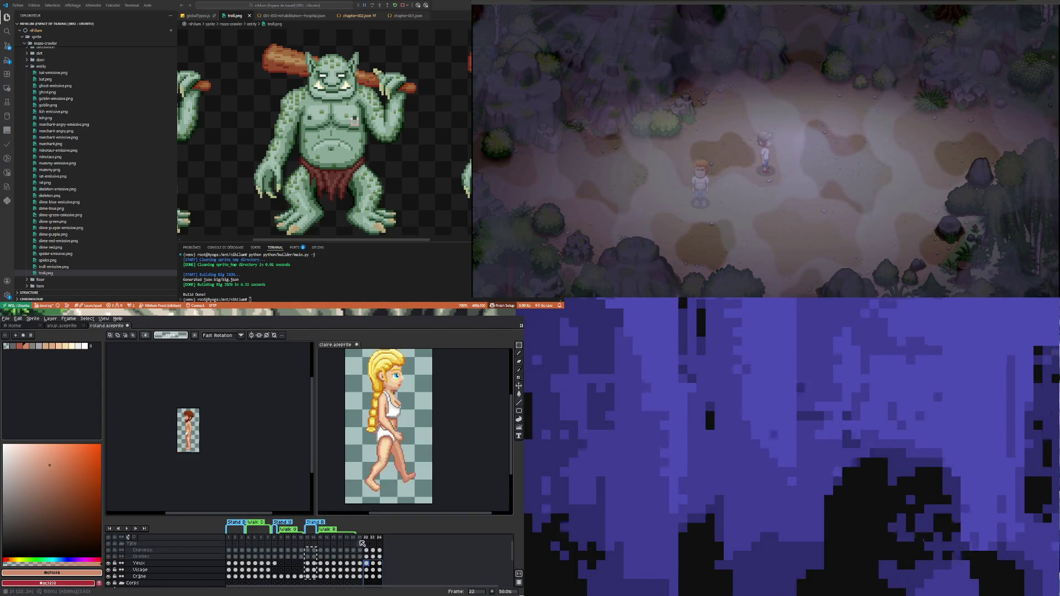
scroll(366, 556, down, 5)
click(380, 581)
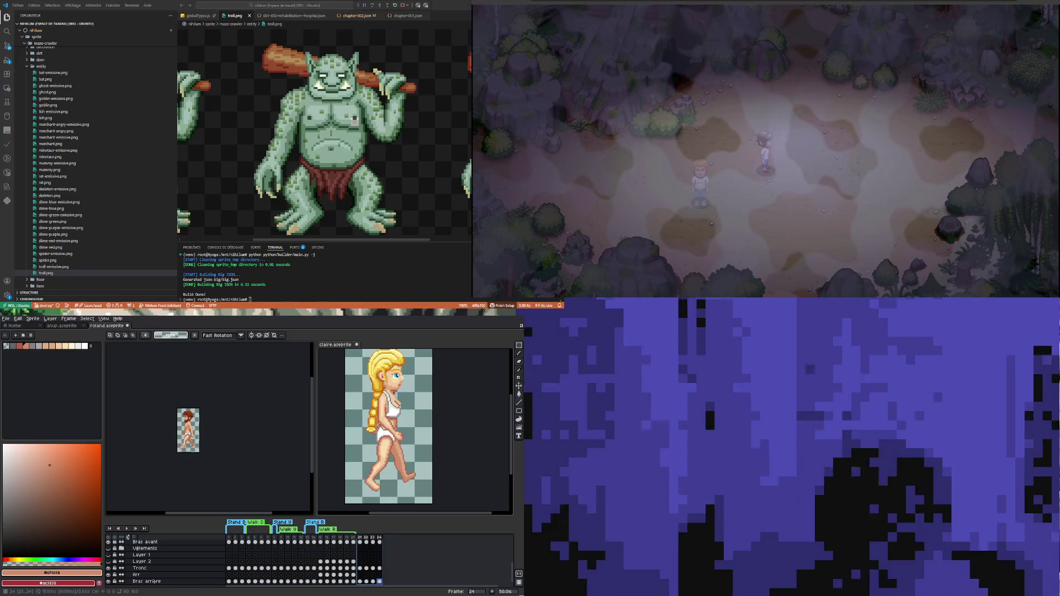
key(Delete)
Step: Copy walk frames 13–20 and paste them as new frames 22–29
click(308, 538)
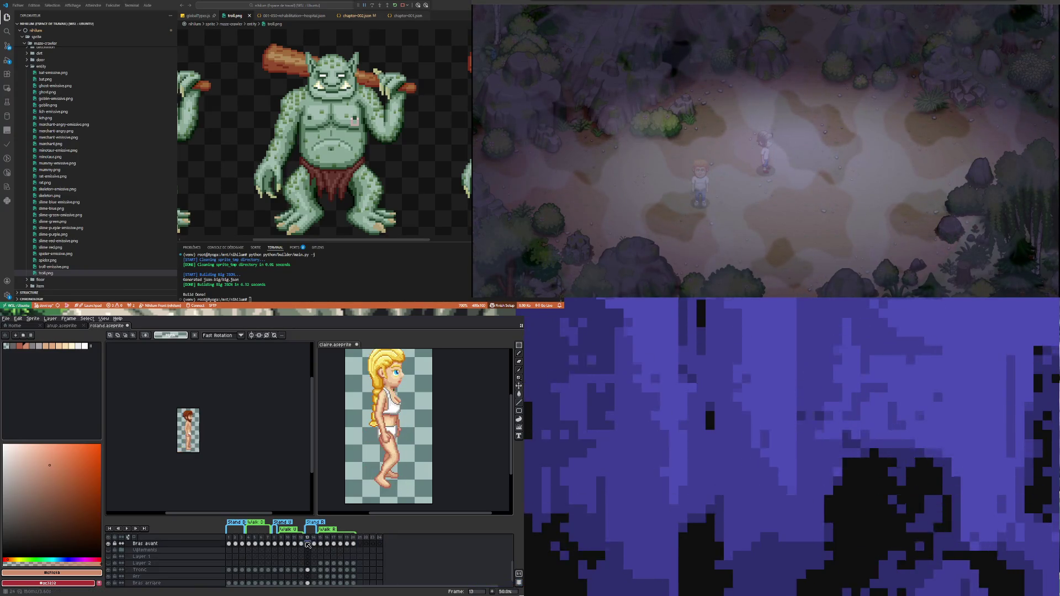
scroll(311, 540, up, 5)
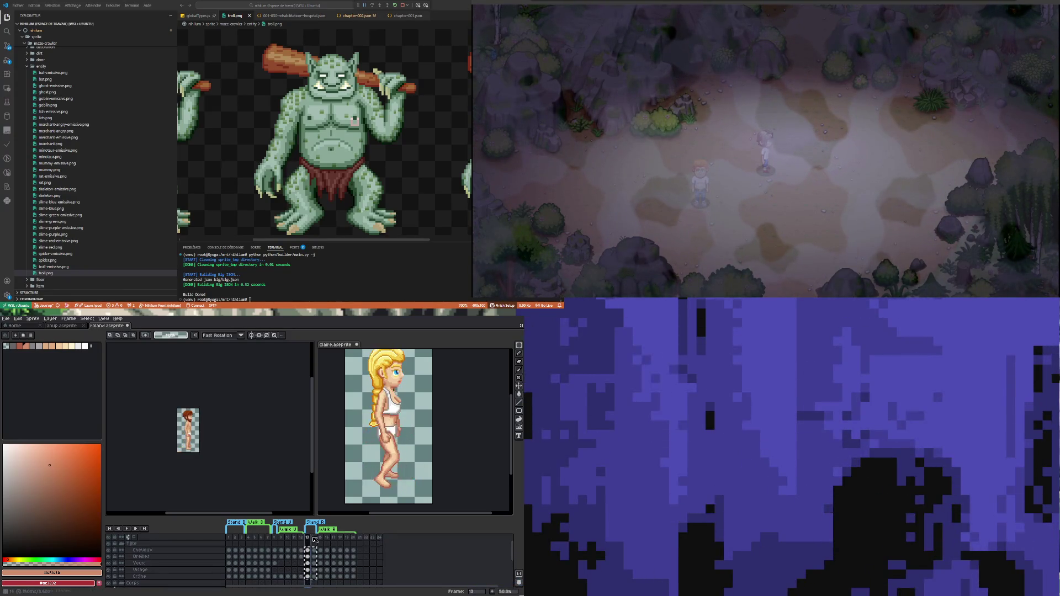
drag(311, 539, 356, 538)
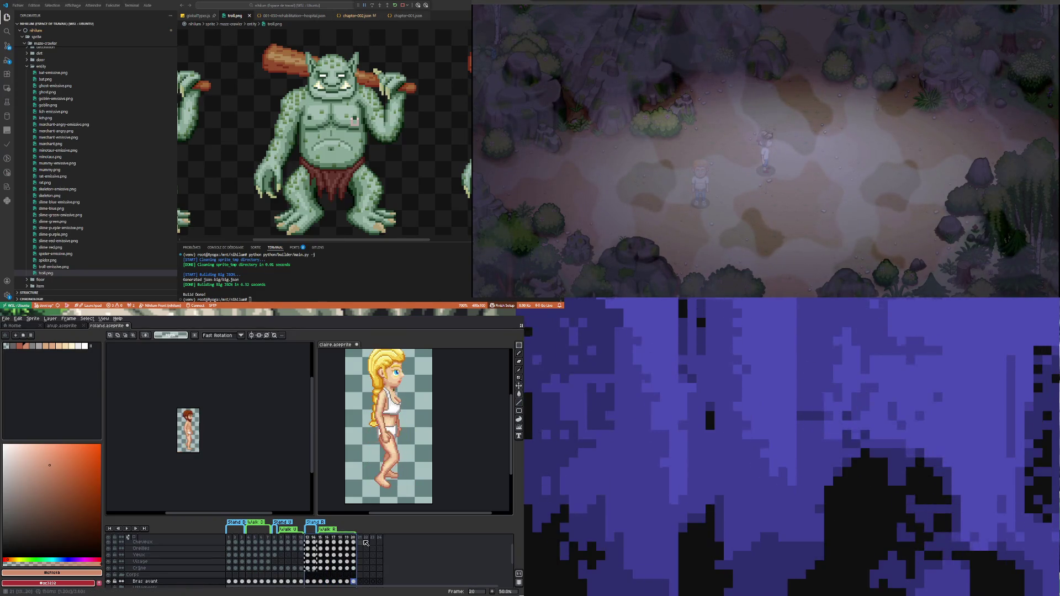
key(ctrl+c)
key(ctrl+v)
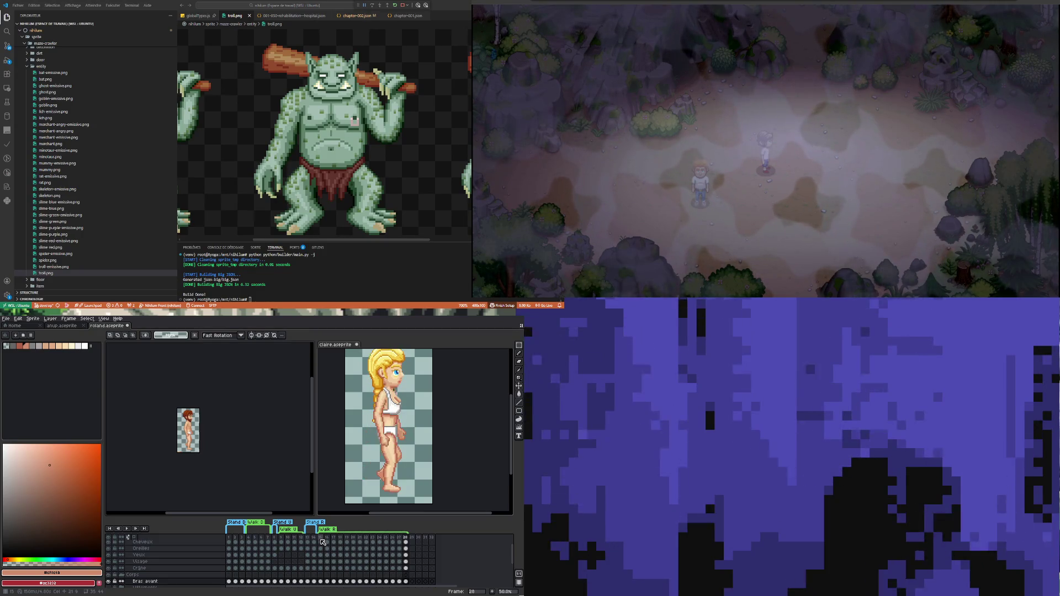
key(ctrl+z)
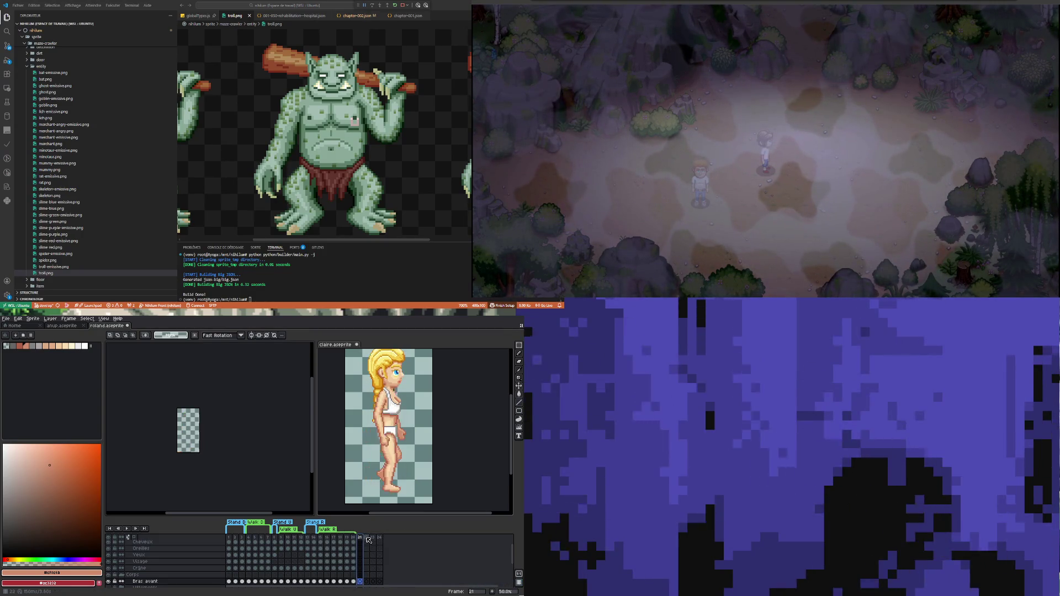
click(368, 538)
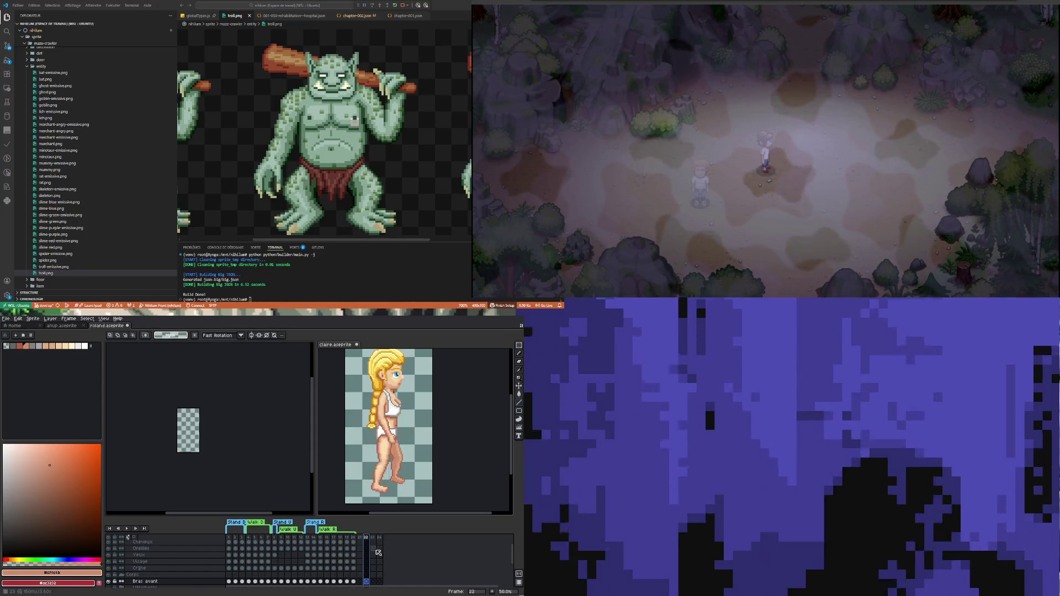
drag(310, 539, 353, 538)
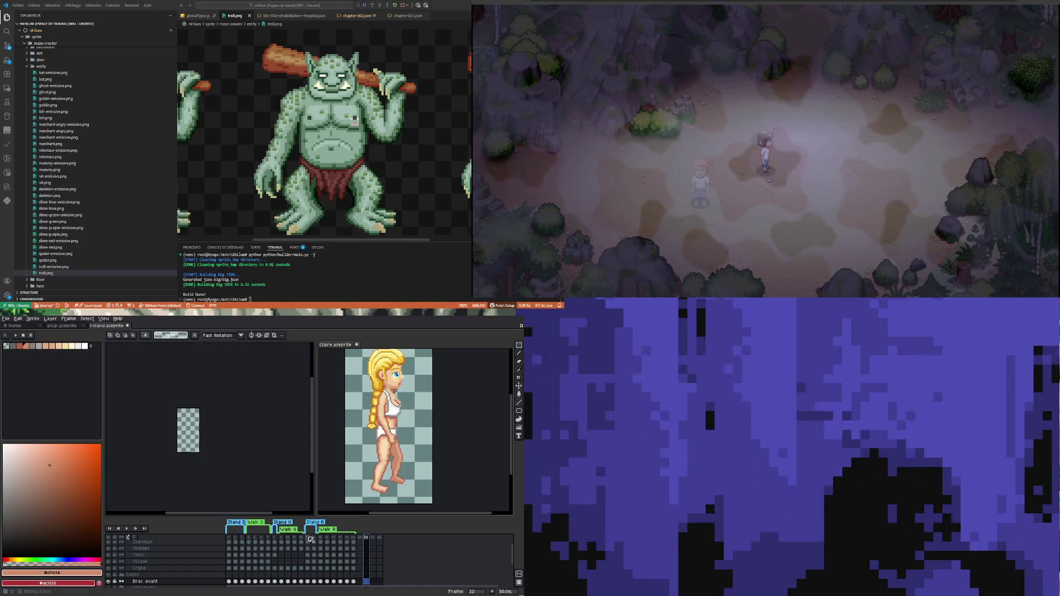
key(ctrl+c)
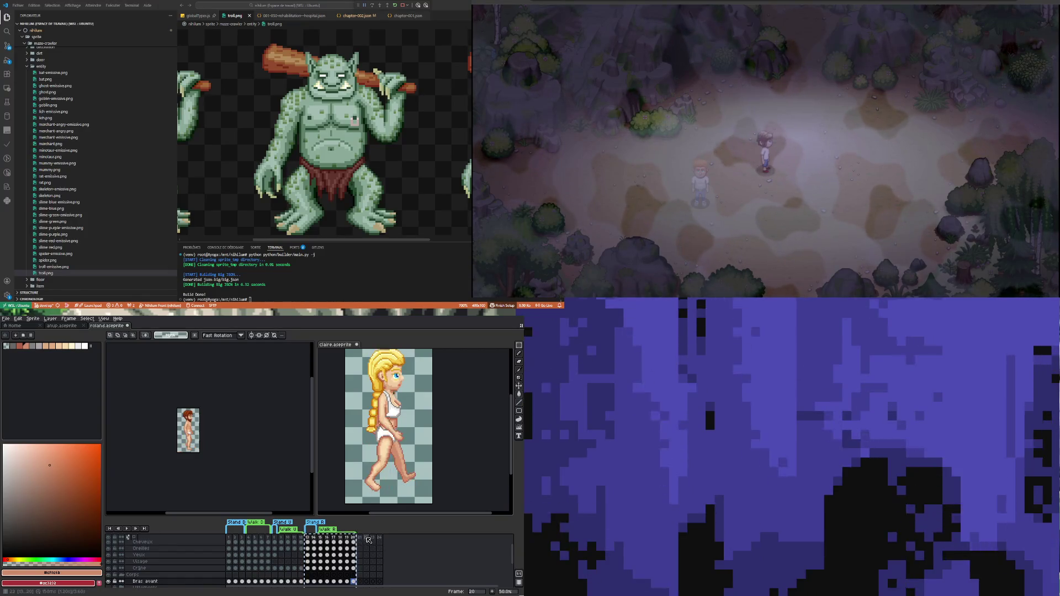
click(369, 545)
key(ctrl+v)
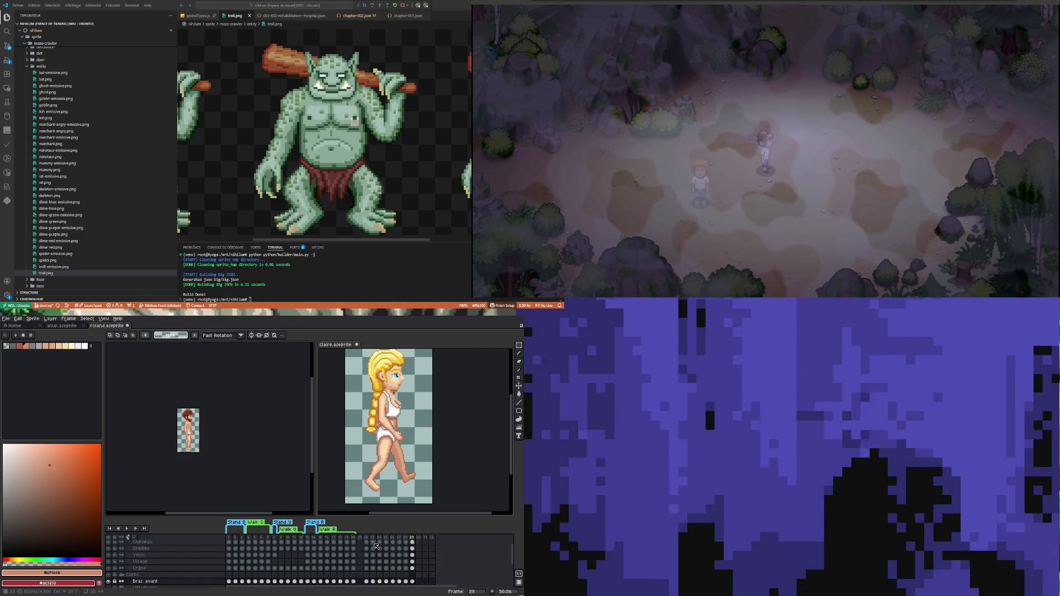
Step: Tag frames 22–23 as 'Stand L'
mouse_move(365, 538)
mouse_down()
mouse_move(439, 539)
mouse_move(414, 538)
mouse_up()
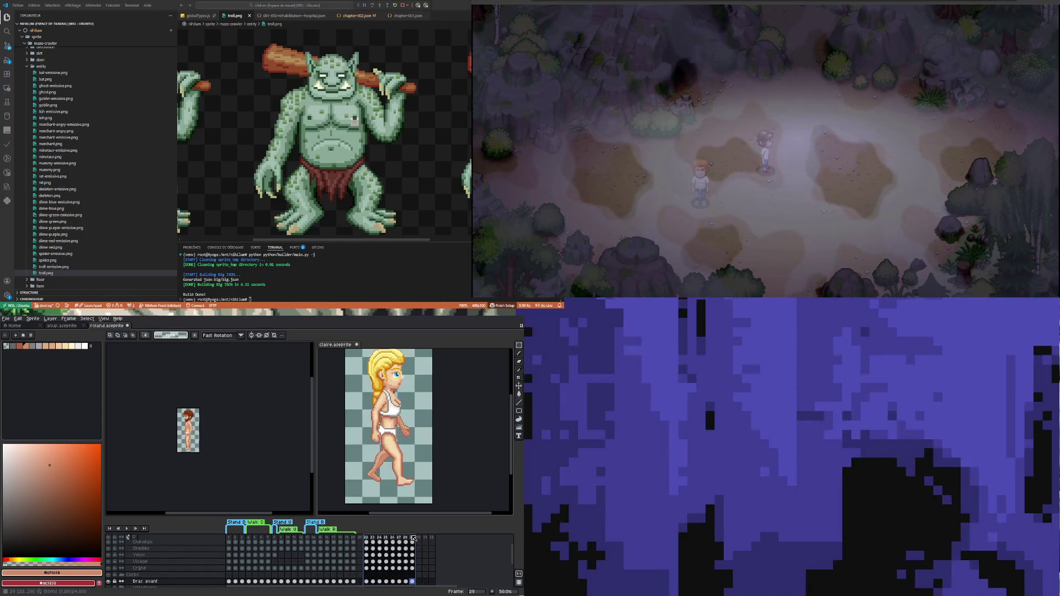
key(1)
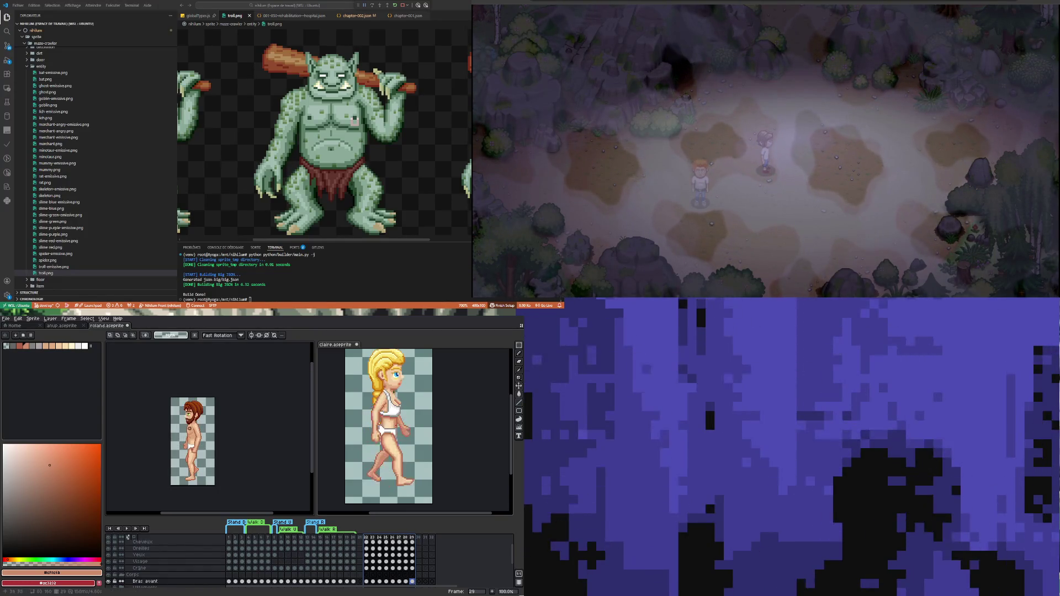
click(386, 549)
drag(366, 538, 373, 537)
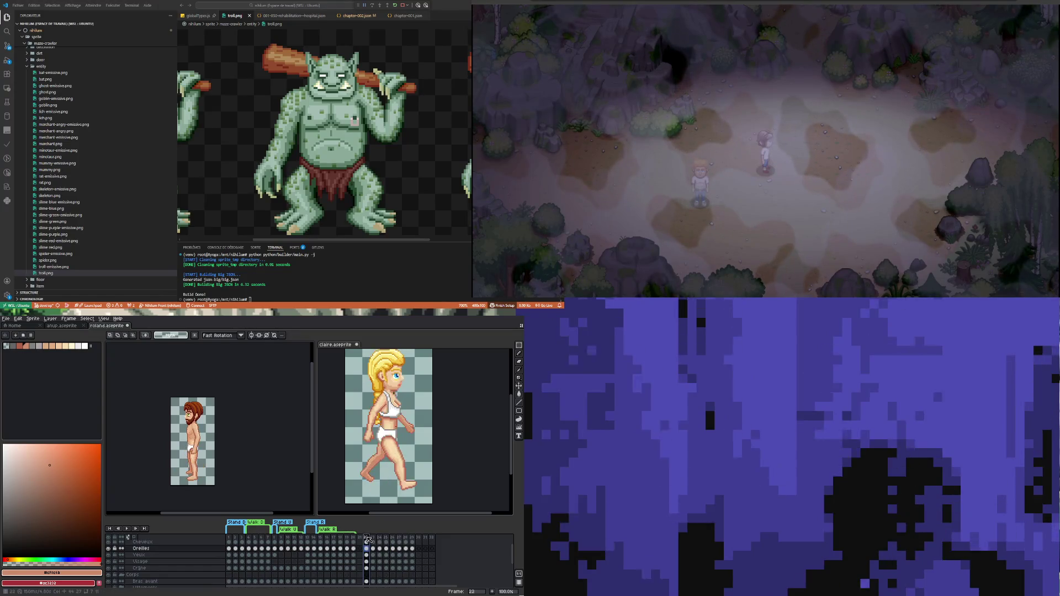
right_click(375, 538)
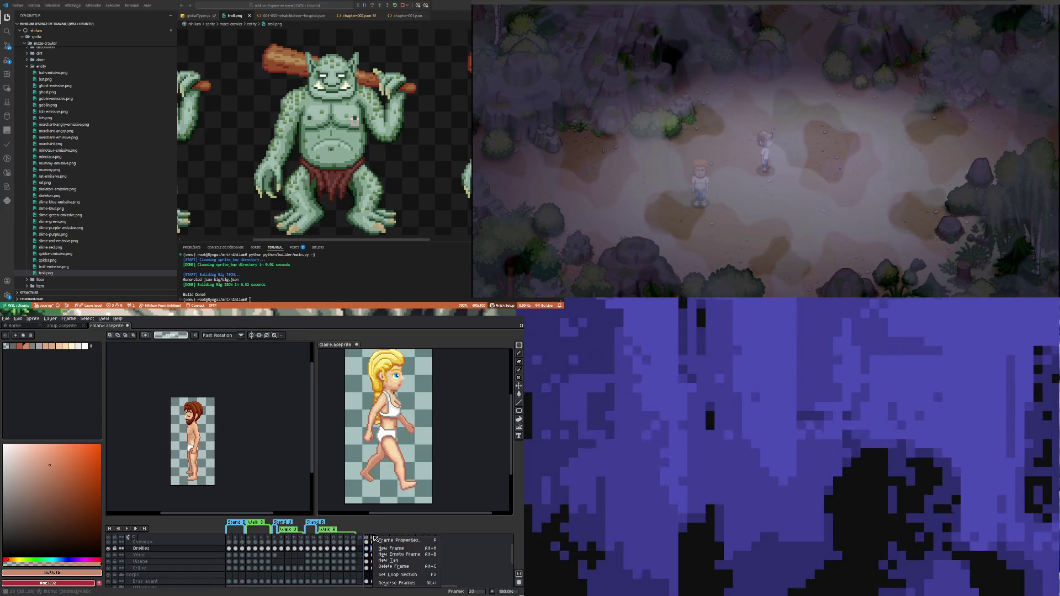
click(396, 561)
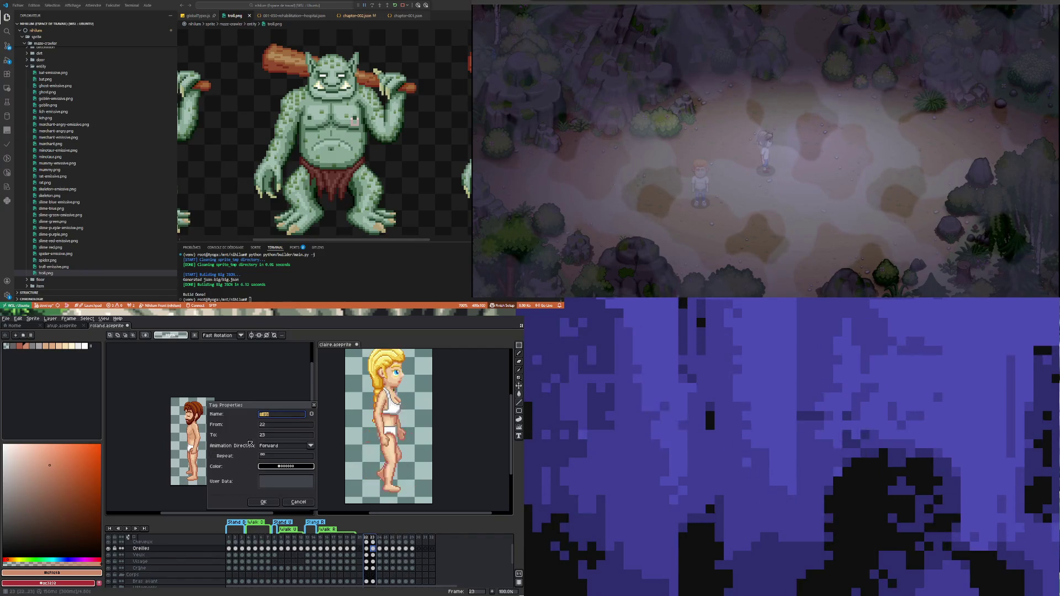
text(Stand)
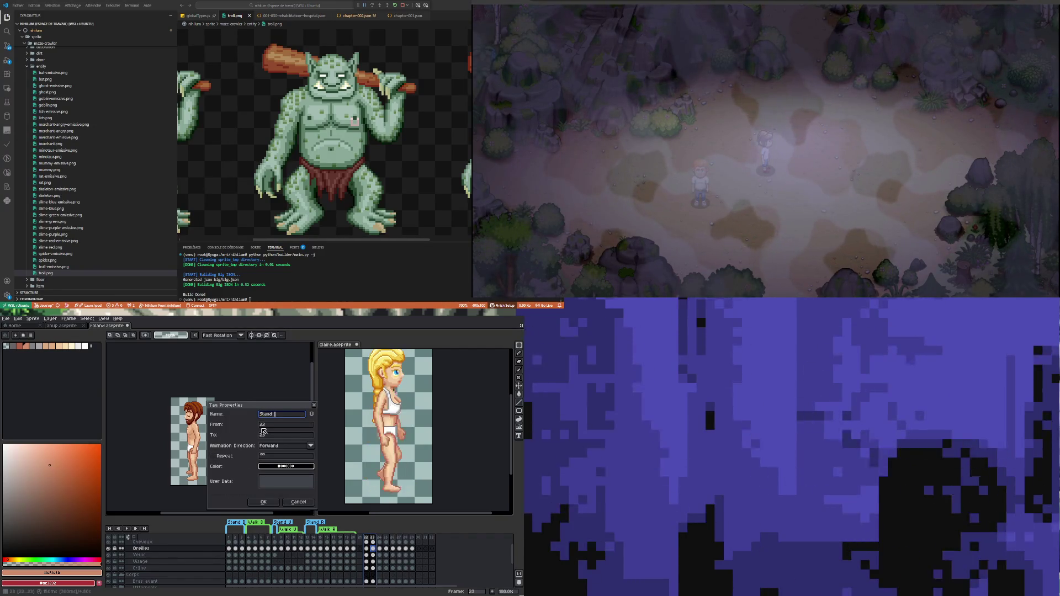
text( L)
key(Return)
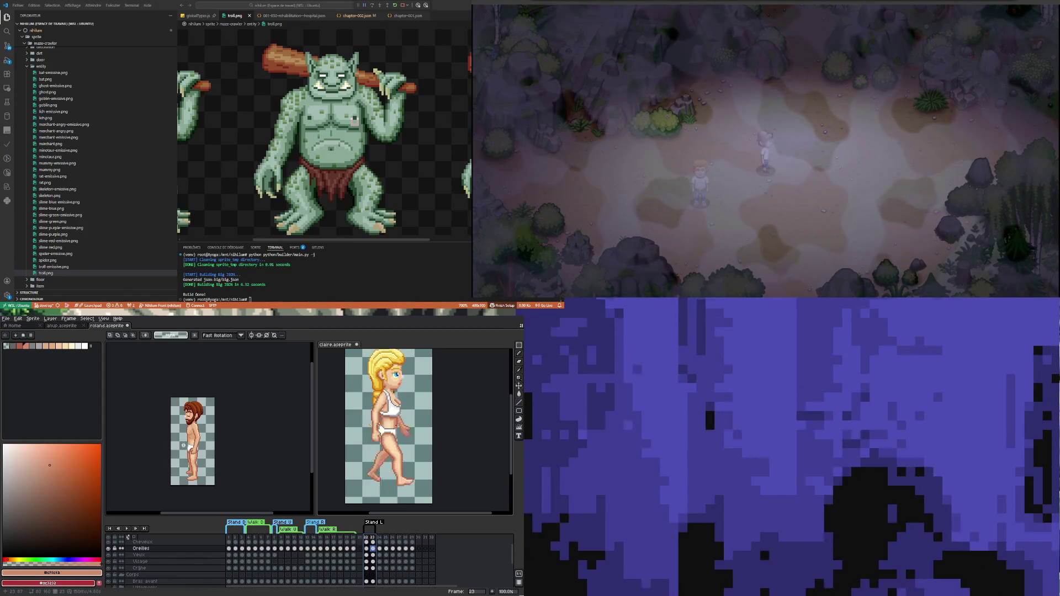
Step: Change the Stand L tag's colour to blue
scroll(183, 445, up, 1)
scroll(182, 445, down, 1)
scroll(194, 465, up, 1)
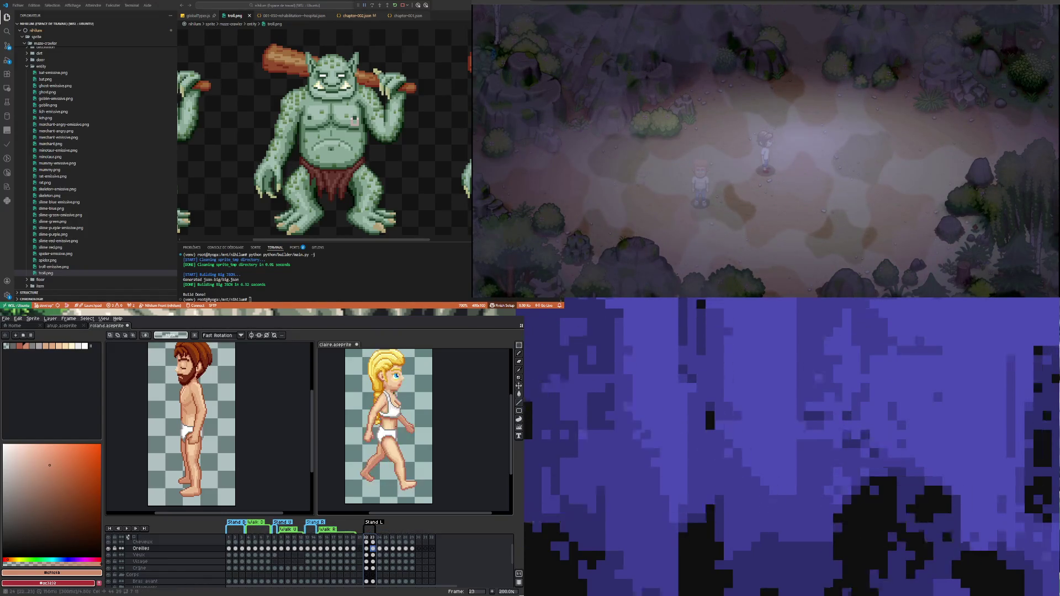
double_click(373, 521)
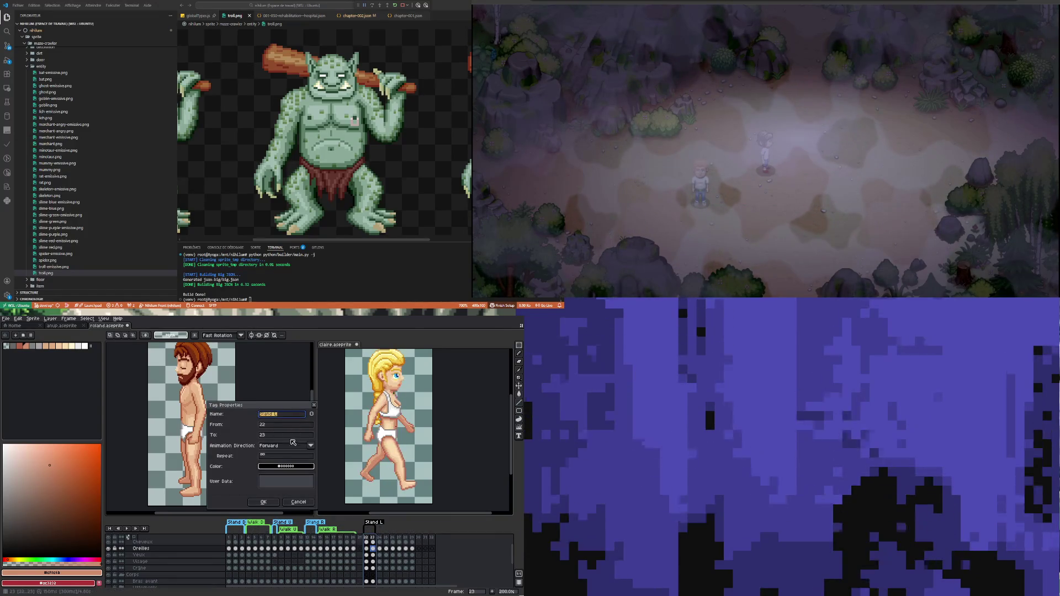
click(285, 466)
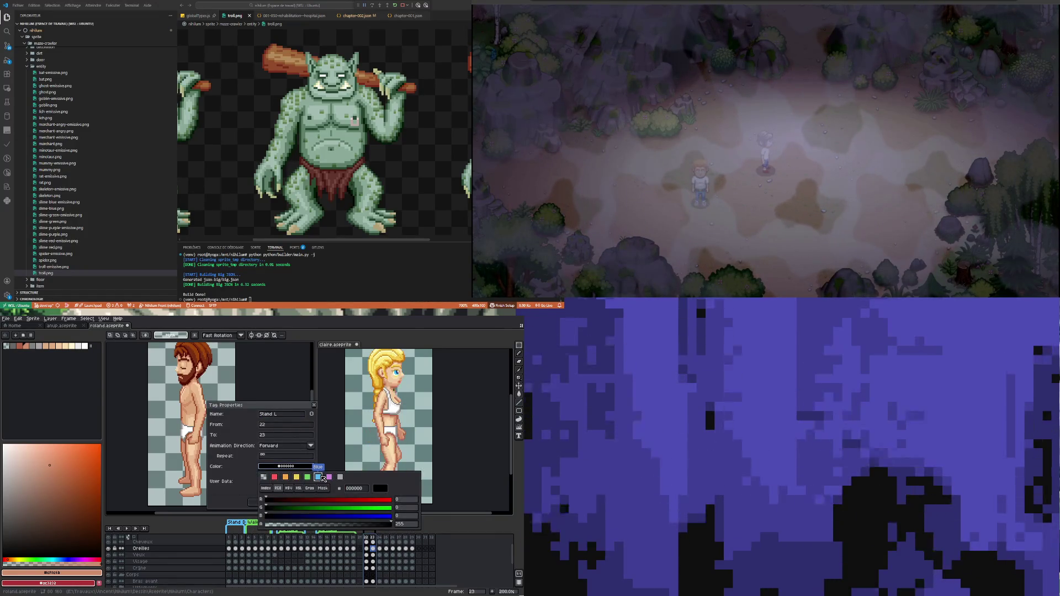
click(322, 477)
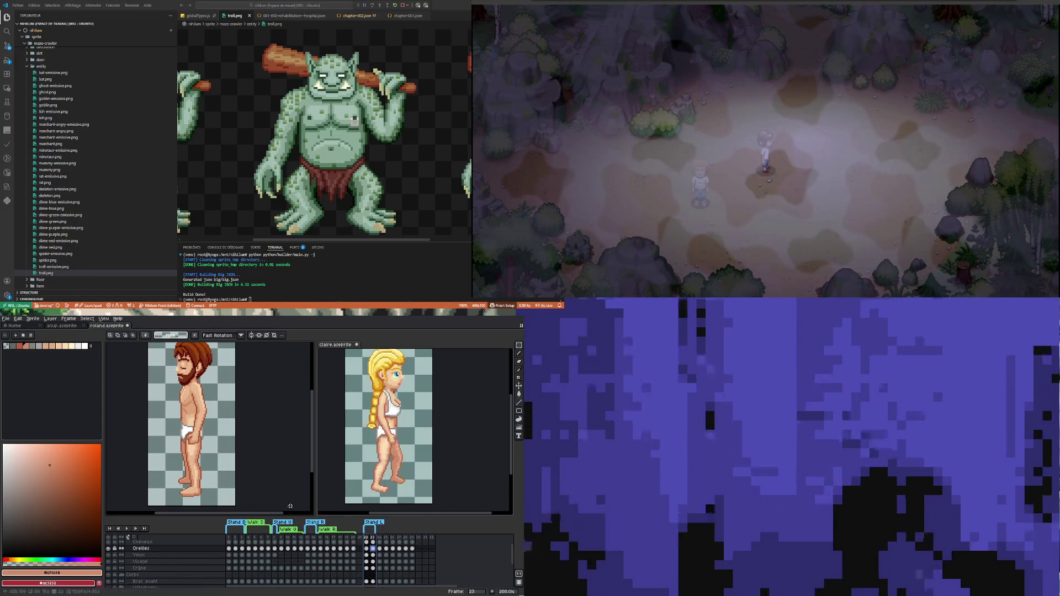
click(263, 501)
Step: Add a green 'Walk L' tag spanning frames 24–29
drag(379, 537, 413, 540)
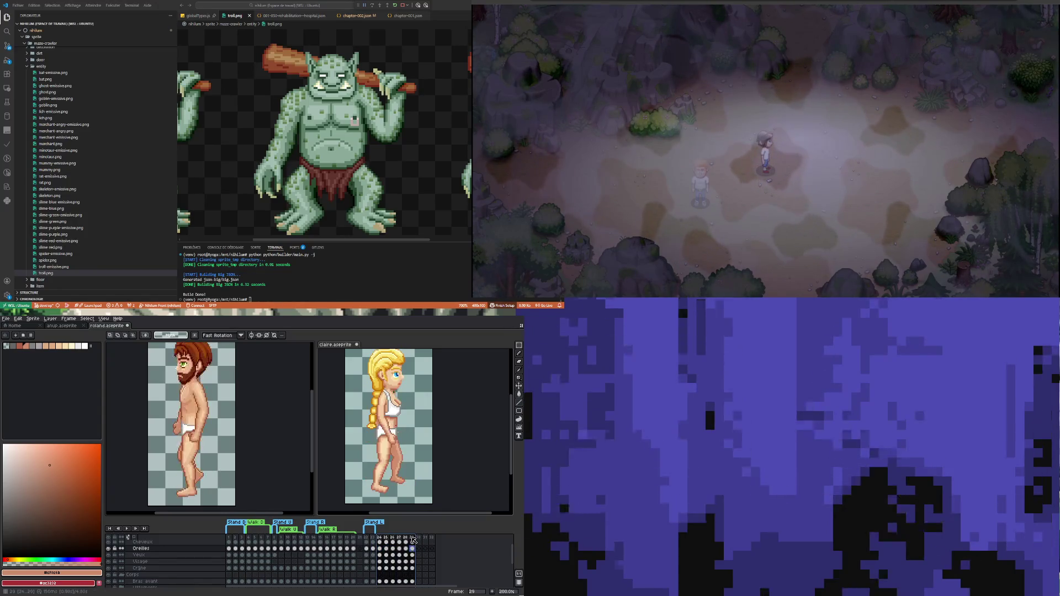
right_click(413, 540)
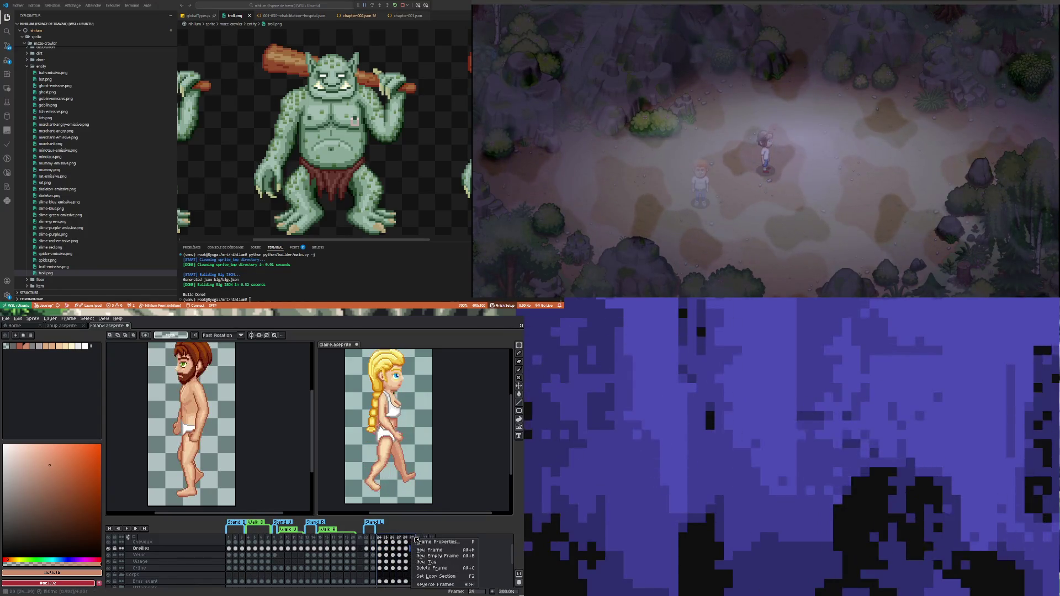
click(436, 560)
text(Walk)
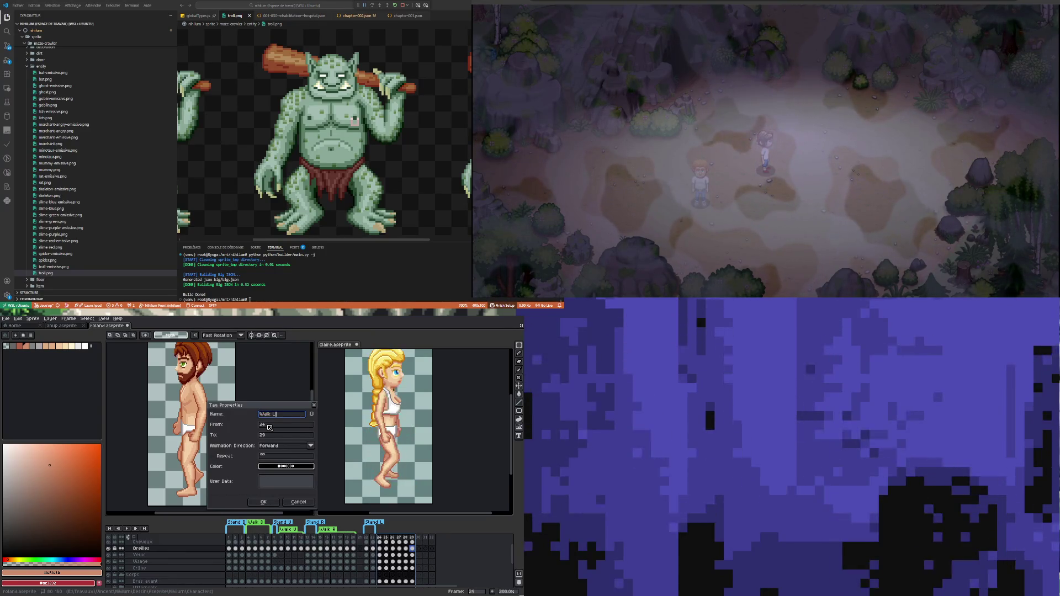
text(L)
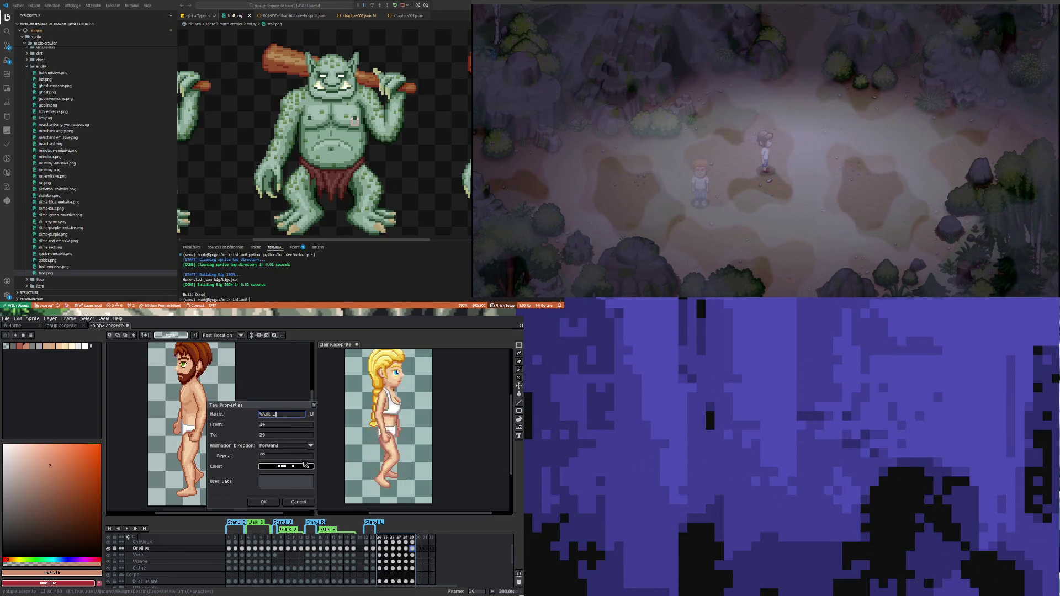
click(269, 501)
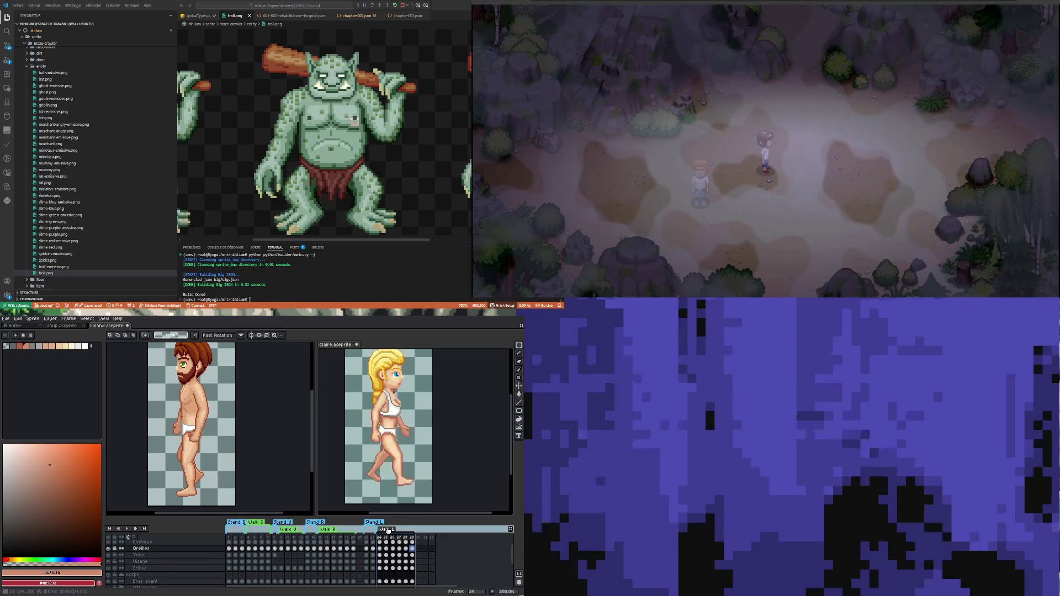
double_click(374, 529)
click(286, 466)
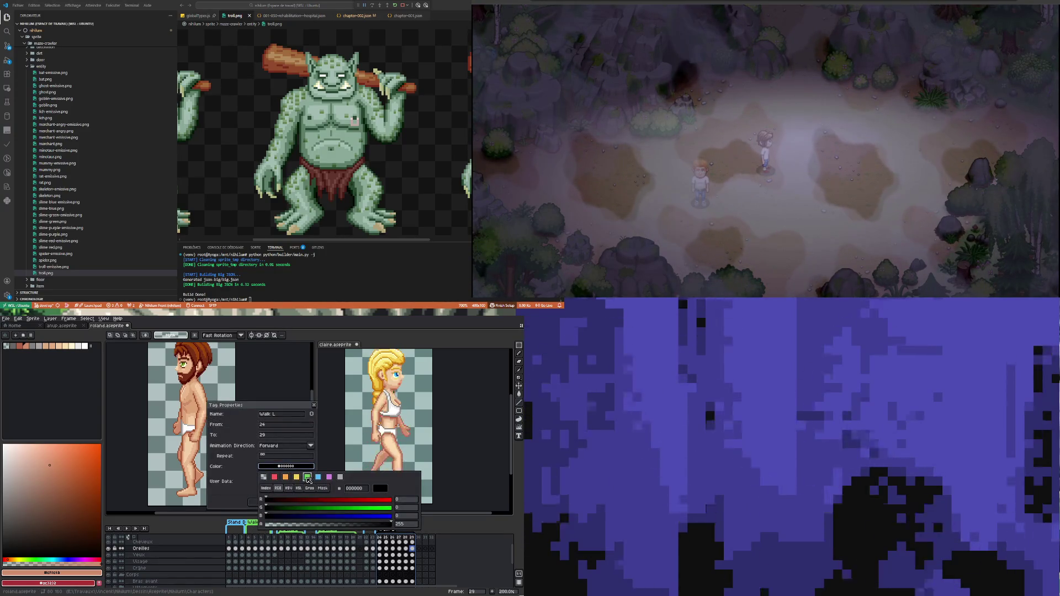
click(307, 477)
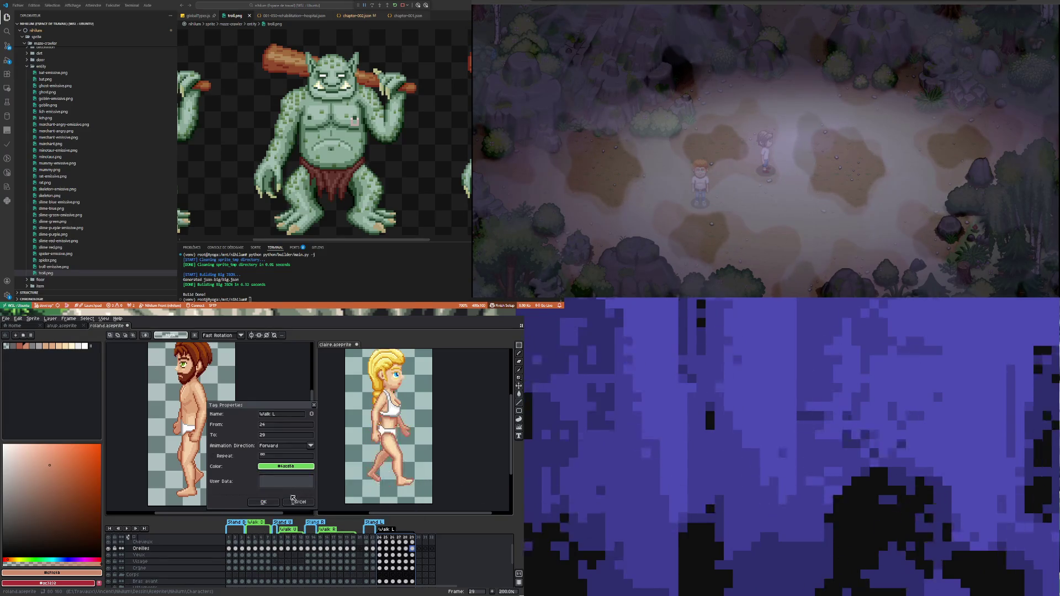
click(263, 502)
click(360, 537)
right_click(360, 537)
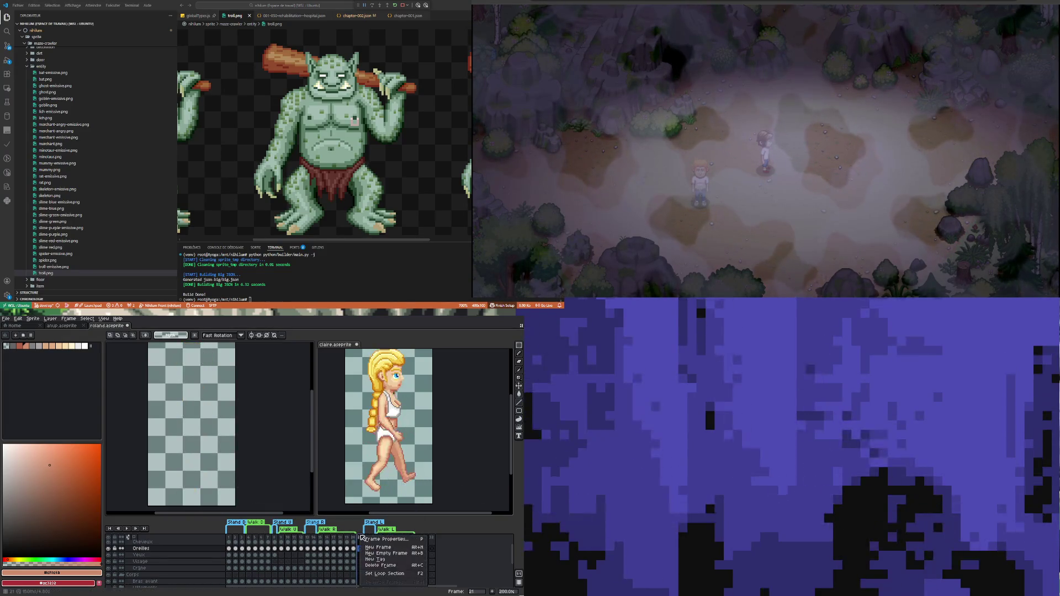
Step: Delete the unwanted frame and frames 29–31 so the timeline ends at frame 28
click(380, 565)
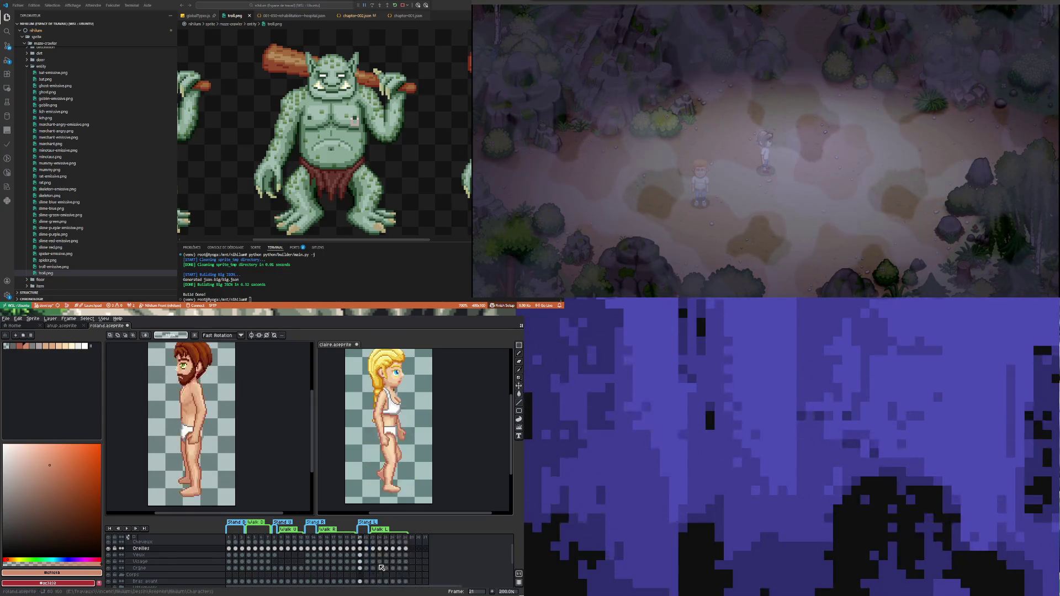
drag(411, 538, 428, 538)
right_click(429, 538)
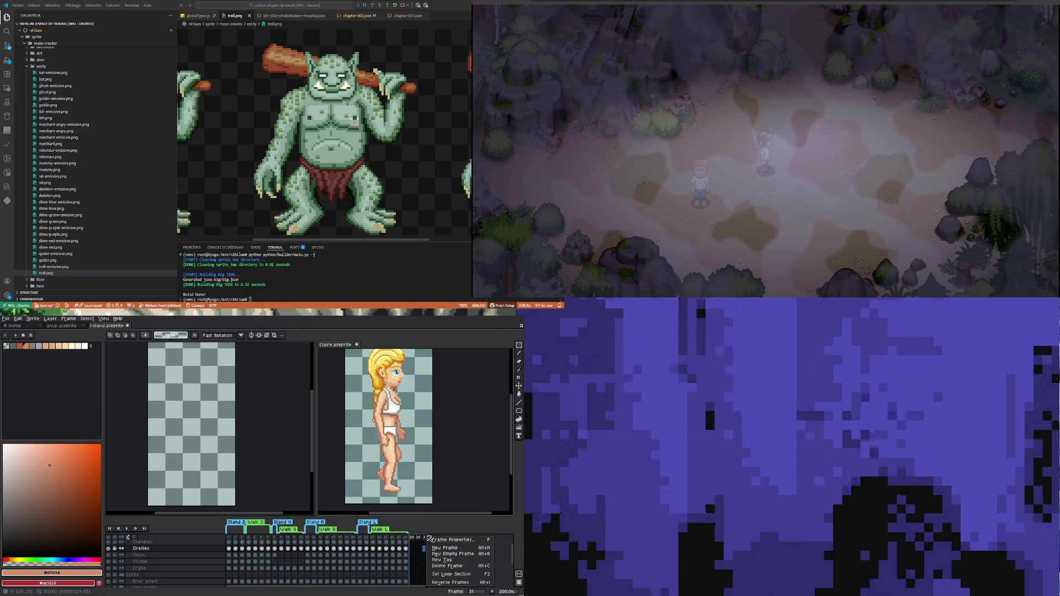
click(438, 568)
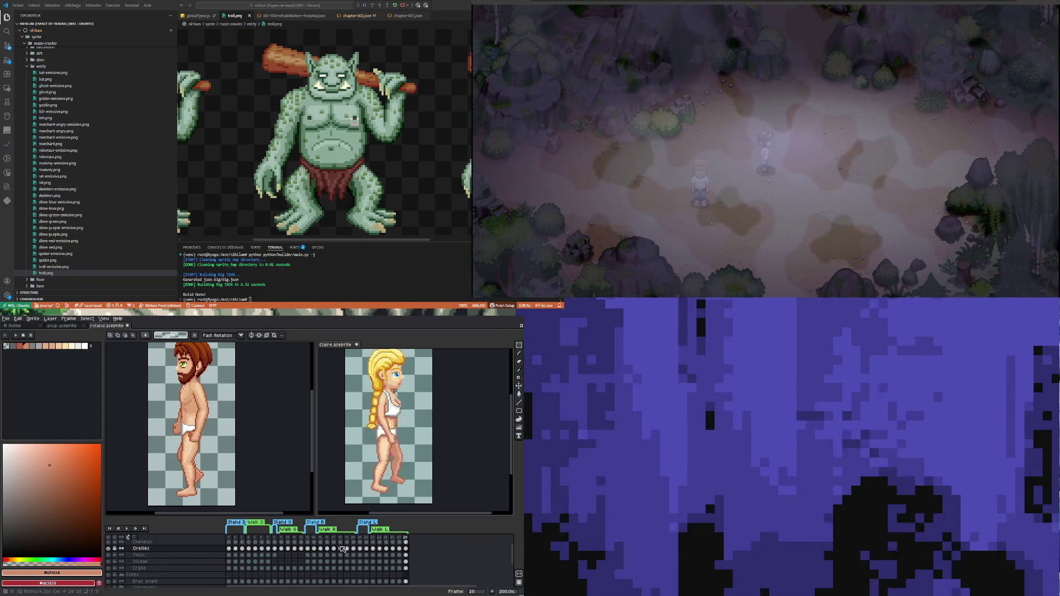
Step: Check the standing pose at frame 21 and walking pose at frame 24, then play the animation
click(360, 544)
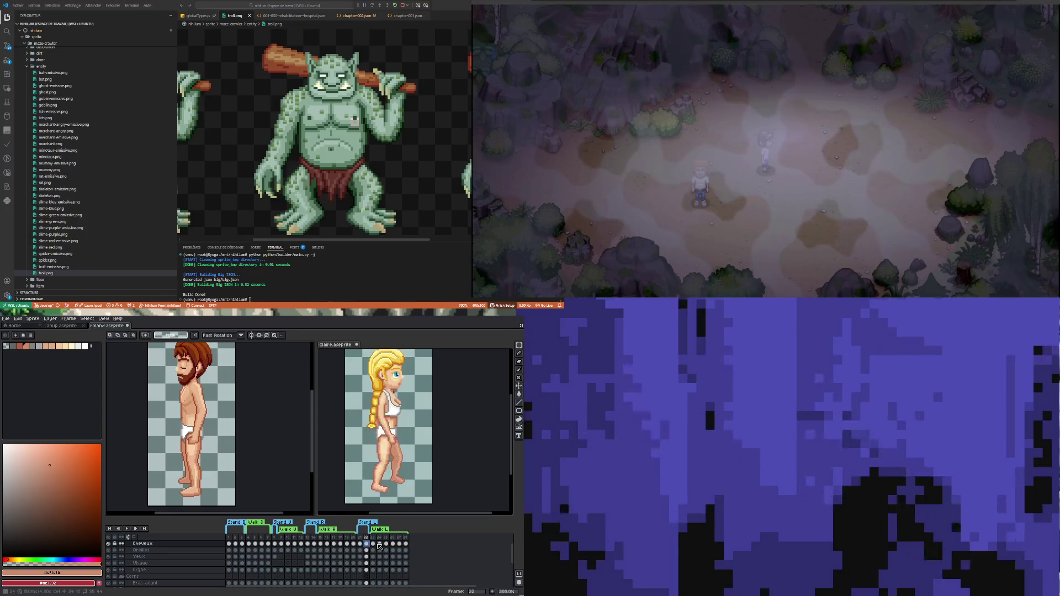
click(380, 544)
click(125, 528)
scroll(212, 465, down, 1)
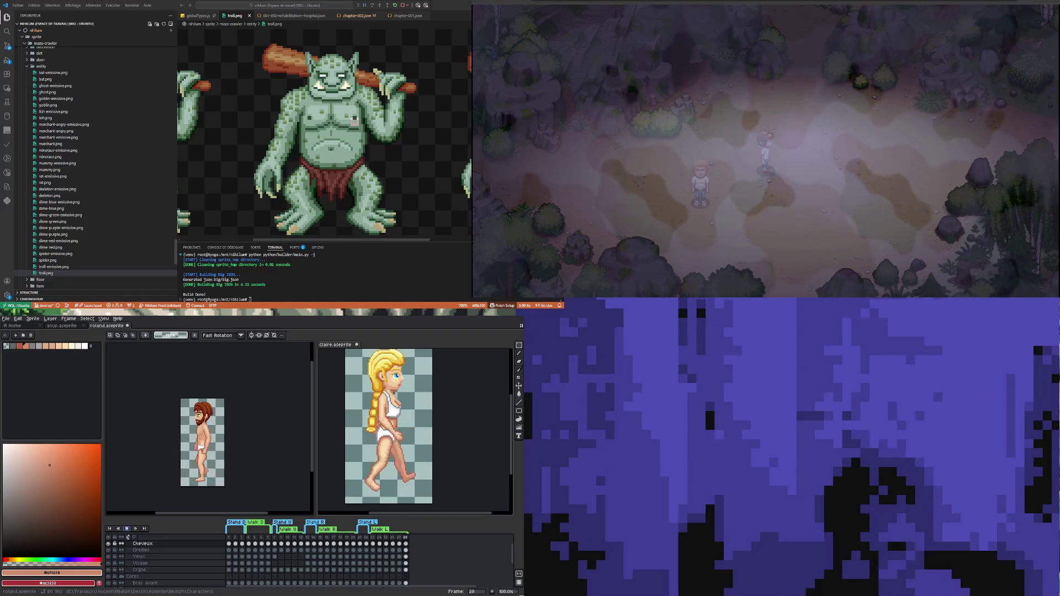
right_click(49, 272)
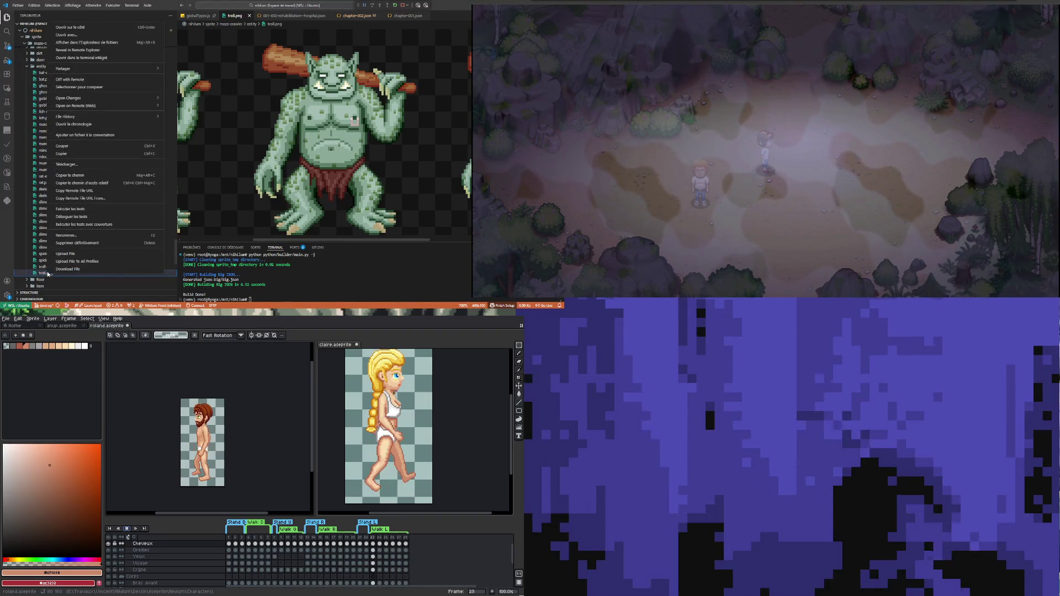
click(104, 43)
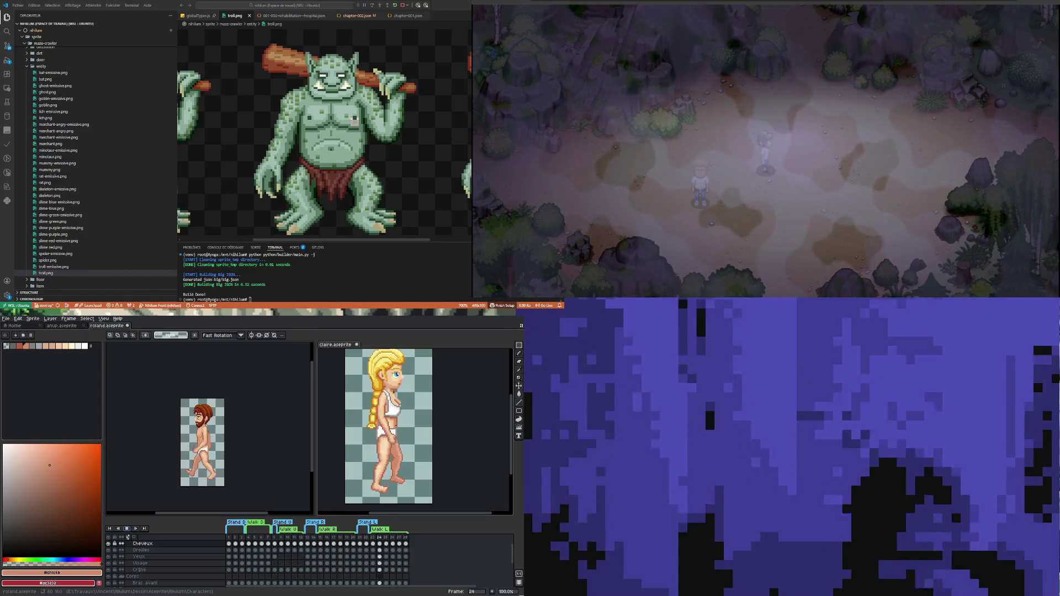
key(Left)
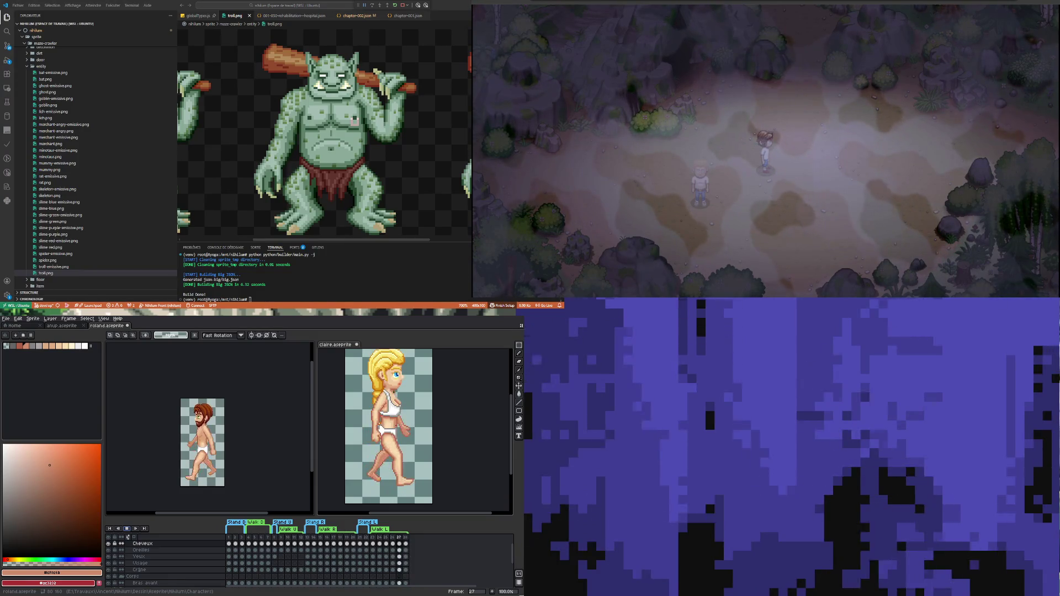
click(46, 272)
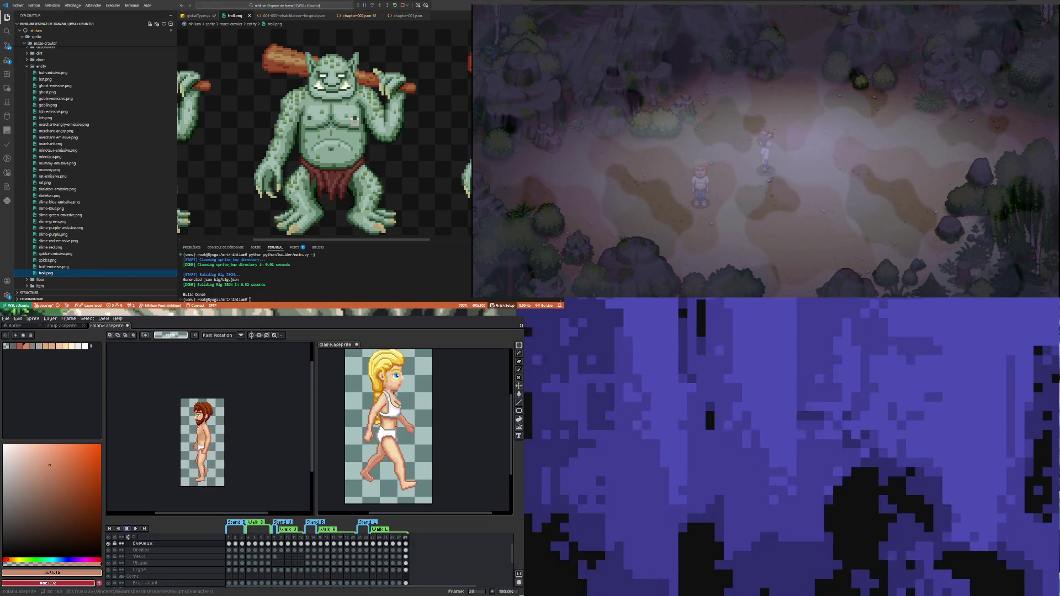
key(alt+Tab)
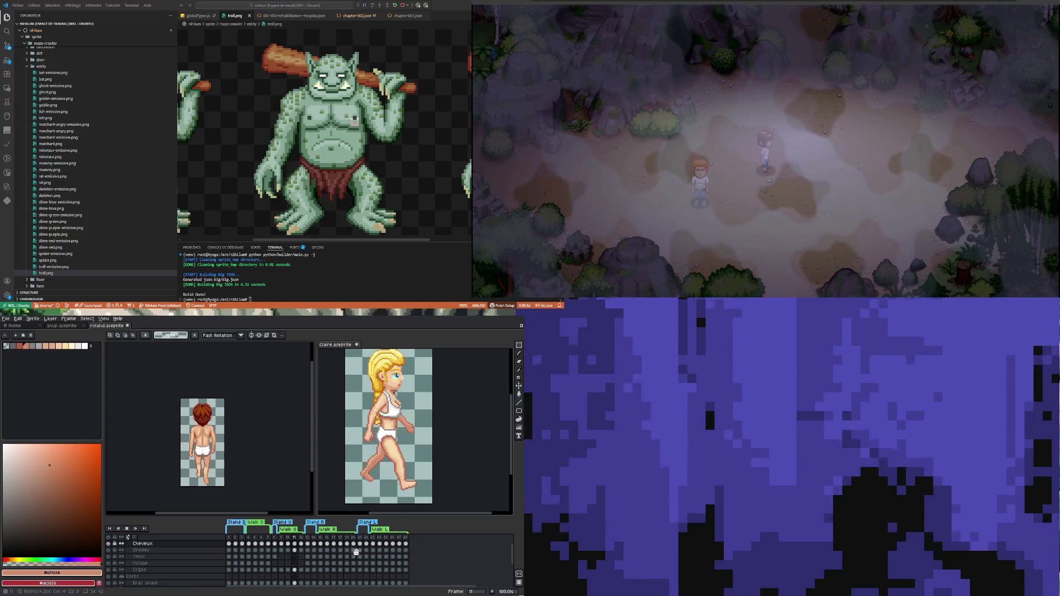
Step: Stop Roland's playback around frame 16 and save the sprite
click(327, 550)
key(Right)
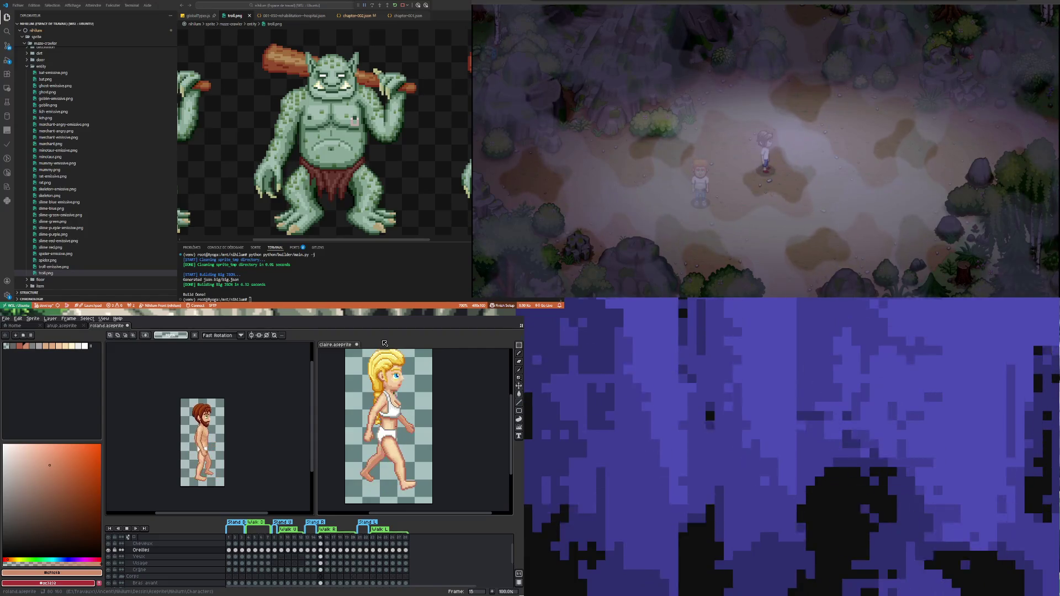
key(ctrl+s)
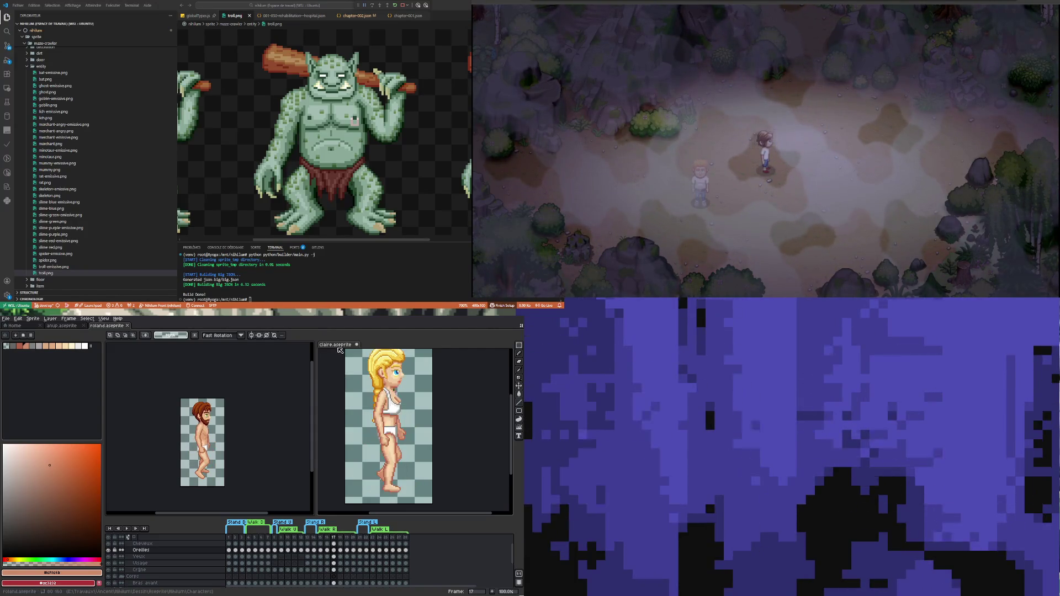
Step: Play Claire's walk animation starting from frame 17
click(338, 345)
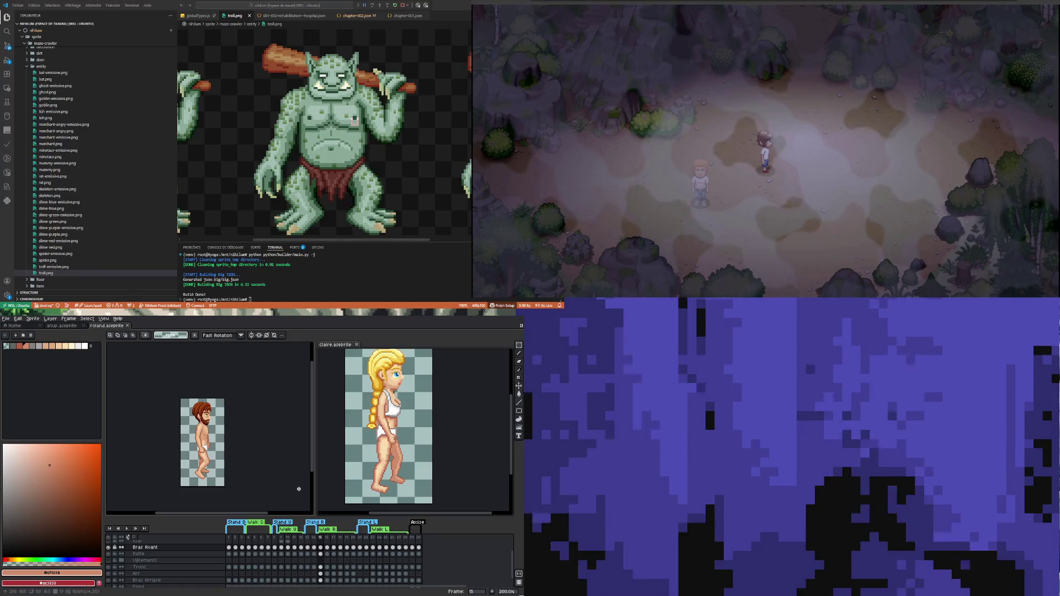
click(333, 554)
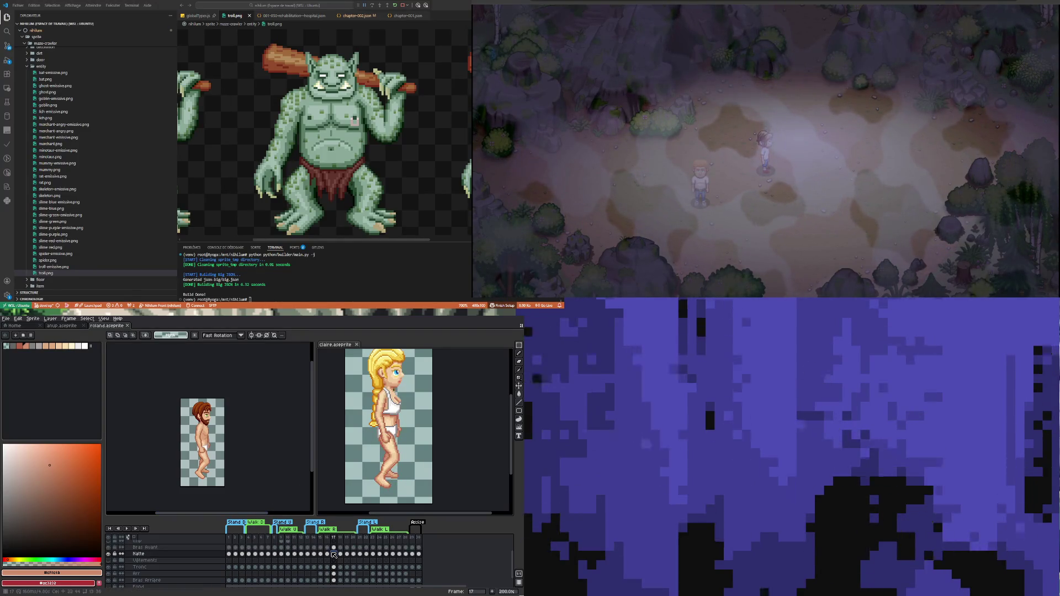
click(127, 528)
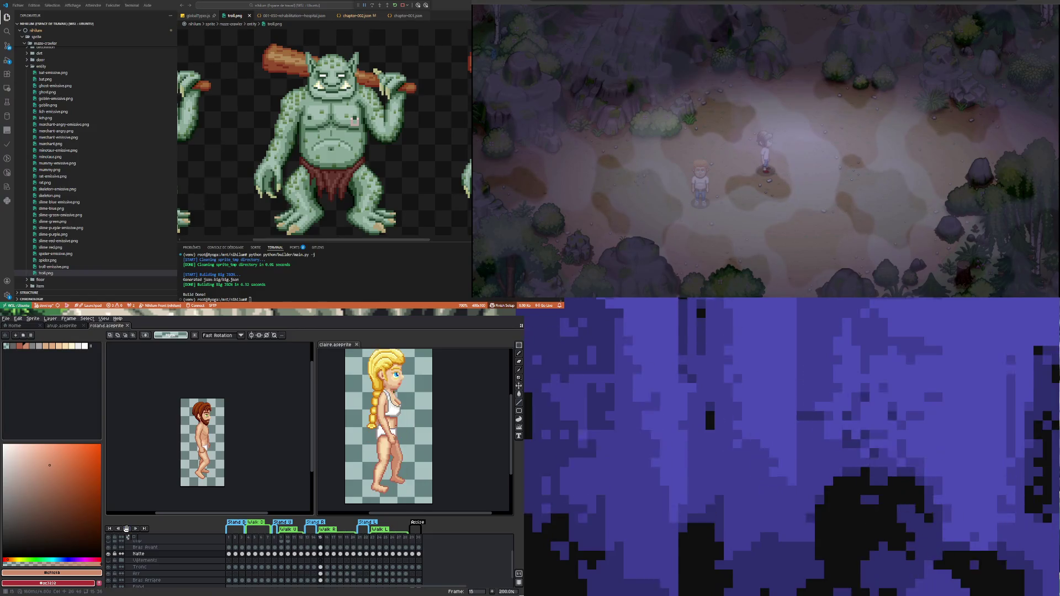
scroll(142, 577, down, 1)
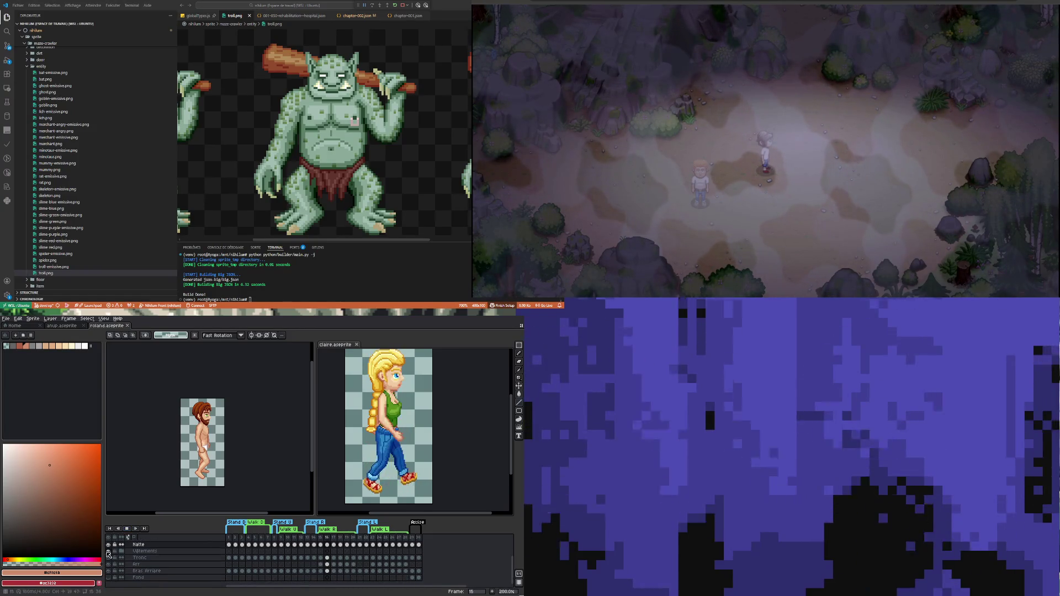
scroll(335, 434, down, 1)
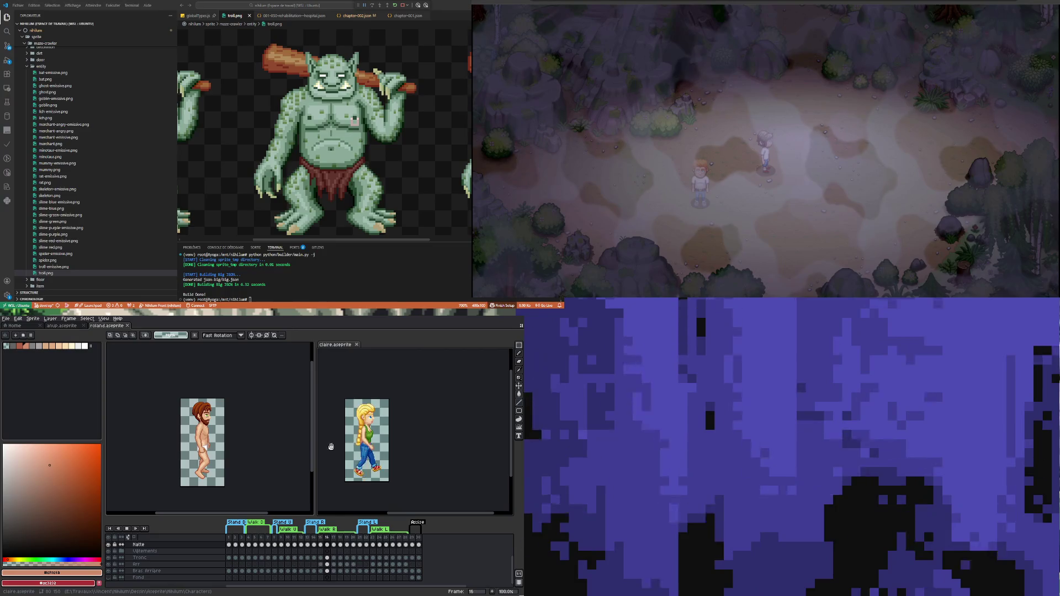
scroll(335, 434, up, 1)
Step: Return to Roland's sprite at frame 15 and collapse the Tête layer group
click(255, 467)
click(323, 557)
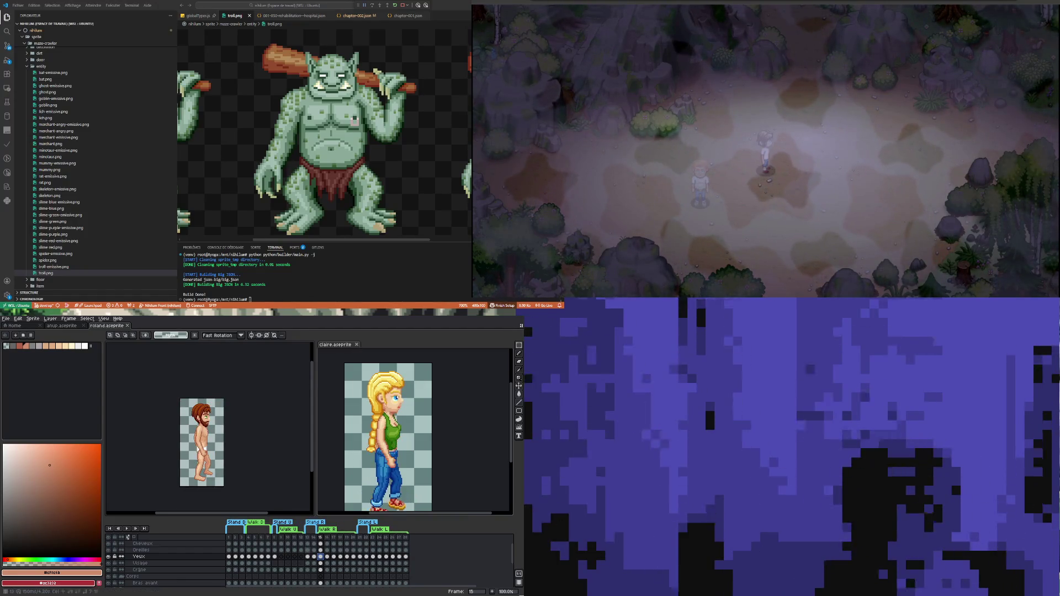
scroll(143, 574, down, 2)
scroll(144, 574, down, 2)
scroll(138, 576, up, 2)
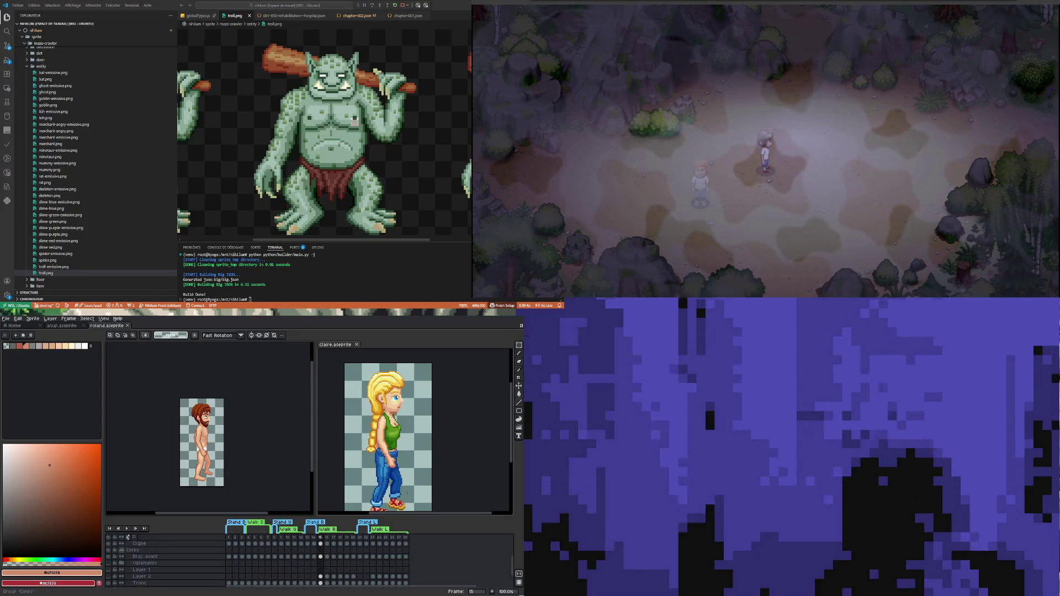
scroll(138, 577, up, 2)
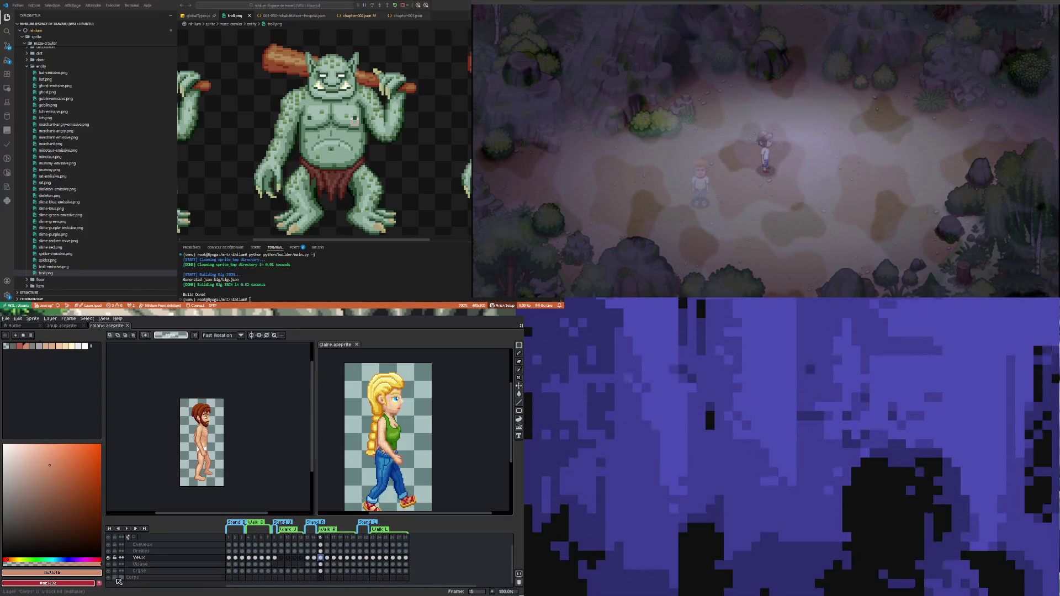
click(122, 578)
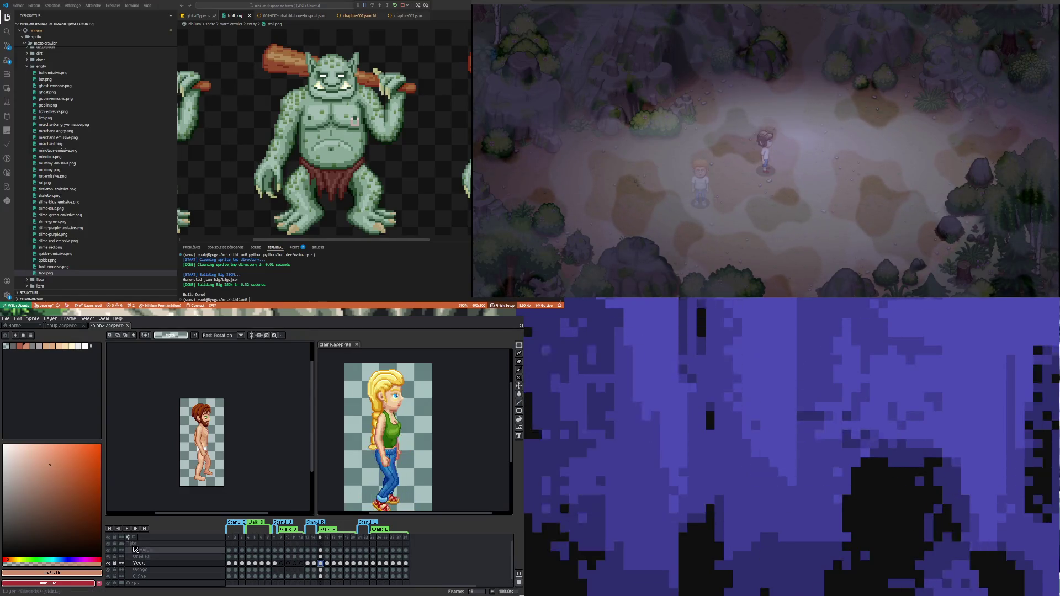
click(121, 545)
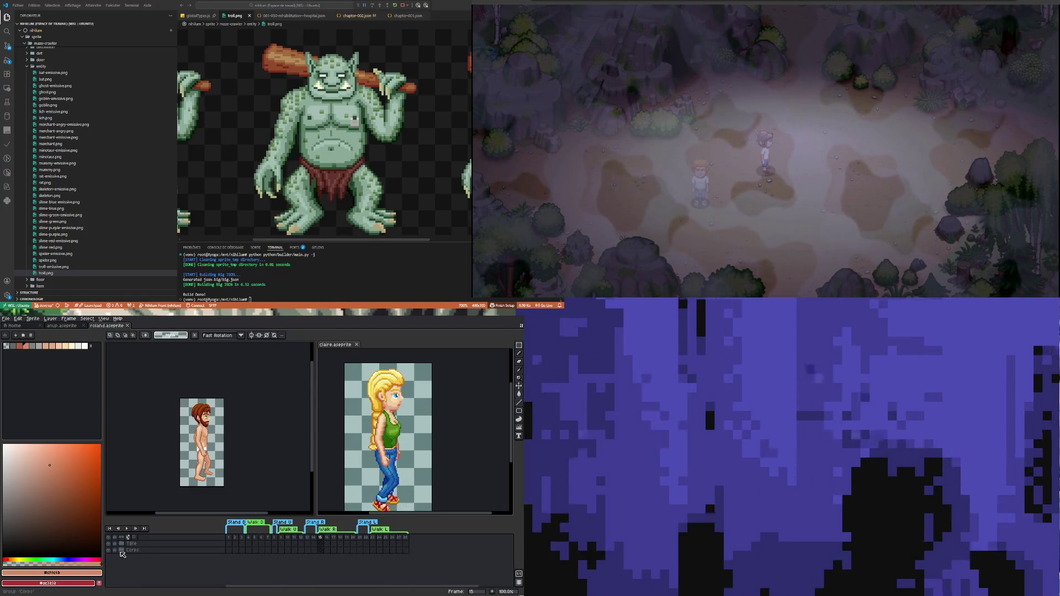
click(121, 550)
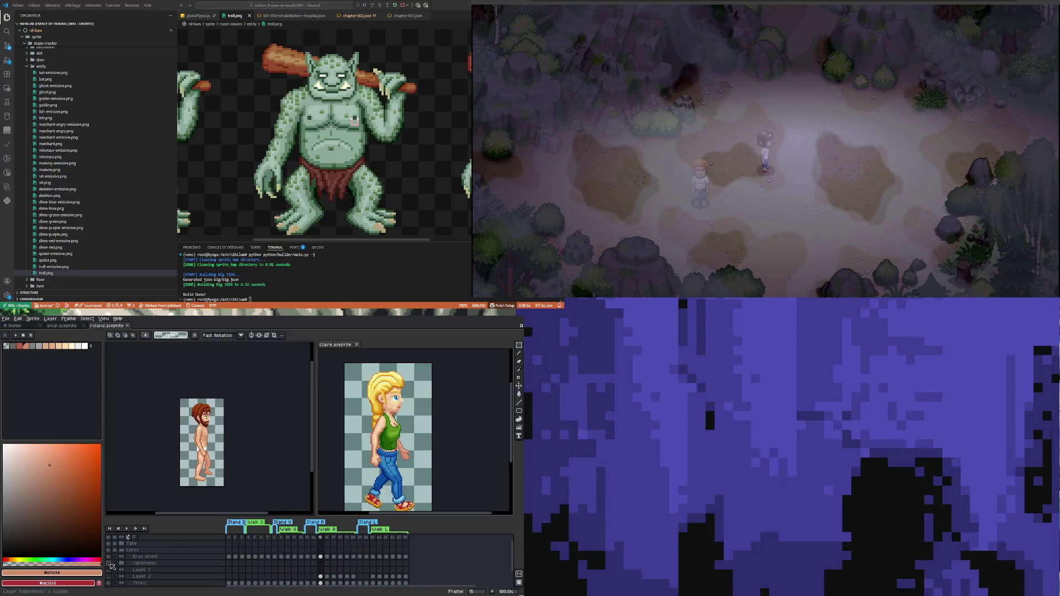
Step: Delete the leftover Layer 1 and Layer 2
right_click(132, 571)
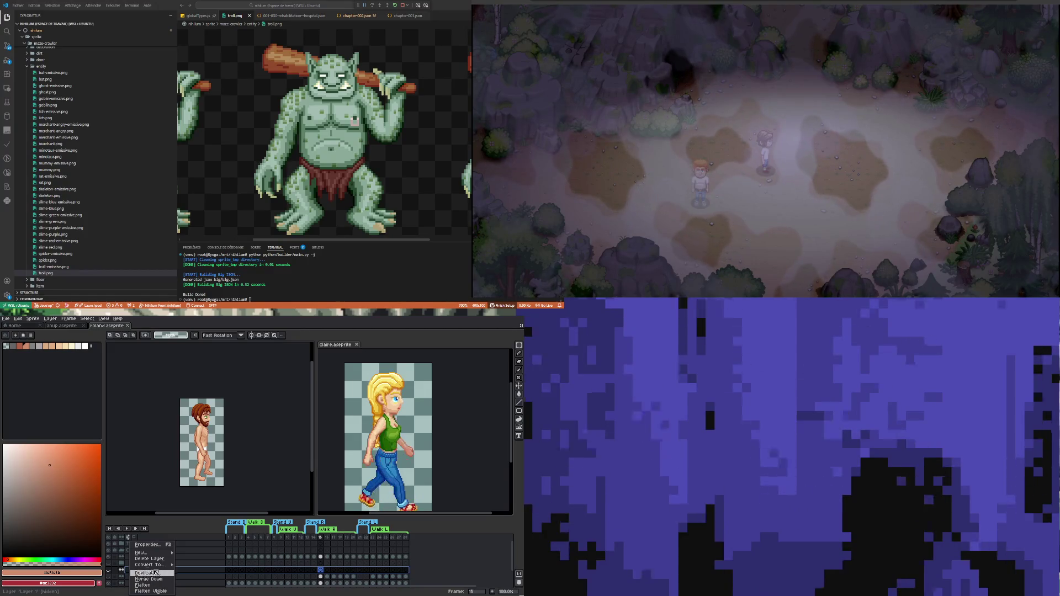
click(148, 559)
right_click(142, 571)
click(153, 558)
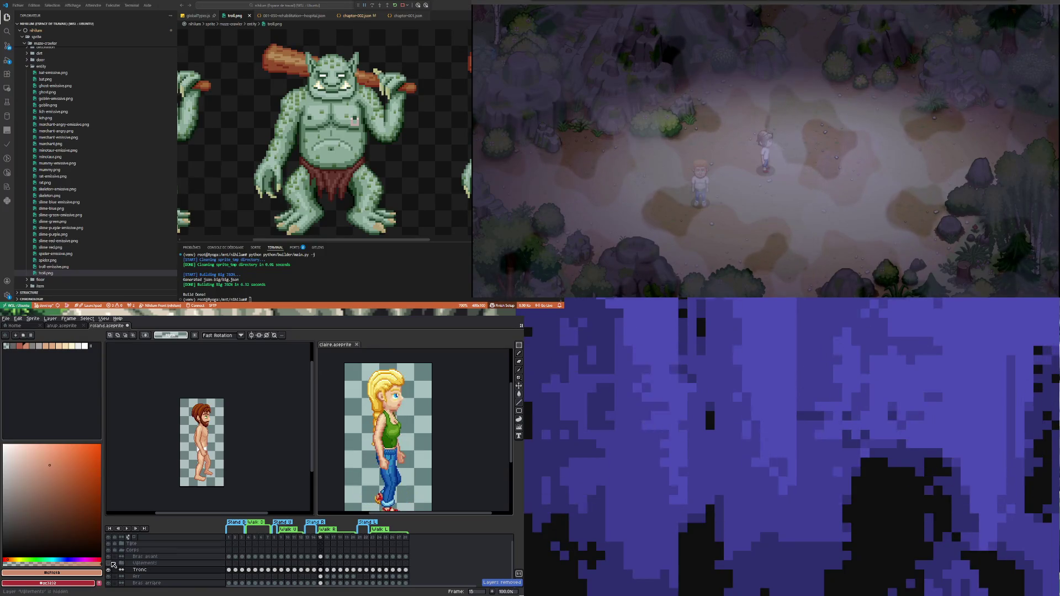
Step: Toggle the Vêtements clothes layer on and off, leave it hidden, and preview skeleton.png
click(108, 563)
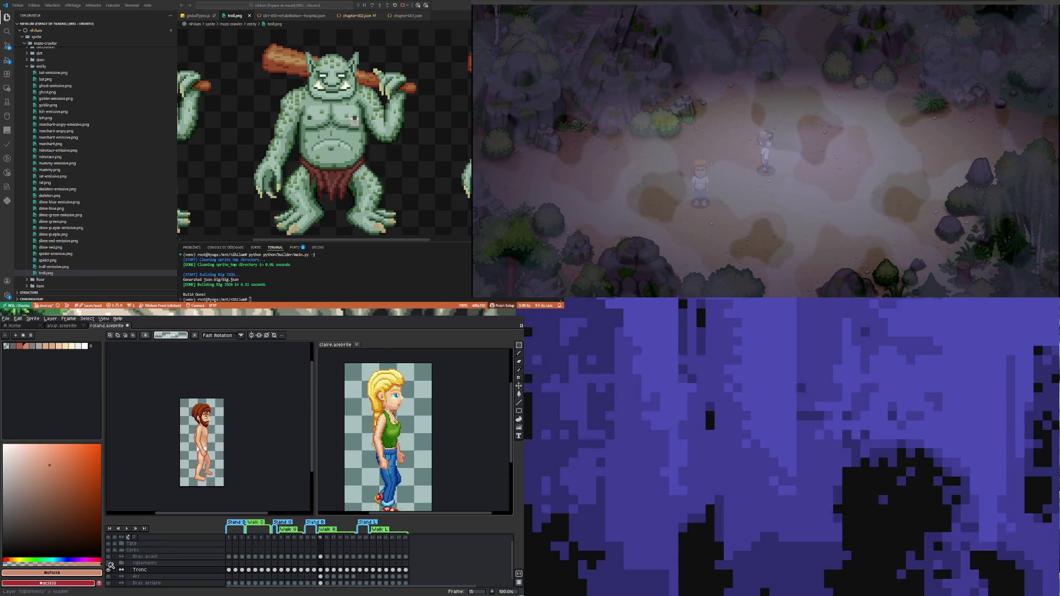
click(110, 564)
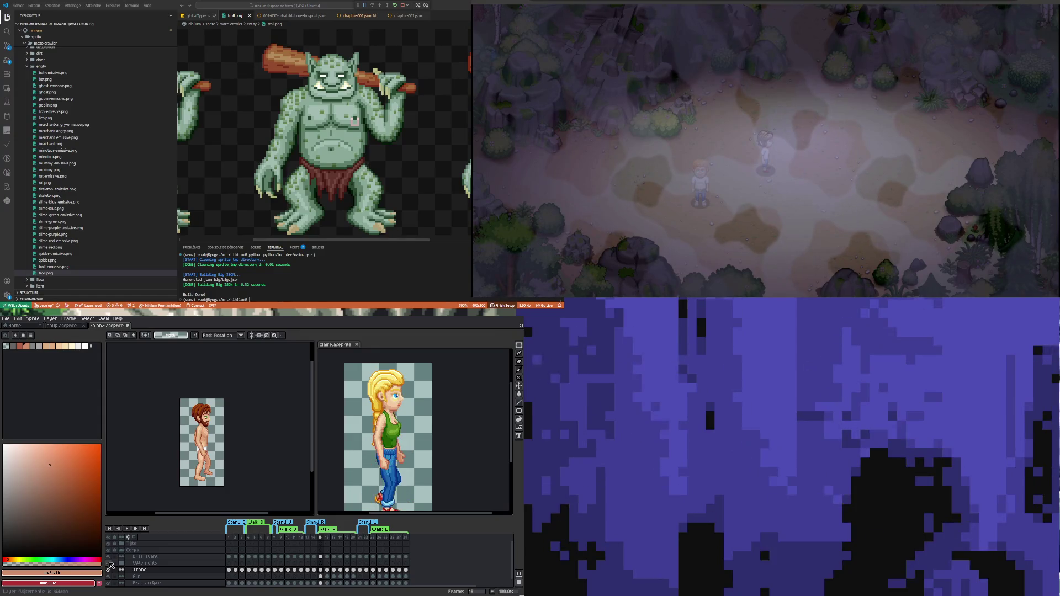
click(109, 563)
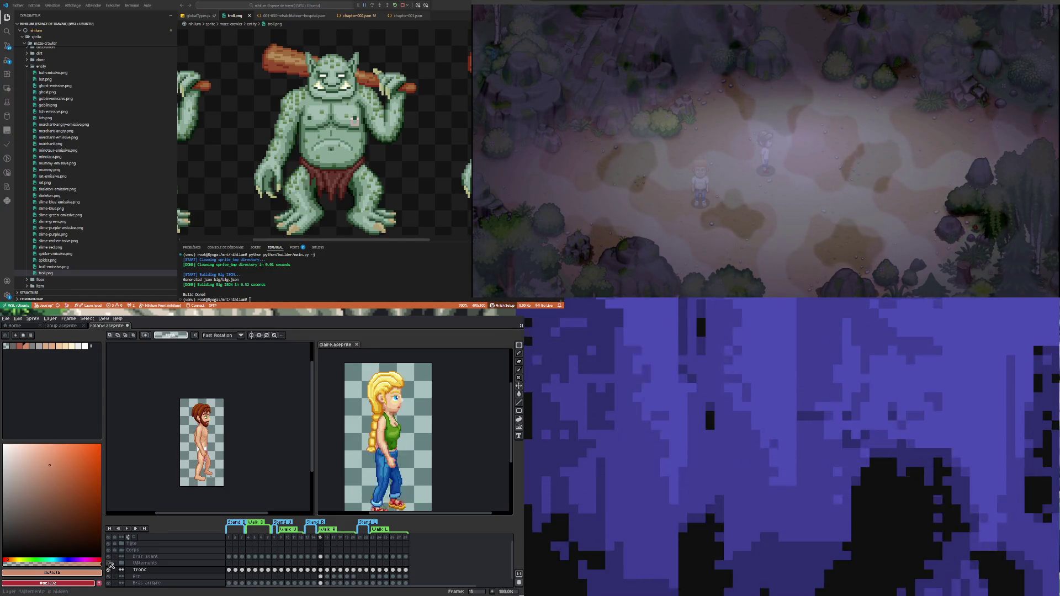
click(110, 563)
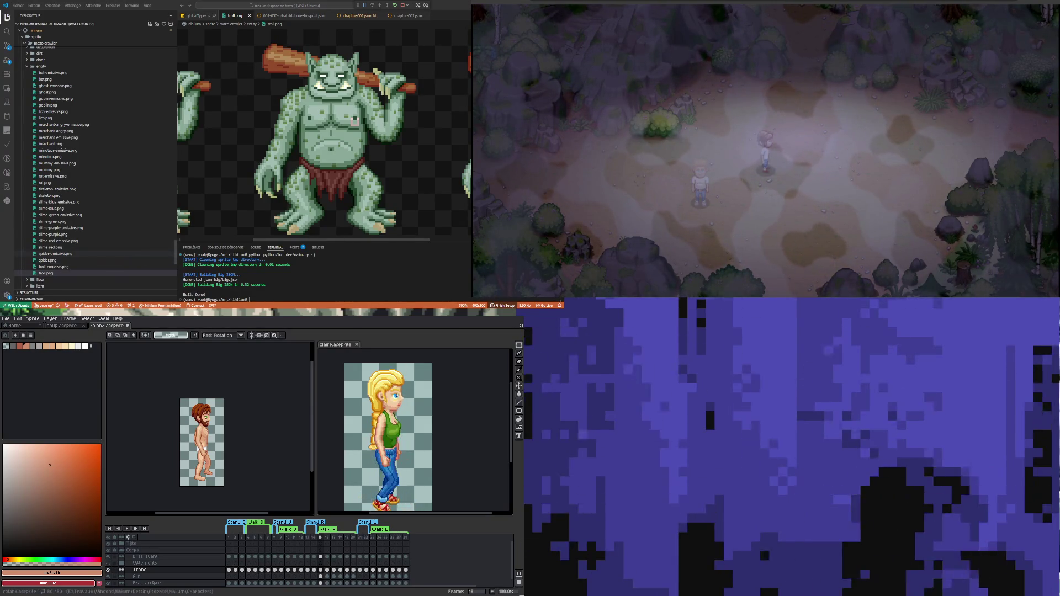
click(48, 196)
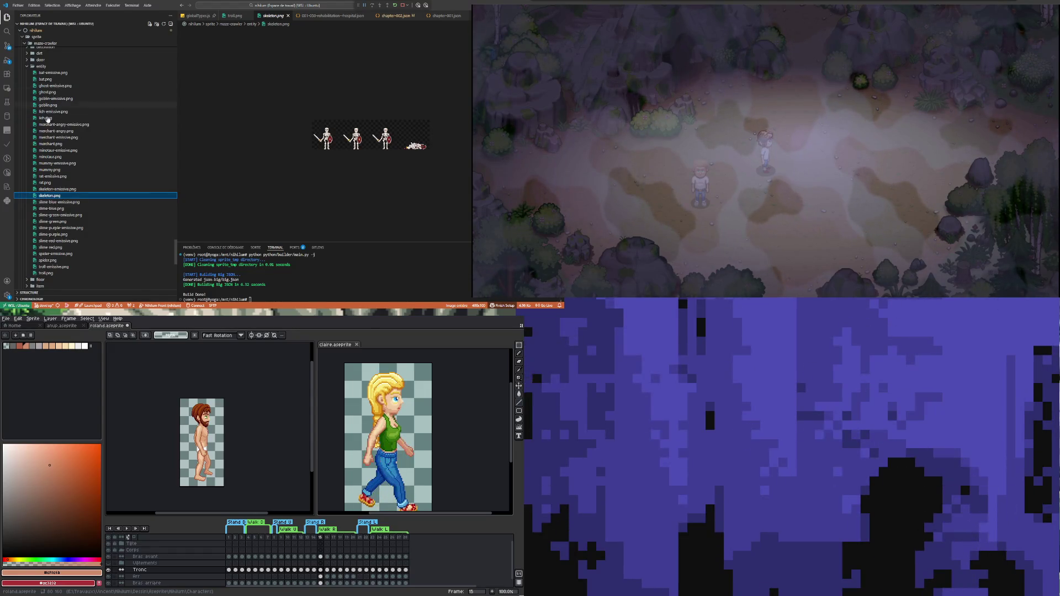
Step: Preview the spider, rat and goblin sprite sheets, zooming in on spider and goblin
click(48, 260)
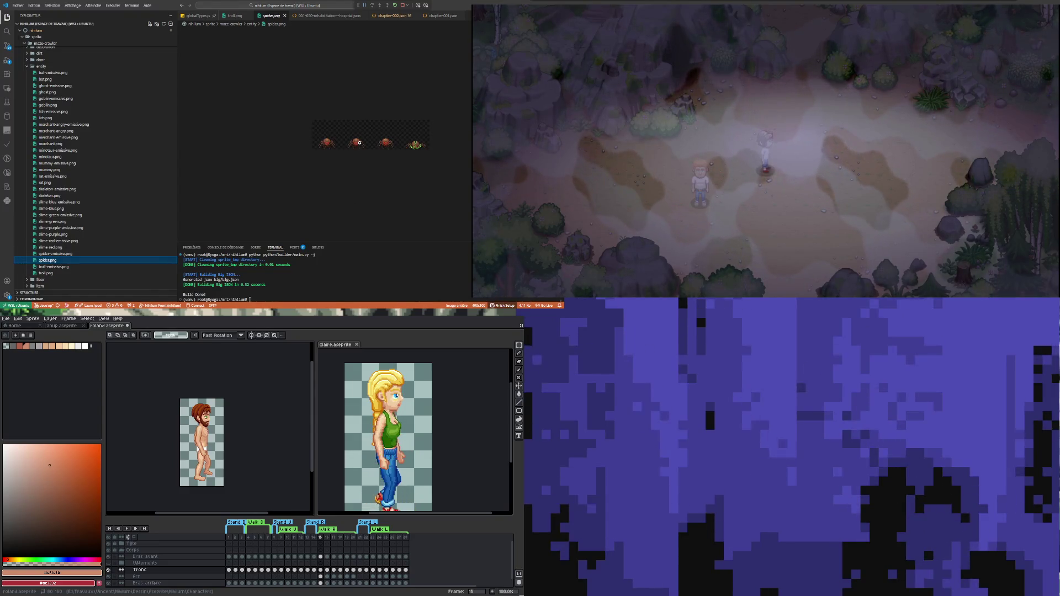
click(326, 153)
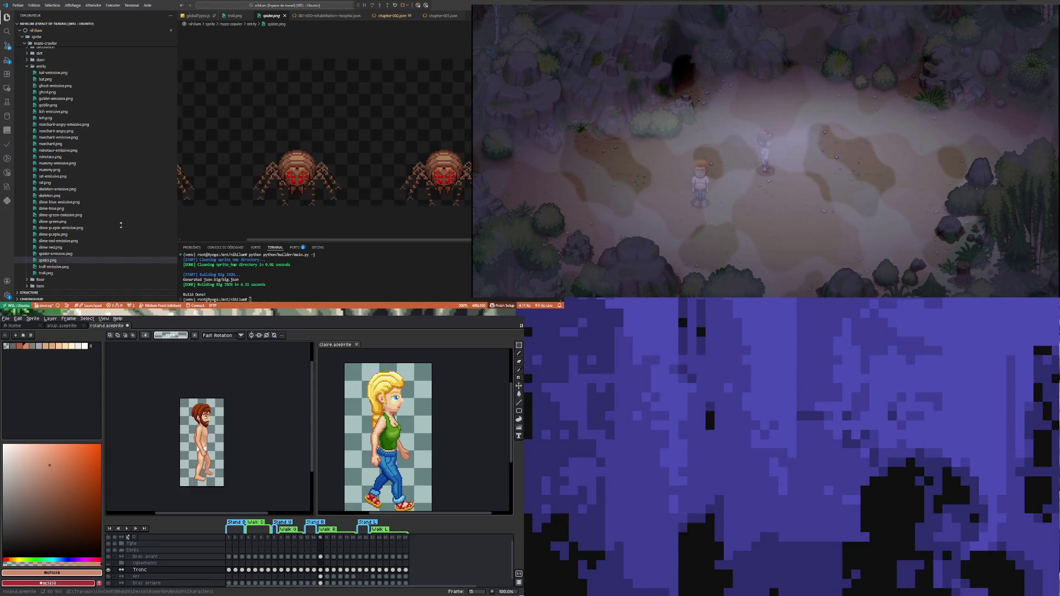
click(51, 183)
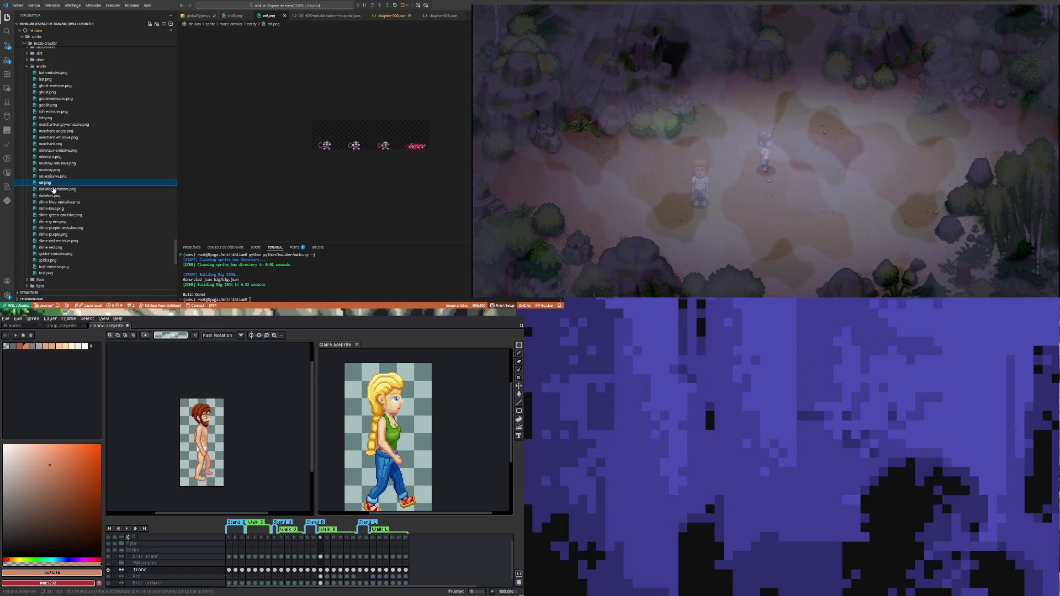
click(50, 105)
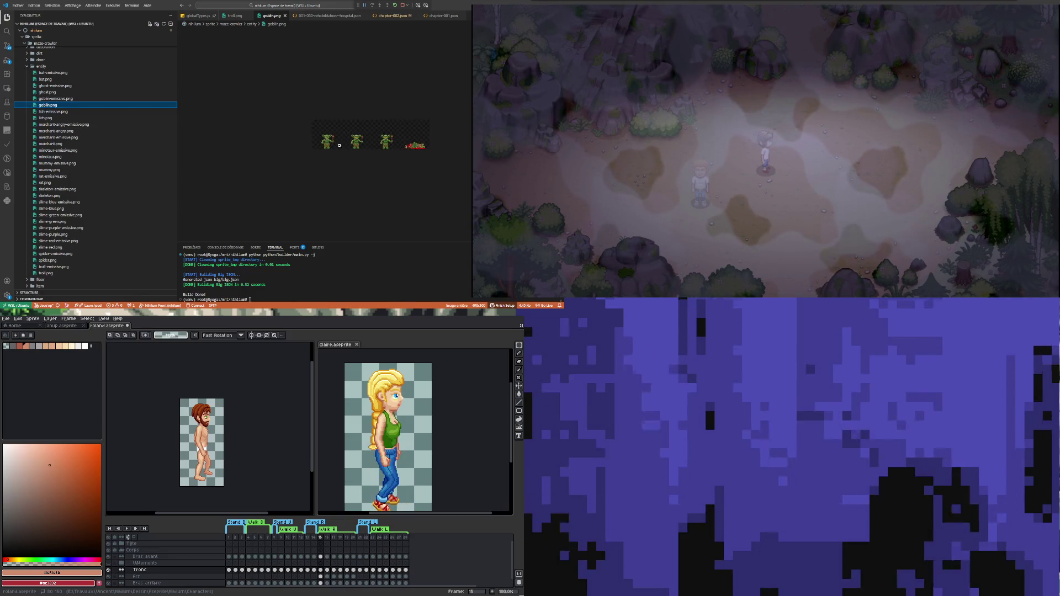
click(337, 145)
click(337, 145)
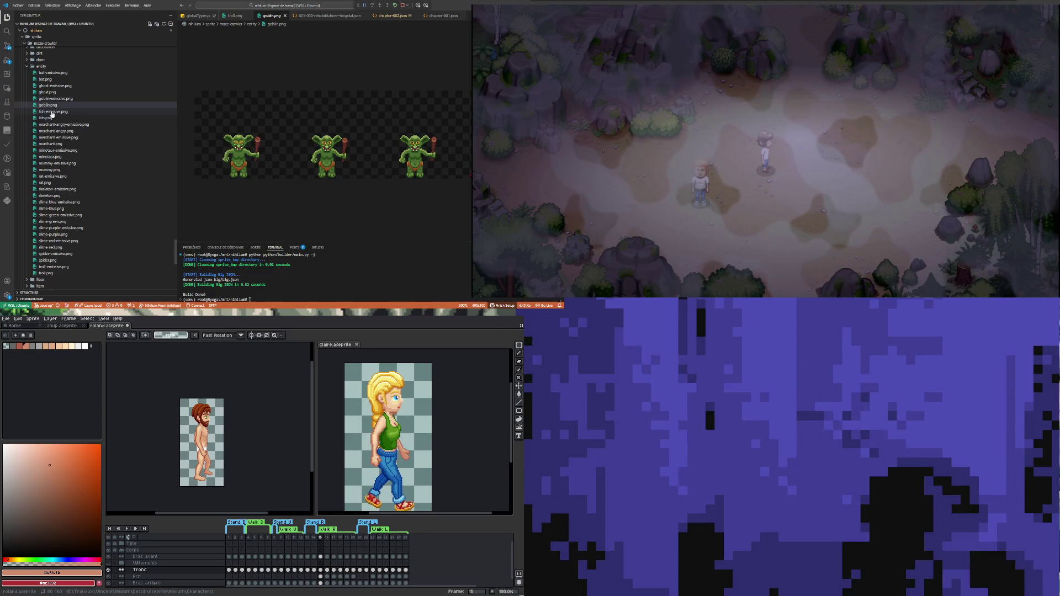
Step: Open lich.png and enlarge its preview to 500%
click(46, 118)
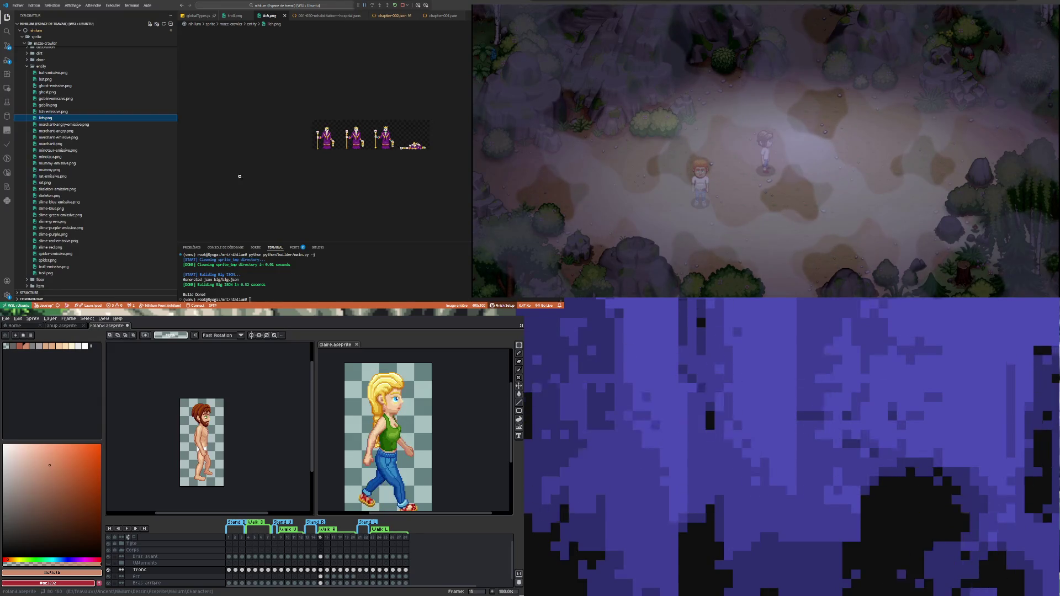
click(315, 145)
triple_click(315, 145)
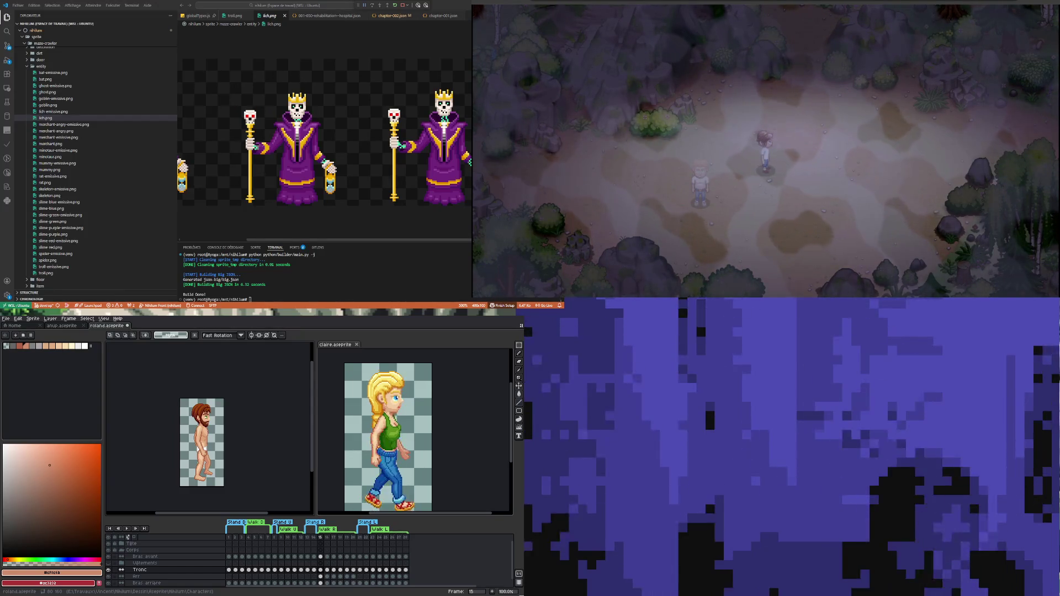
scroll(93, 166, up, 3)
scroll(94, 165, up, 3)
scroll(94, 166, up, 3)
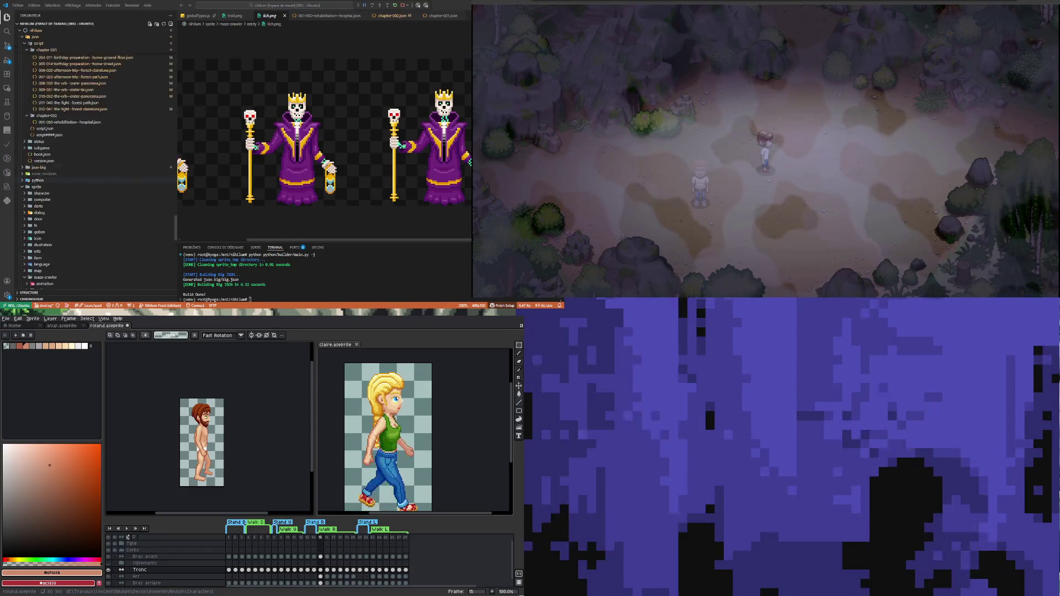
scroll(72, 255, up, 3)
scroll(72, 255, up, 3)
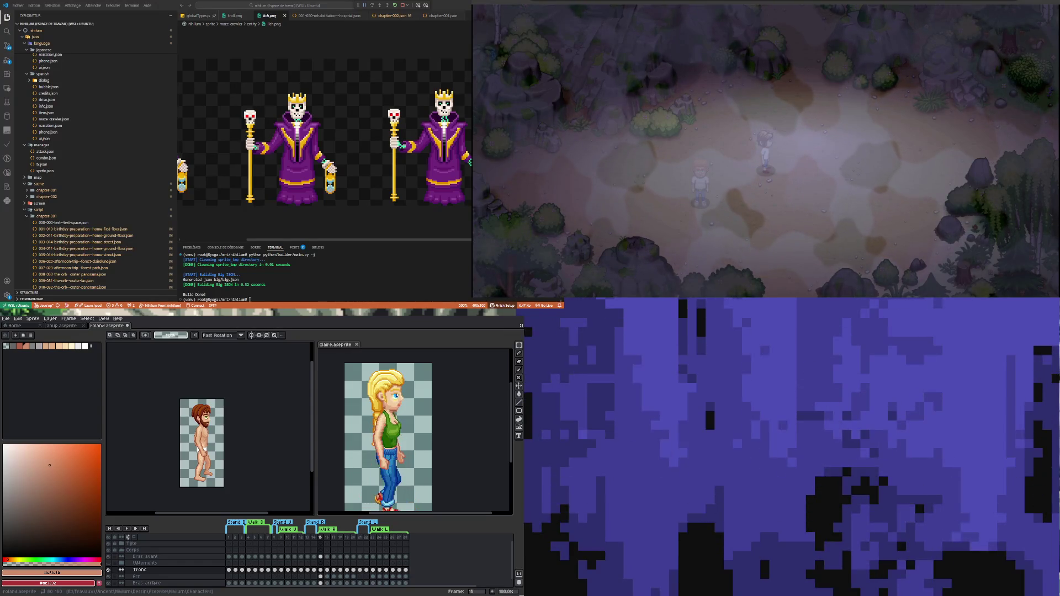
scroll(324, 144, right, 3)
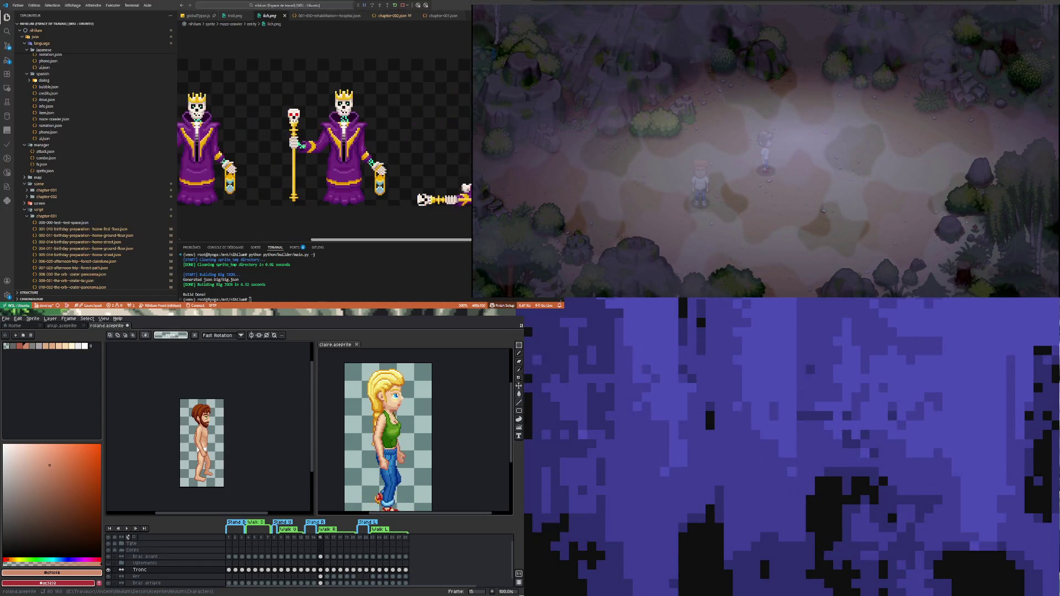
scroll(386, 243, left, 1)
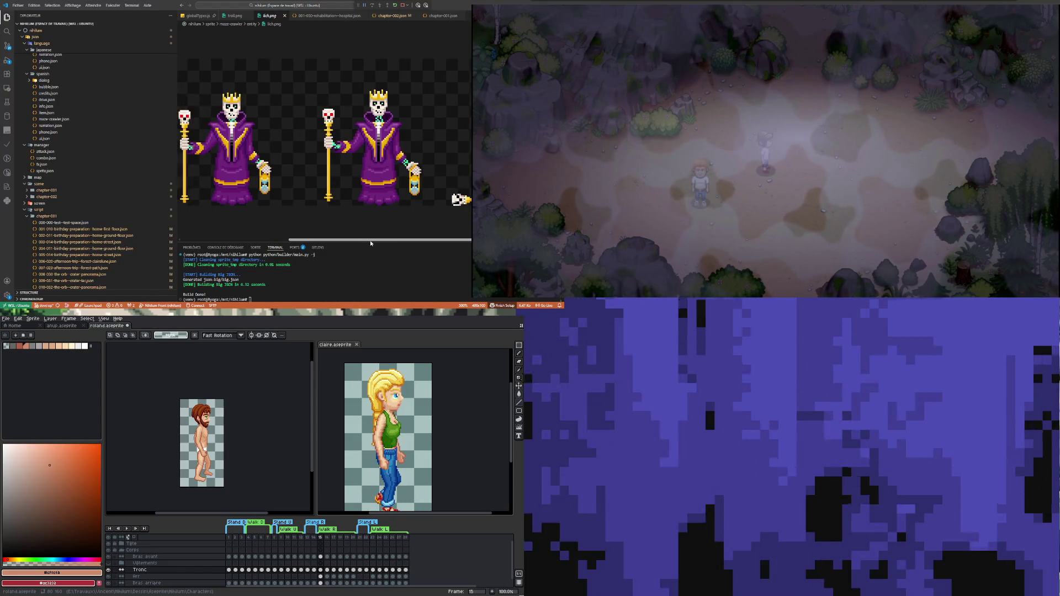
scroll(378, 242, left, 1)
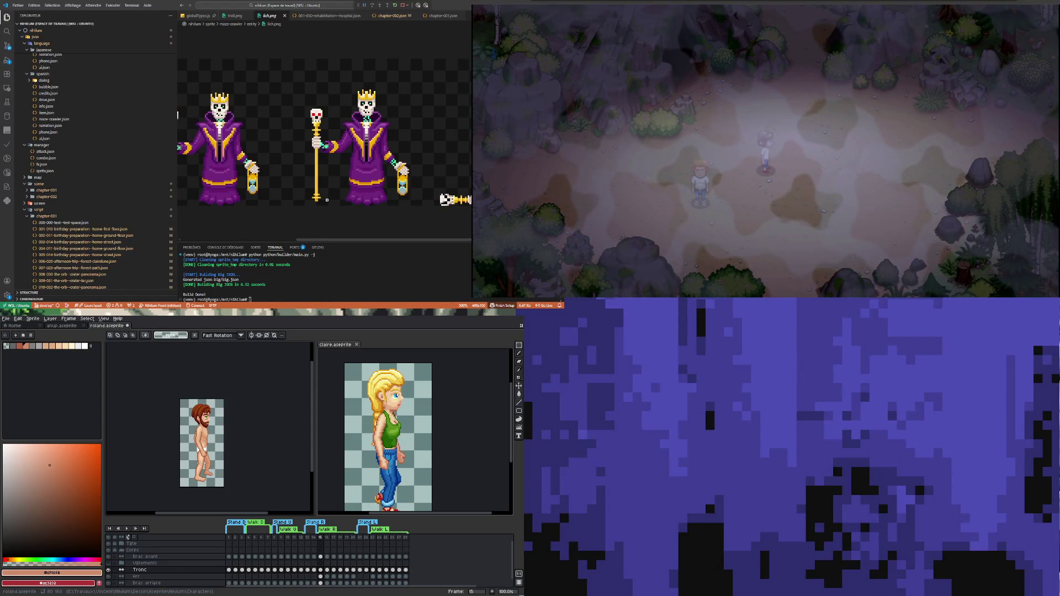
scroll(89, 202, up, 5)
scroll(89, 202, up, 5)
scroll(89, 202, up, 5)
scroll(89, 202, up, 5)
scroll(88, 202, up, 5)
scroll(91, 196, up, 5)
scroll(93, 191, up, 5)
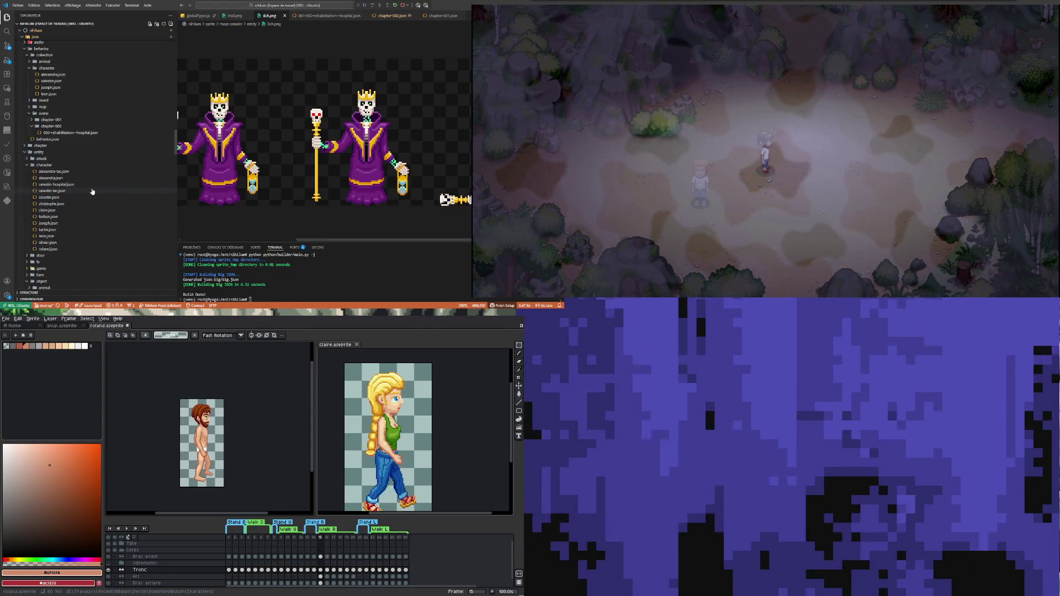
scroll(97, 184, up, 5)
scroll(91, 171, up, 4)
scroll(76, 148, up, 4)
scroll(60, 132, up, 3)
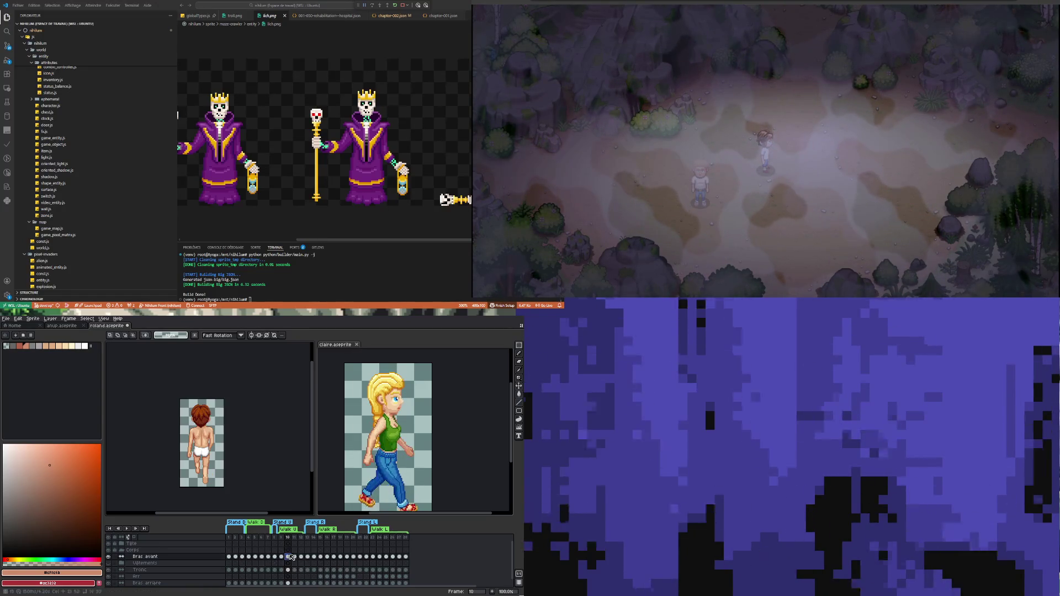
Step: Go to frame 5 on the Bras avant layer and play the animation
click(255, 556)
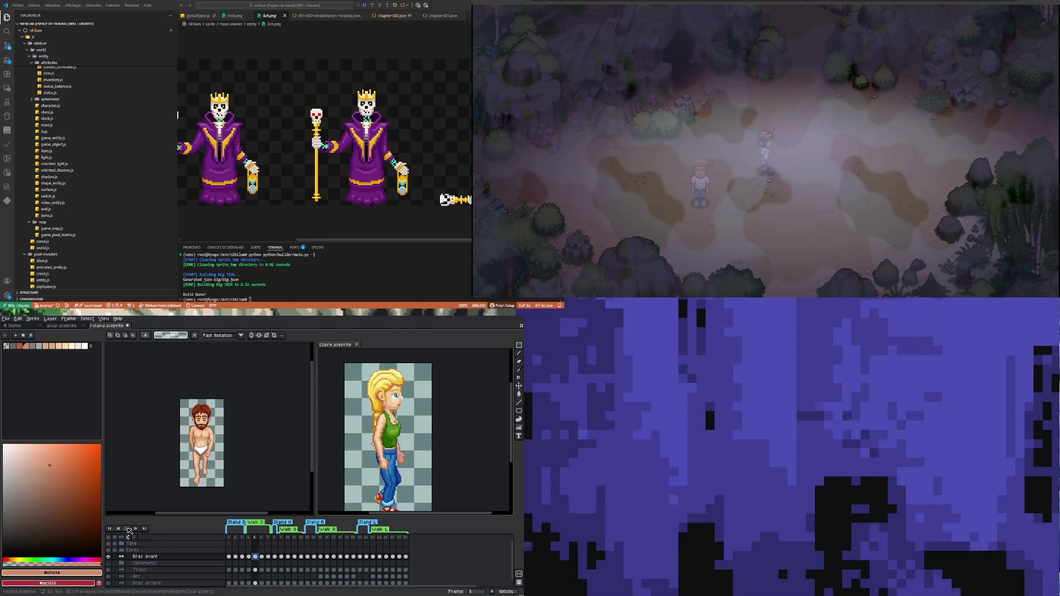
click(125, 529)
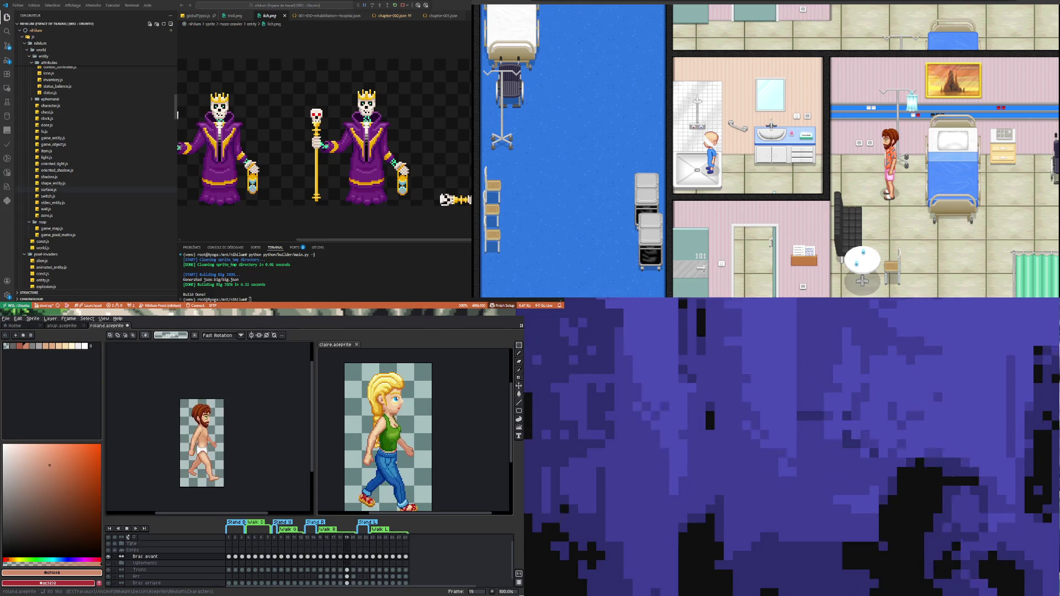
scroll(83, 172, down, 5)
scroll(83, 171, down, 5)
scroll(83, 171, down, 5)
scroll(82, 171, down, 5)
scroll(83, 171, down, 5)
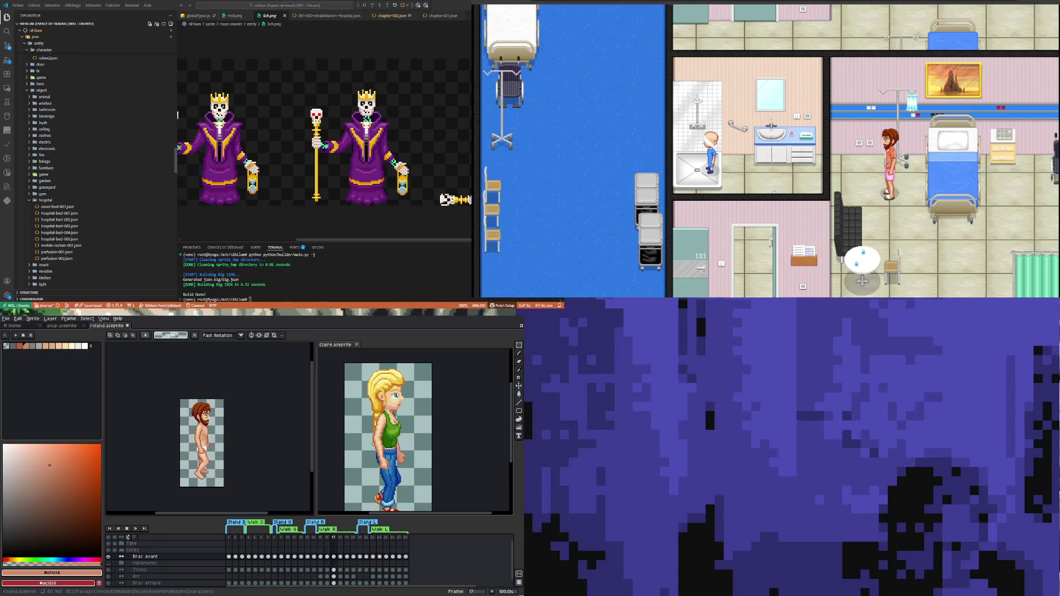
scroll(178, 206, down, 5)
mouse_move(177, 206)
mouse_down()
mouse_move(178, 274)
mouse_move(180, 255)
mouse_up()
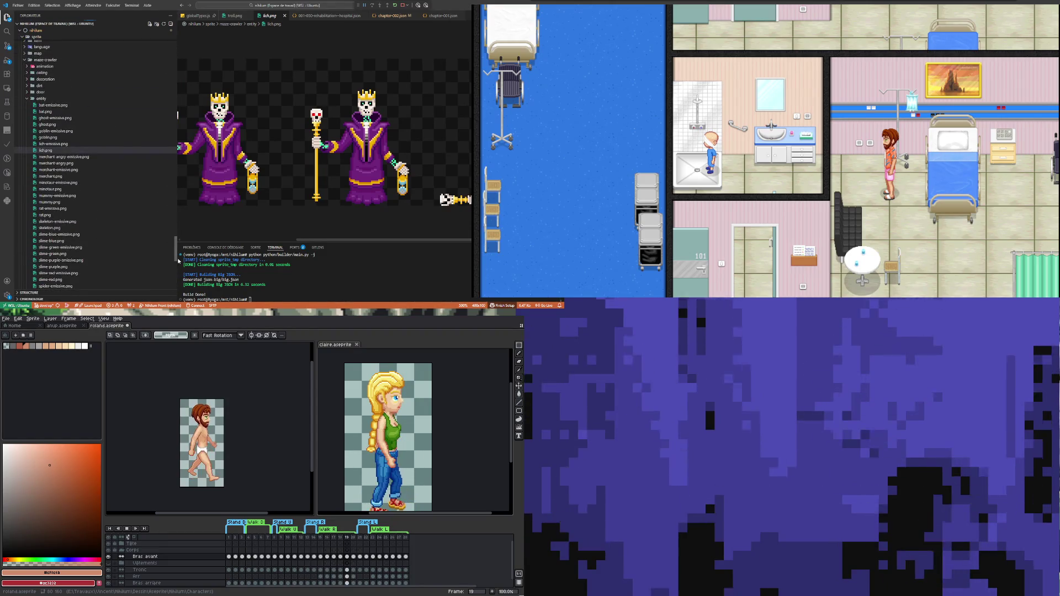
drag(177, 251, 177, 50)
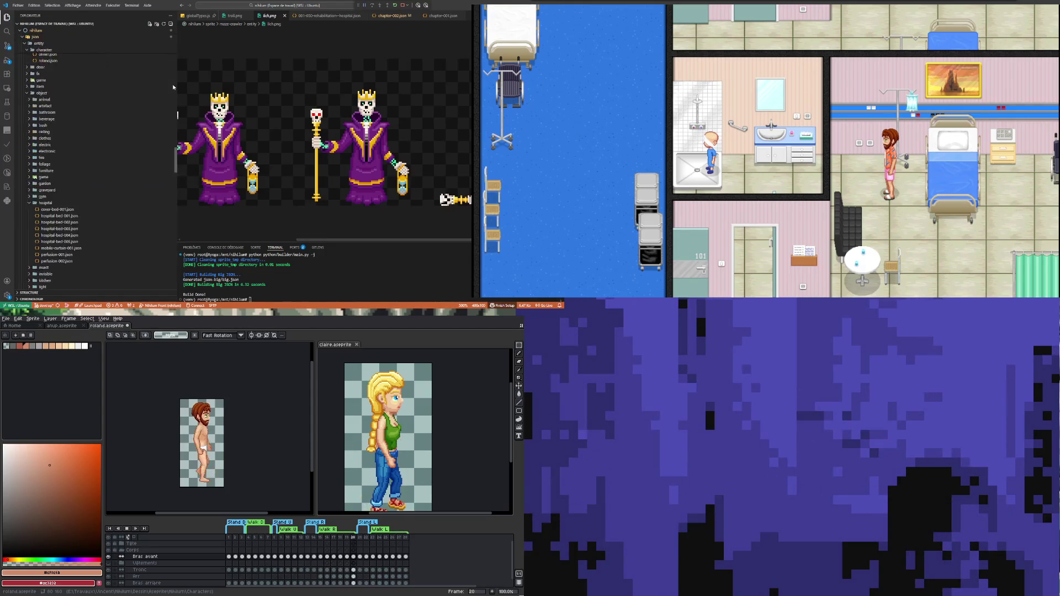